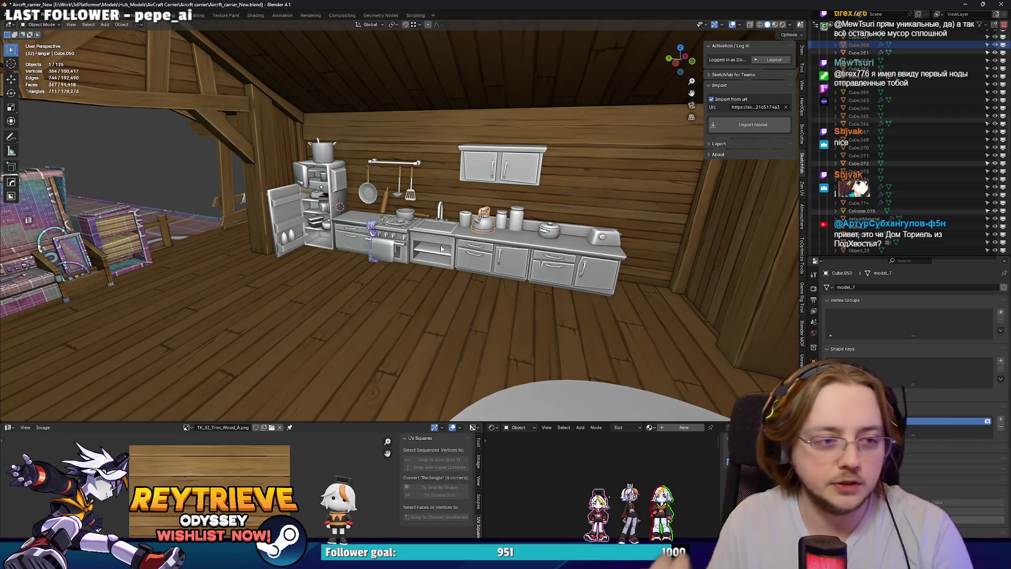
Move the purple character figure about -0.887 m along X, in front of the fridge and stove.
left_click(392, 242)
scroll(393, 242, "up", 4)
mouse_move(393, 242)
middle_mouse_down()
mouse_move(359, 278)
mouse_move(396, 216)
middle_mouse_up()
scroll(395, 216, "down", 2)
left_click(396, 216)
key("g")
key("x")
left_click(333, 248)
Orbit down to floor level to check the figure, then select the sink faucet.
scroll(338, 267, "up", 2)
scroll(338, 268, "up", 3)
middle_click_drag(338, 267, 342, 226)
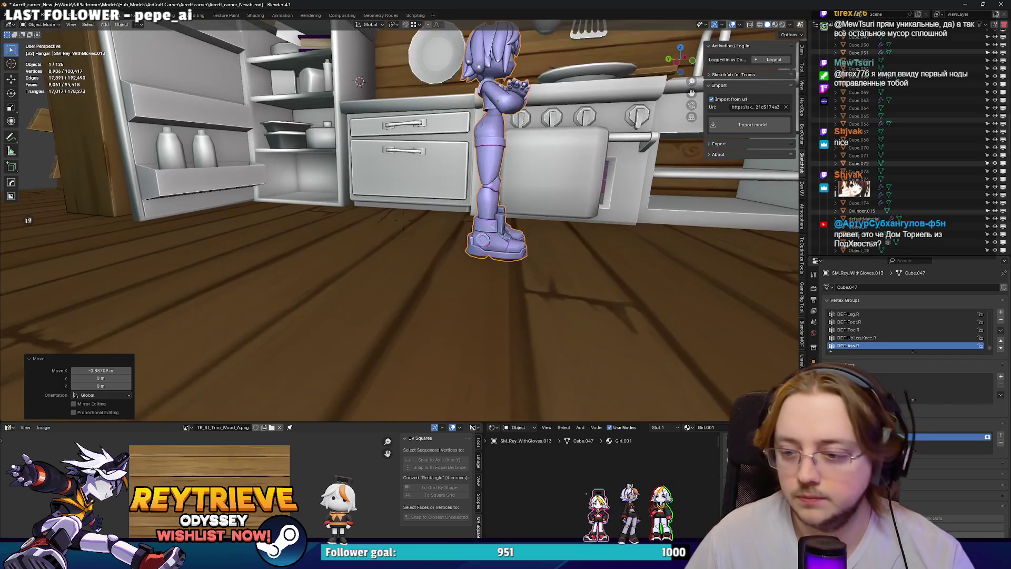
scroll(478, 239, "down", 5)
scroll(478, 240, "up", 2)
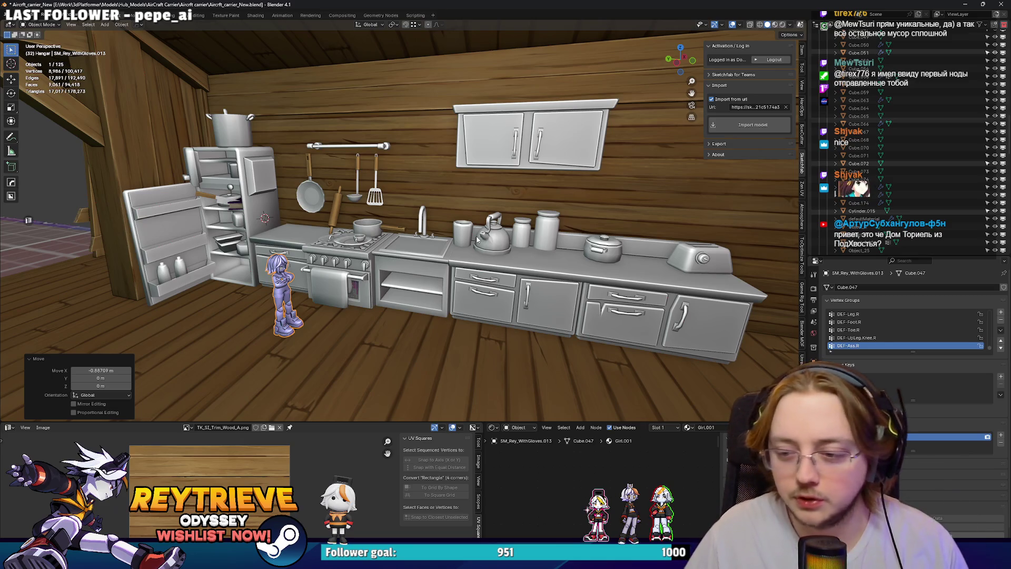
scroll(477, 239, "up", 10)
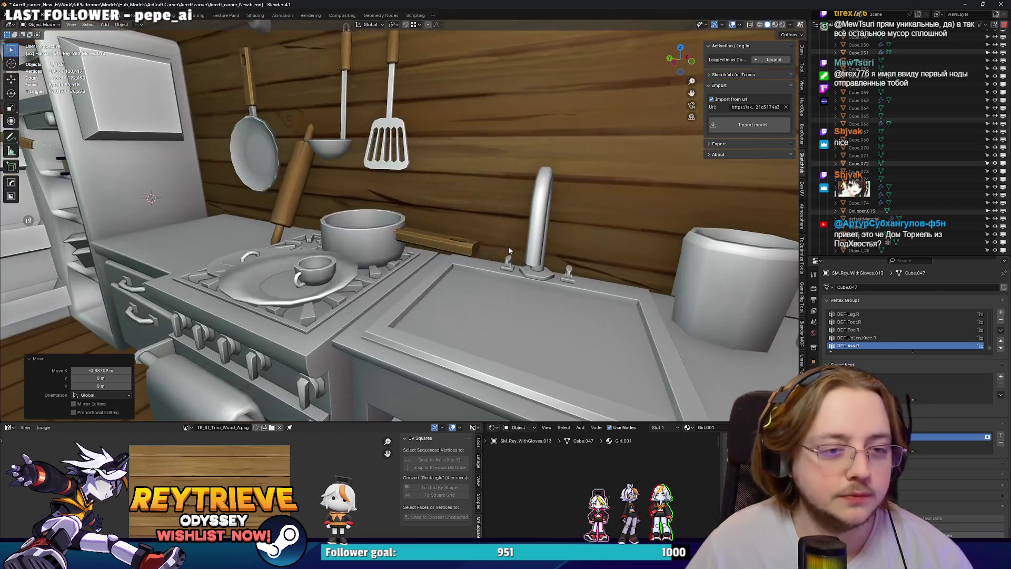
left_click(509, 247)
Lift the selected faucet faces about 0.053 m along Z in Edit Mode, using X-ray.
mouse_move(508, 248)
middle_mouse_down()
mouse_move(550, 237)
mouse_move(533, 237)
middle_mouse_up()
key("Tab")
key("alt+z")
key("alt+z")
key("g")
key("z")
left_click(550, 250)
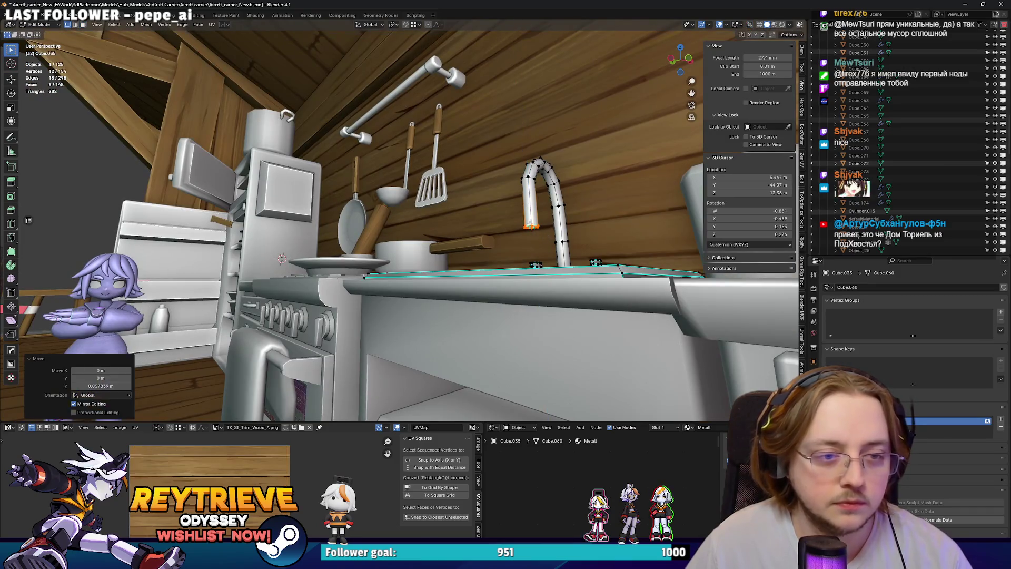
scroll(556, 252, "up", 4)
key("alt+z")
Select an edge loop on the faucet spout, then check the scene in wireframe and solid shading.
middle_click_drag(559, 256, 513, 247)
left_click(461, 230, "alt")
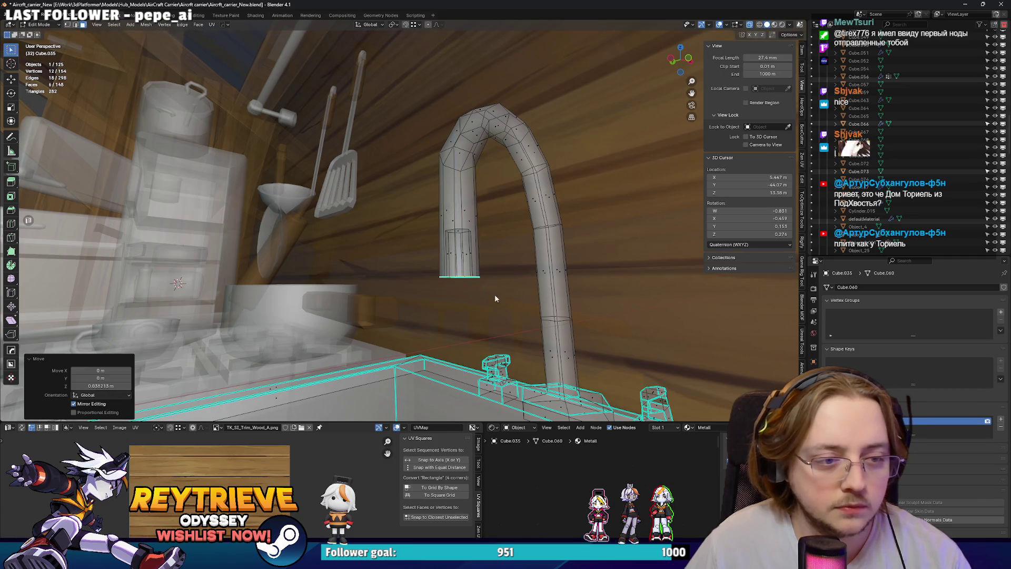
key("Tab")
key("z")
left_click(421, 280)
scroll(667, 126, "down", 5)
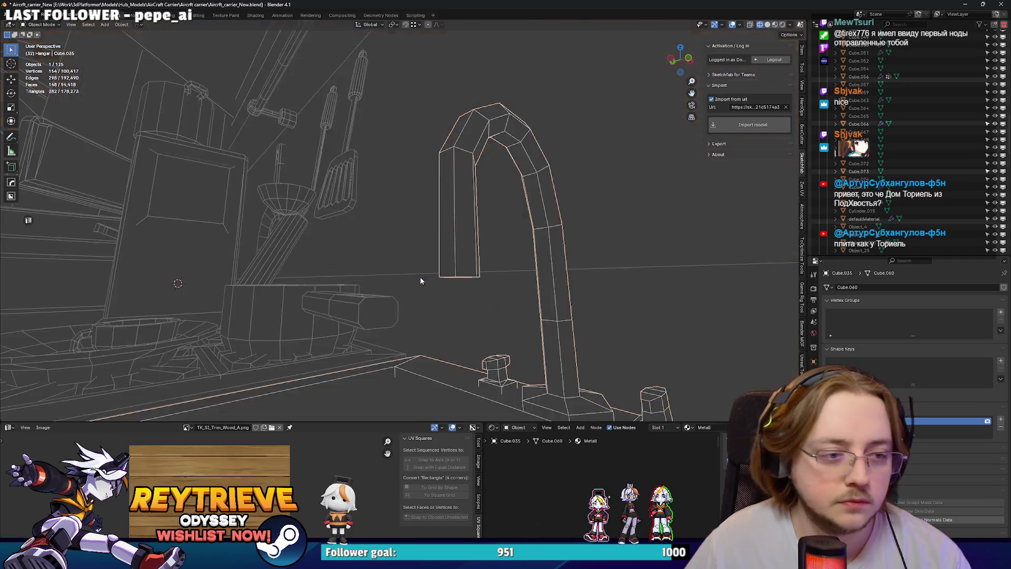
left_click(768, 26)
Orbit back over the stove and sink and put the right cabinet into Edit Mode.
mouse_move(580, 237)
middle_mouse_down()
mouse_move(505, 253)
mouse_move(446, 230)
mouse_move(441, 208)
mouse_move(417, 196)
mouse_move(486, 235)
mouse_move(636, 274)
mouse_move(566, 264)
middle_mouse_up()
scroll(498, 251, "up", 3)
scroll(439, 192, "up", 5)
scroll(417, 195, "down", 3)
key("Tab")
scroll(719, 276, "up", 3)
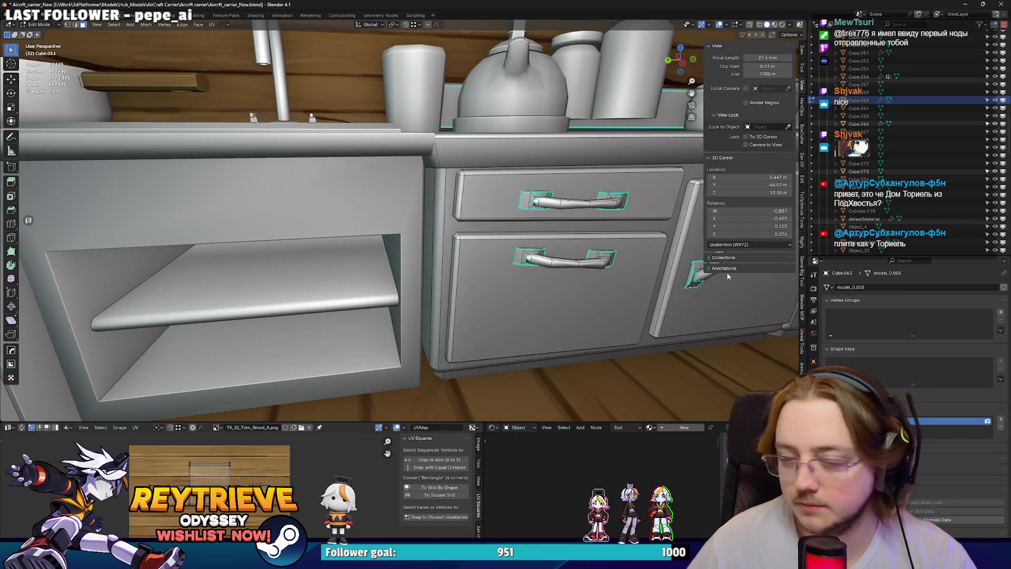
Select the whole lower drawer and duplicate it, sliding the copy along Y into the shelf.
scroll(569, 257, "down", 2)
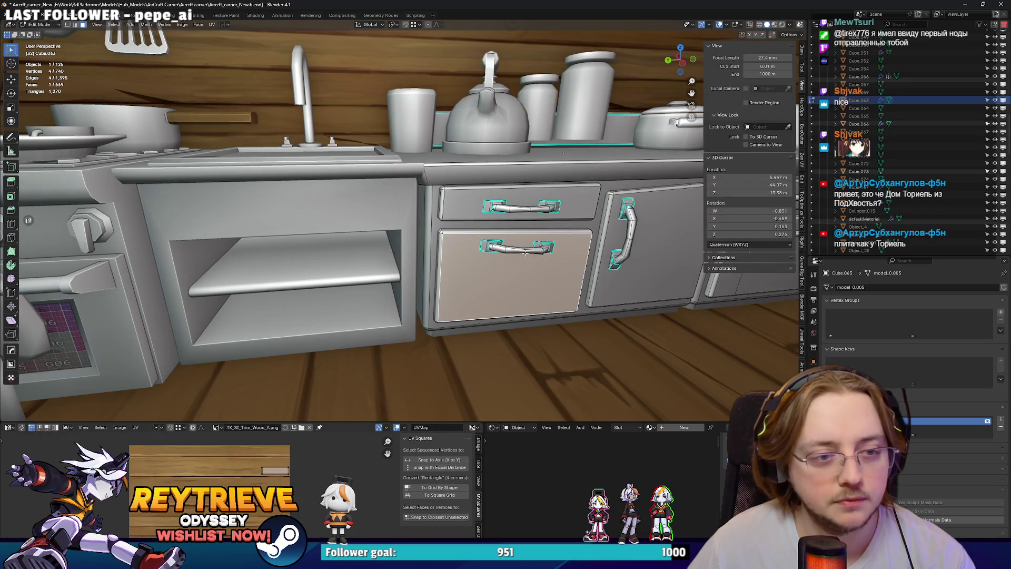
left_click(485, 247)
key("ctrl+l")
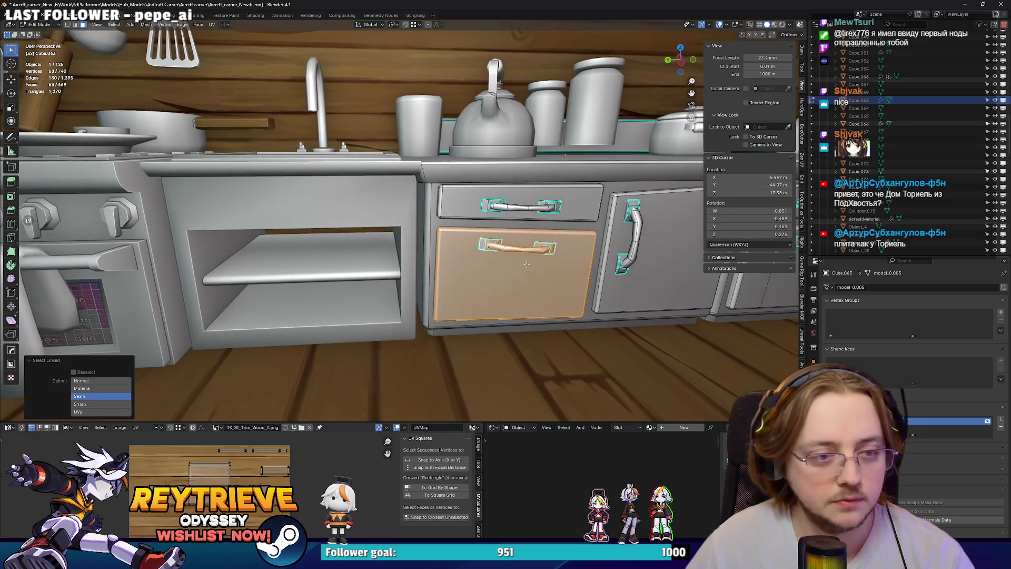
key("shift+d")
key("y")
mouse_move(312, 268)
middle_mouse_down()
mouse_move(437, 275)
mouse_move(451, 231)
mouse_move(487, 269)
middle_mouse_up()
Separate the drawer copy into its own object and open it in Edit Mode.
key("p")
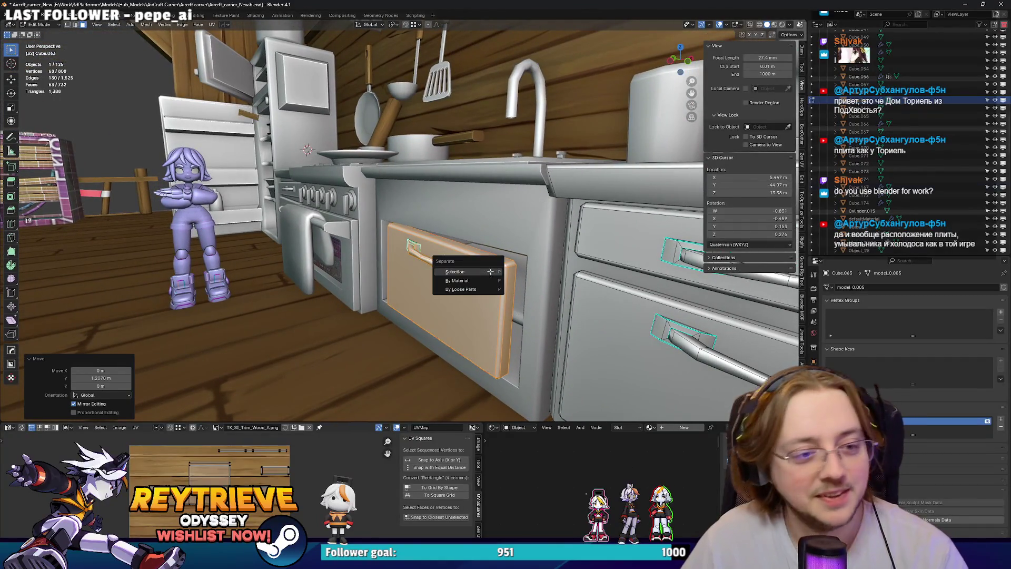
left_click(490, 270)
key("Tab")
left_click(435, 267)
key("Tab")
Scale the new drawer's inner box to 0.729 along Y and 1.150 along Z.
middle_click_drag(462, 228, 582, 238)
scroll(546, 236, "up", 3)
key("alt+z")
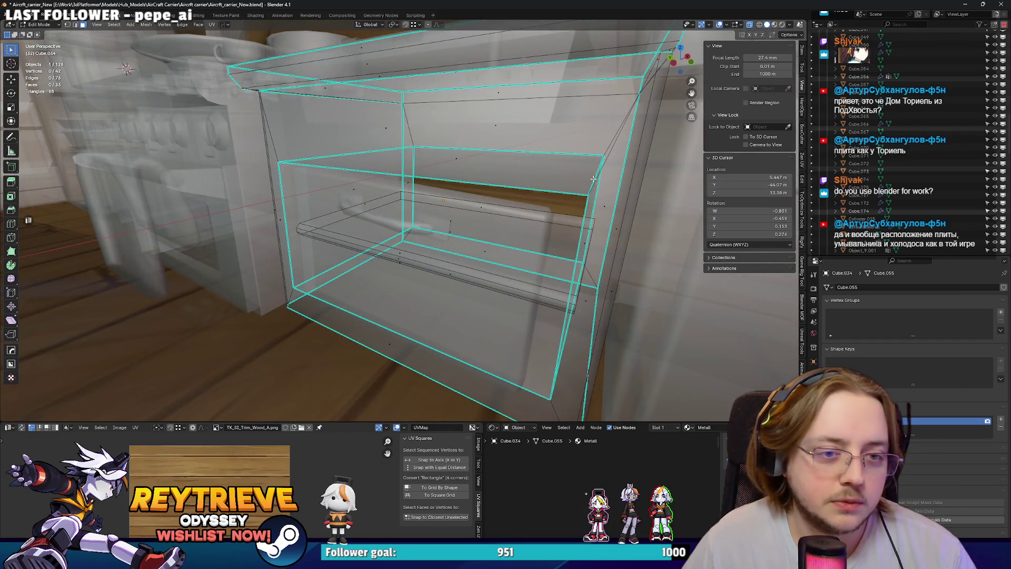
middle_click_drag(594, 179, 538, 208)
key("l")
key("s")
key("y")
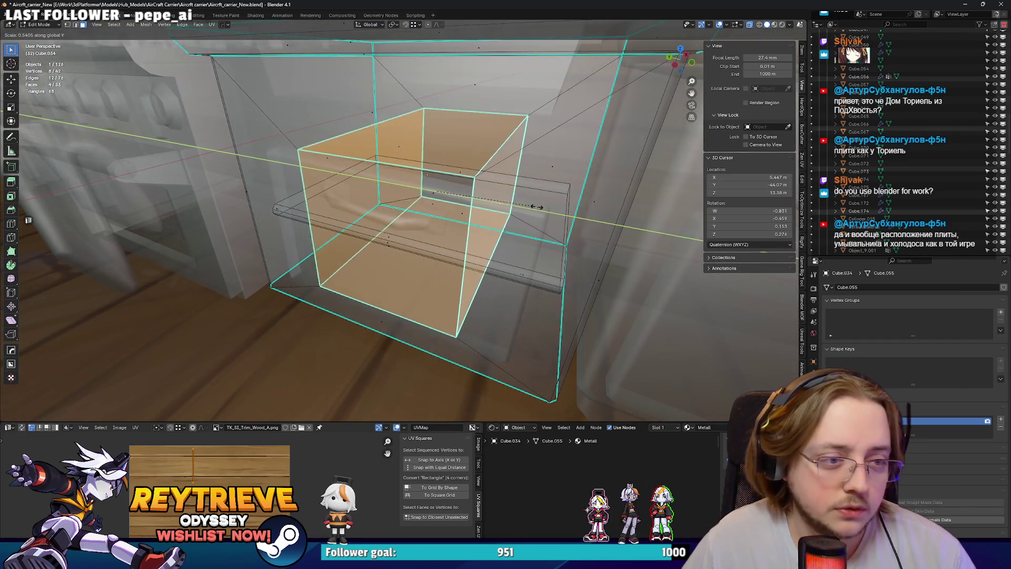
left_click(553, 219)
mouse_move(553, 218)
middle_mouse_down()
mouse_move(560, 231)
mouse_move(505, 218)
middle_mouse_up()
key("s")
key("z")
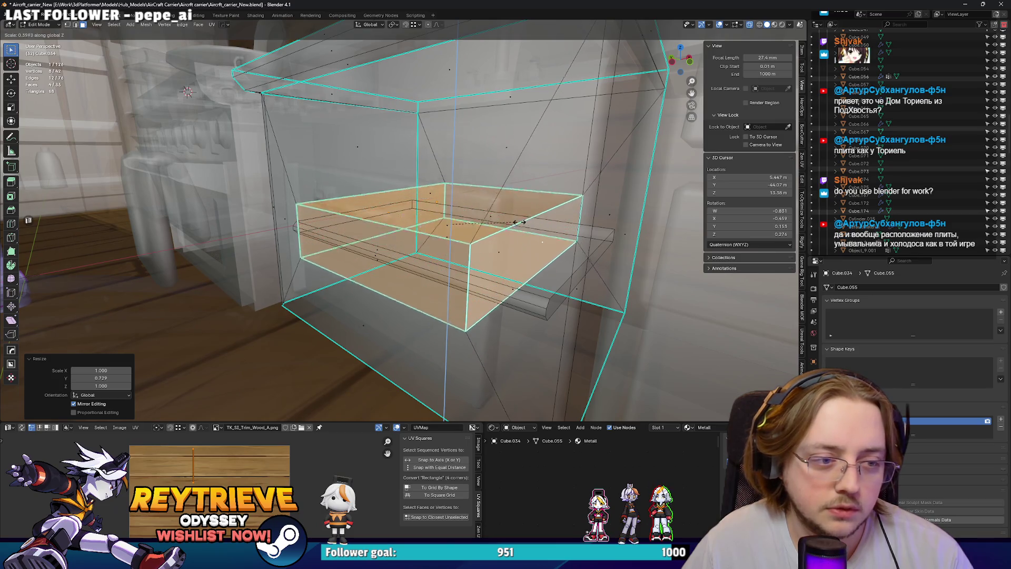
left_click(499, 219)
Check the resized drawer in X-ray and solid shading before switching to Miro.
key("alt+z")
key("shift+z")
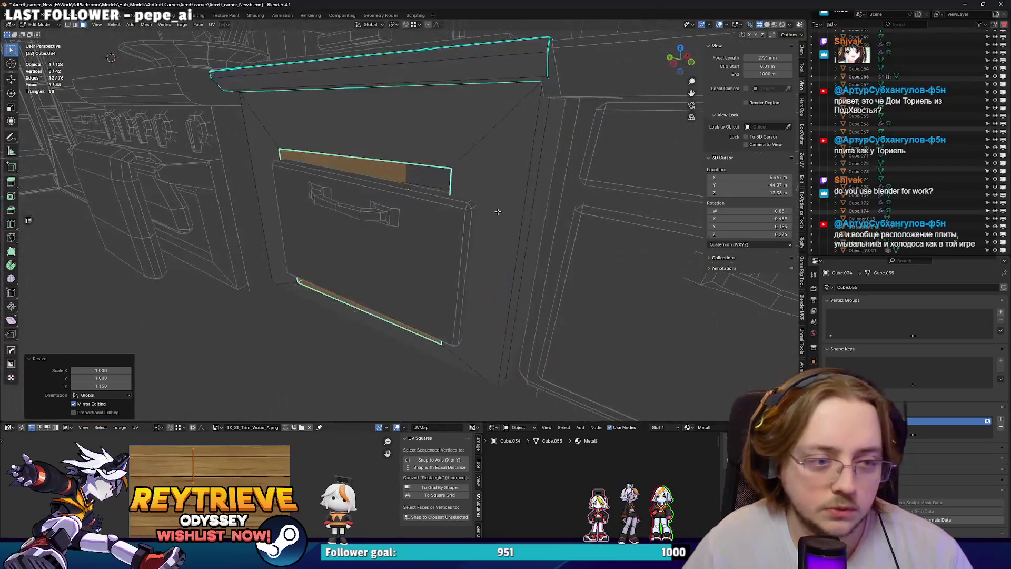
mouse_move(688, 124)
middle_mouse_down("shift")
mouse_move(632, 126)
mouse_move(689, 124)
middle_mouse_up("shift")
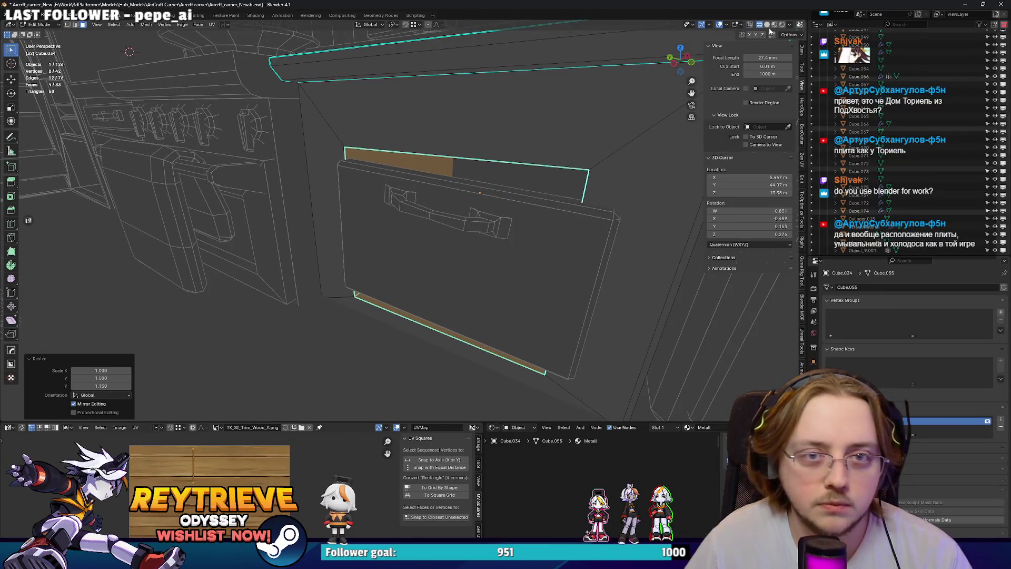
left_click(768, 24)
mouse_move(527, 237)
middle_mouse_down()
mouse_move(474, 247)
mouse_move(553, 253)
mouse_move(524, 257)
mouse_move(505, 321)
mouse_move(494, 286)
middle_mouse_up()
key("alt+z")
scroll(524, 256, "down", 4)
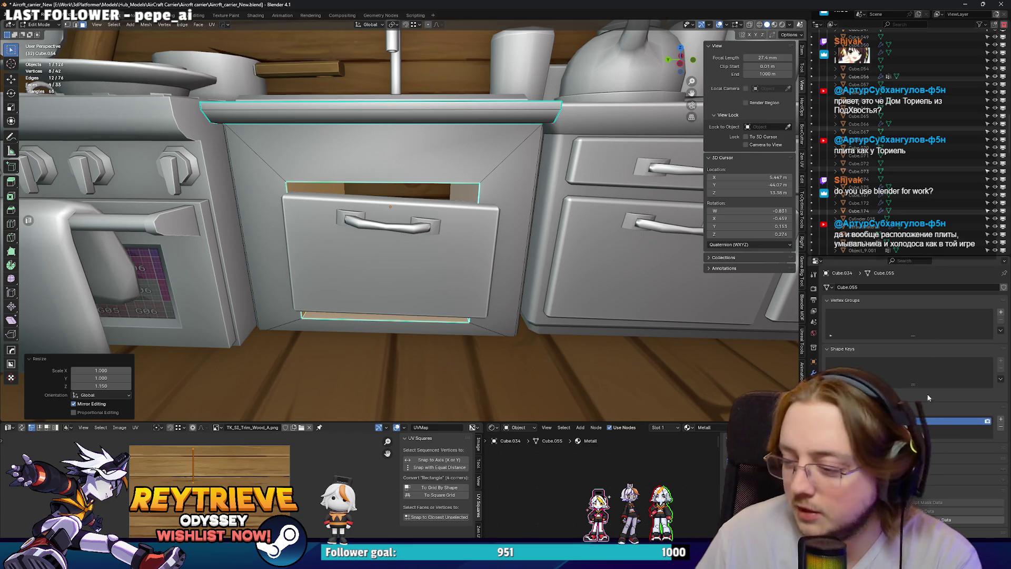
key("alt+Tab")
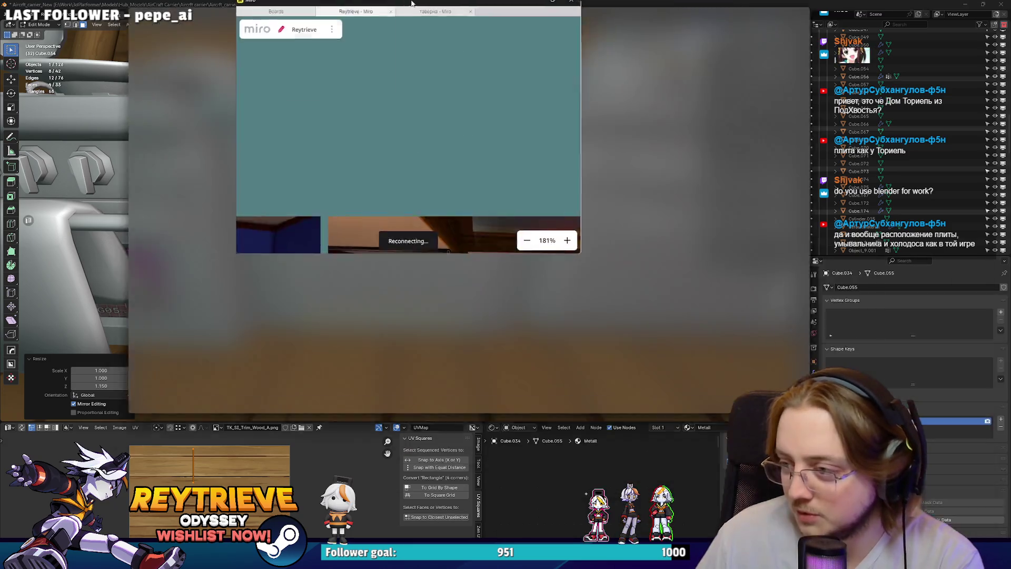
Browse the attic room reference images in Miro, including the bunk bed room, then return to Blender.
scroll(354, 374, "down", 3)
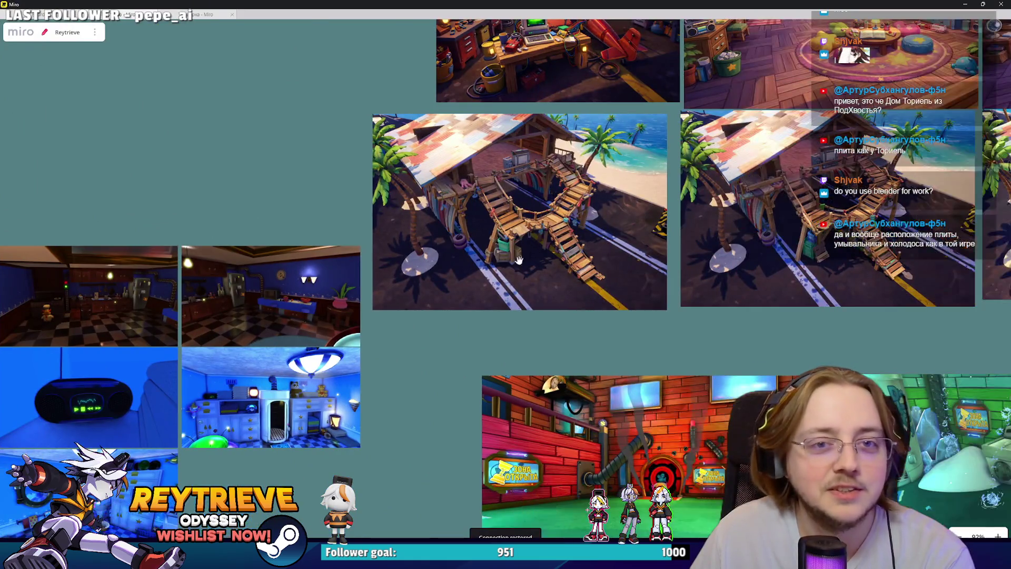
scroll(702, 195, "up", 5)
scroll(790, 320, "up", 5)
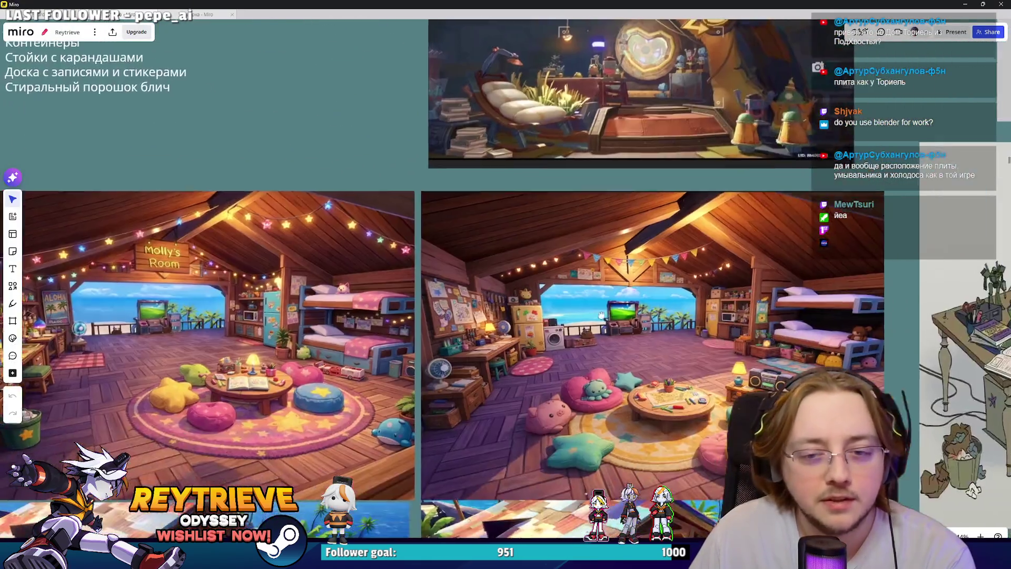
scroll(704, 362, "down", 3)
scroll(666, 274, "up", 5)
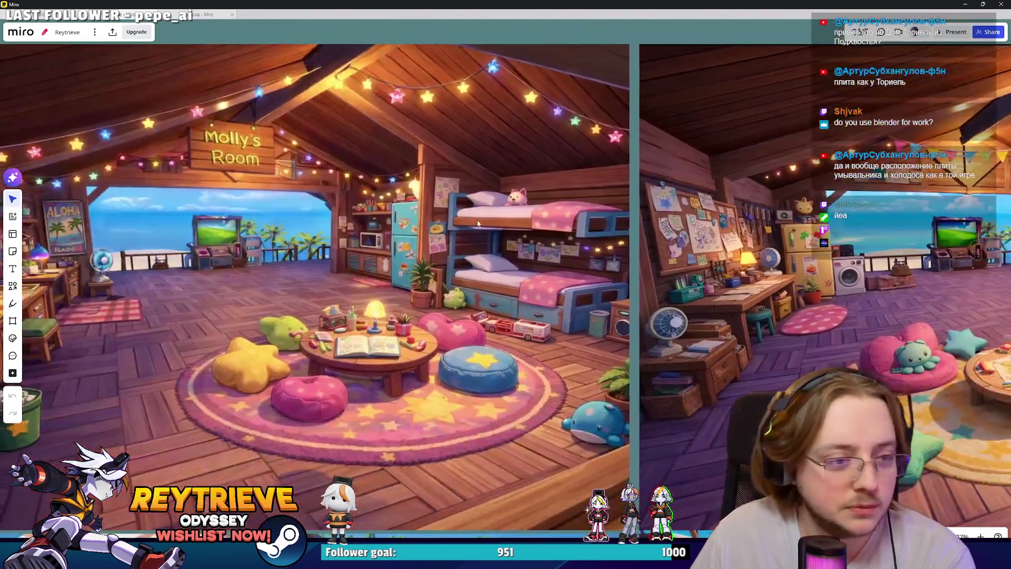
scroll(666, 274, "down", 2)
scroll(666, 274, "down", 3)
scroll(366, 277, "up", 6)
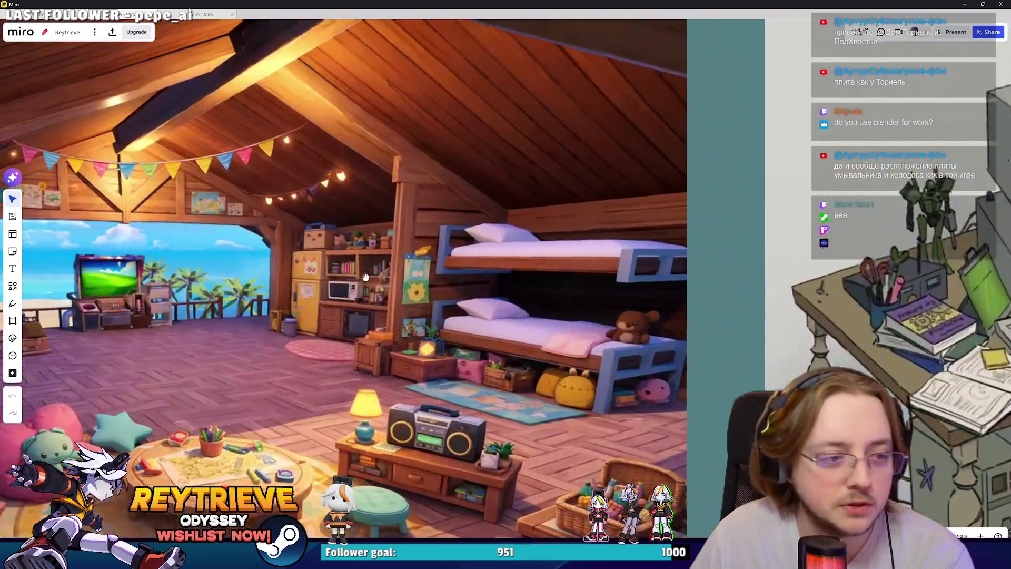
left_click_drag(365, 277, 465, 194)
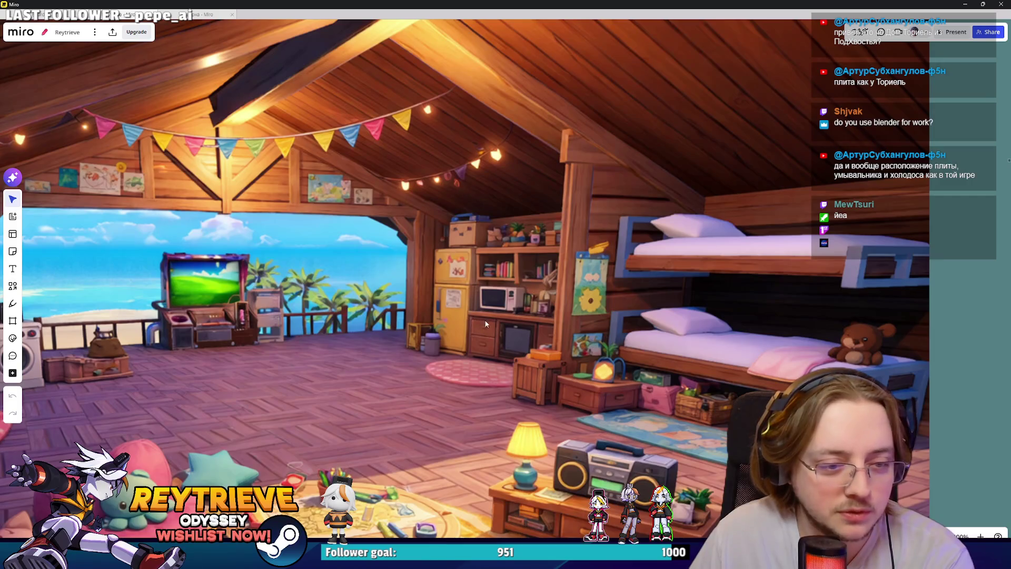
scroll(510, 320, "down", 3)
key("alt+Tab")
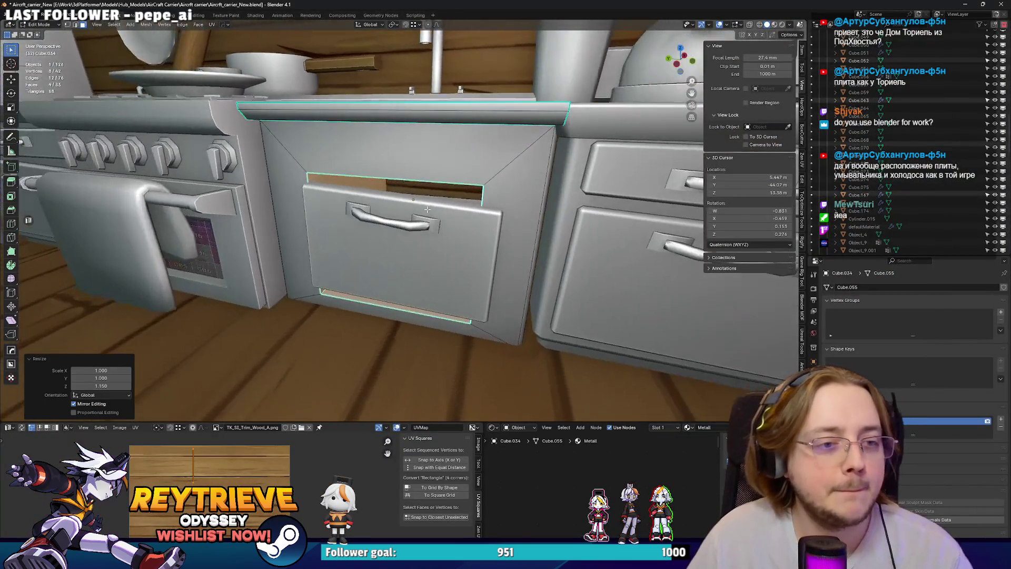
Leave Edit Mode and orbit to a close side view to select the new drawer front.
scroll(427, 210, "down", 4)
mouse_move(427, 209)
middle_mouse_down()
mouse_move(446, 256)
mouse_move(475, 250)
middle_mouse_up()
scroll(446, 256, "up", 3)
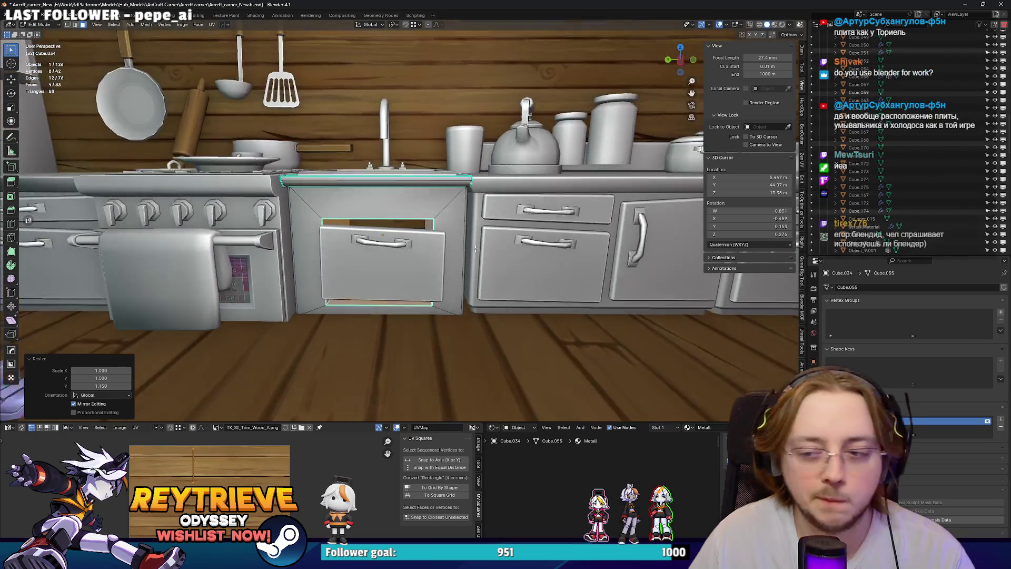
scroll(475, 249, "up", 2)
key("Tab")
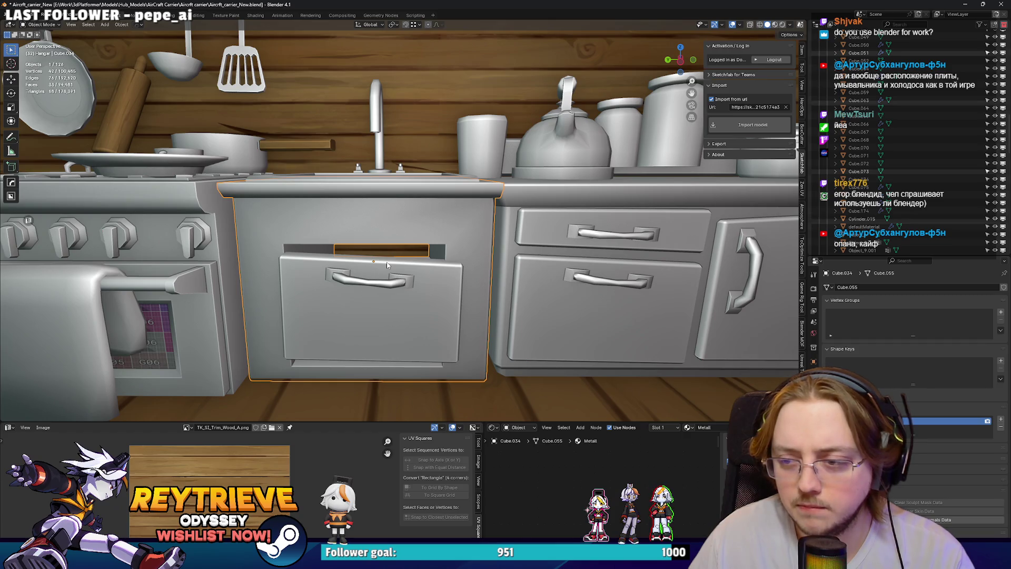
mouse_move(387, 264)
middle_mouse_down()
mouse_move(401, 260)
mouse_move(369, 251)
mouse_move(526, 266)
mouse_move(495, 256)
mouse_move(528, 261)
mouse_move(509, 262)
mouse_move(513, 236)
mouse_move(443, 223)
mouse_move(482, 227)
mouse_move(486, 237)
mouse_move(497, 227)
mouse_move(456, 216)
mouse_move(474, 201)
mouse_move(488, 205)
mouse_move(479, 217)
mouse_move(466, 206)
mouse_move(506, 163)
mouse_move(539, 166)
mouse_move(519, 184)
mouse_move(527, 192)
middle_mouse_up()
left_click(444, 223)
Lower the sink cabinet's top trim about 0.044 m along Z in Edit Mode.
left_click(489, 206)
scroll(461, 200, "up", 5)
key("Tab")
key("g")
key("z")
key("Tab")
Check the cabinets in X-ray from a lower view, then delete the sink cabinet.
key("Tab")
key("alt+z")
mouse_move(544, 182)
middle_mouse_down()
mouse_move(548, 210)
mouse_move(448, 227)
mouse_move(304, 200)
middle_mouse_up()
key("Tab")
key("alt+z")
left_click(500, 237)
Duplicate the two-drawer cabinet and slide the copy along Y under the sink.
left_click(304, 200)
key("shift+d")
key("y")
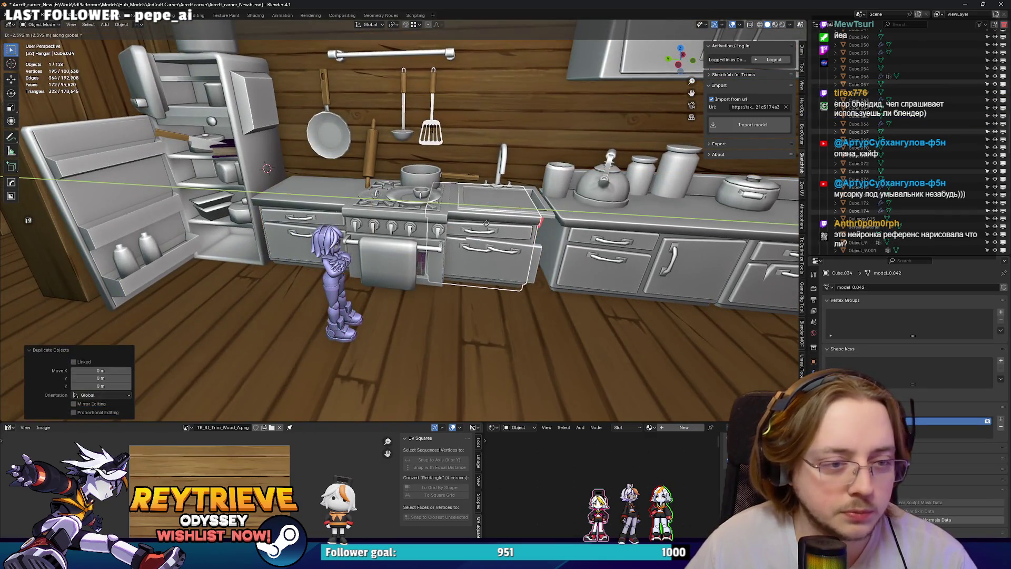
left_click(506, 227)
scroll(506, 226, "up", 4)
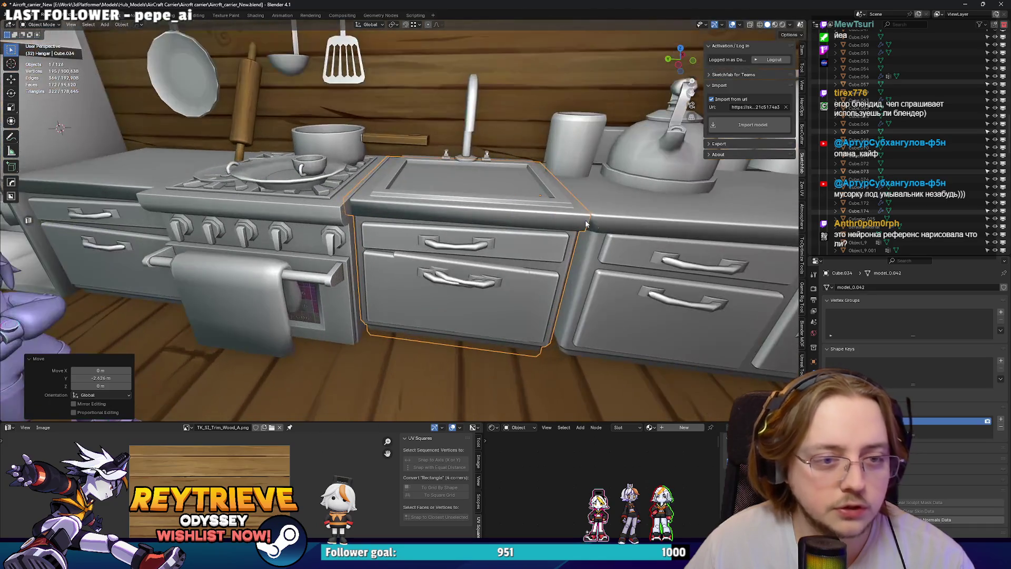
key("s")
key("y")
right_click(606, 223)
Nudge the cabinet copy along Y and rotate it 3.27° about Z to line up.
middle_click_drag(606, 223, 611, 226)
key("g")
key("y")
left_click(613, 228)
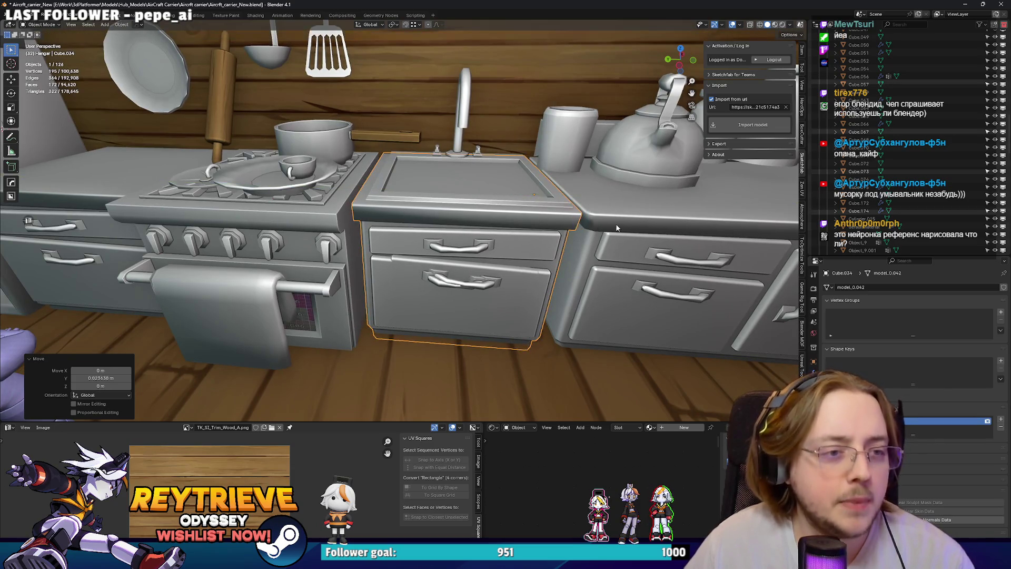
key("r")
key("z")
left_click(617, 219)
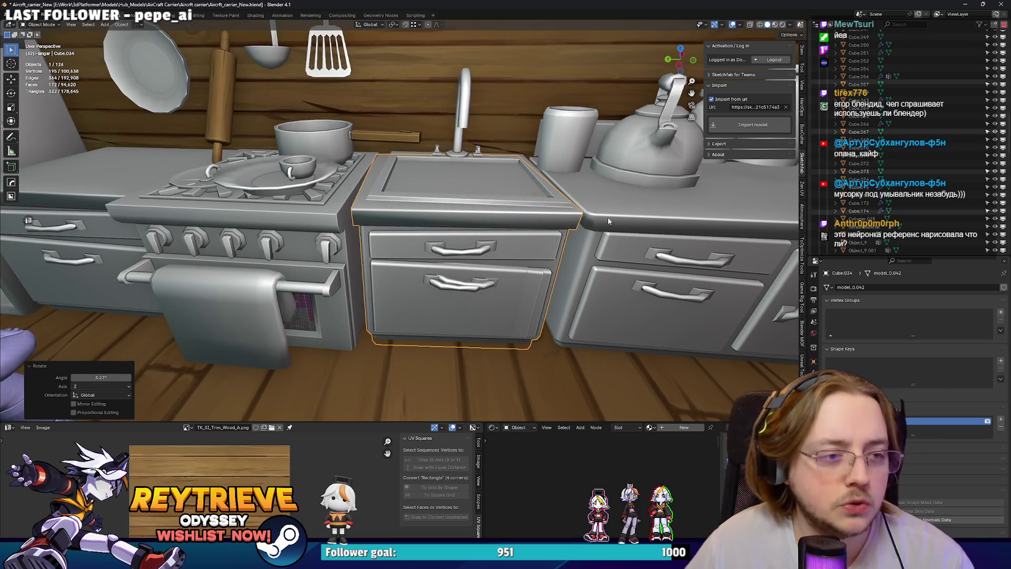
key("g")
left_click(588, 215)
Open the sink cabinet copy in Edit Mode with X-ray display on.
mouse_move(588, 215)
middle_mouse_down()
mouse_move(486, 240)
mouse_move(544, 199)
mouse_move(497, 200)
middle_mouse_up()
key("Tab")
key("alt+z")
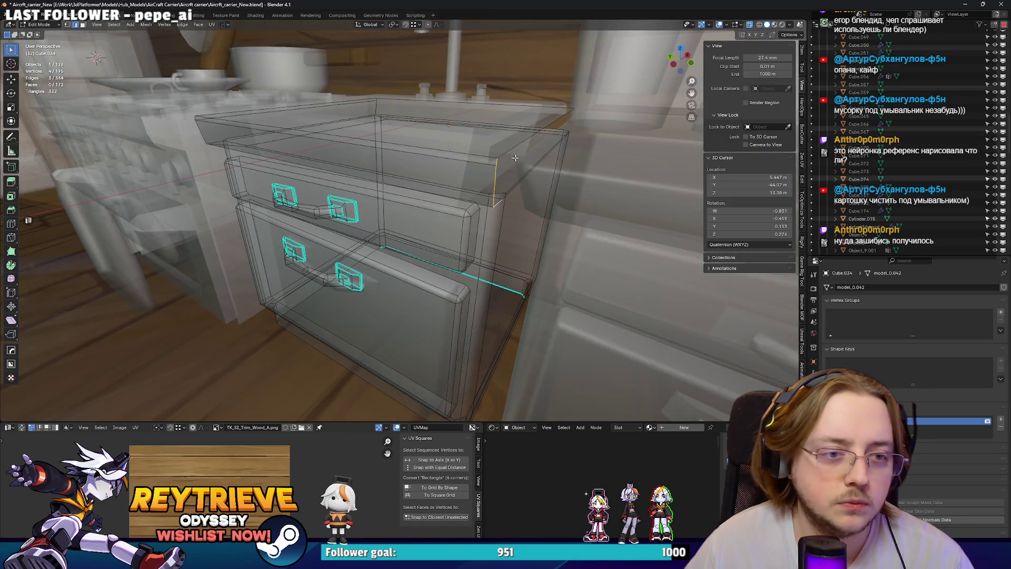
Merge the first doubled corner vertex pair of the lid using Merge At Last.
scroll(508, 196, "up", 4)
left_click(508, 193)
middle_click_drag(507, 192, 519, 186)
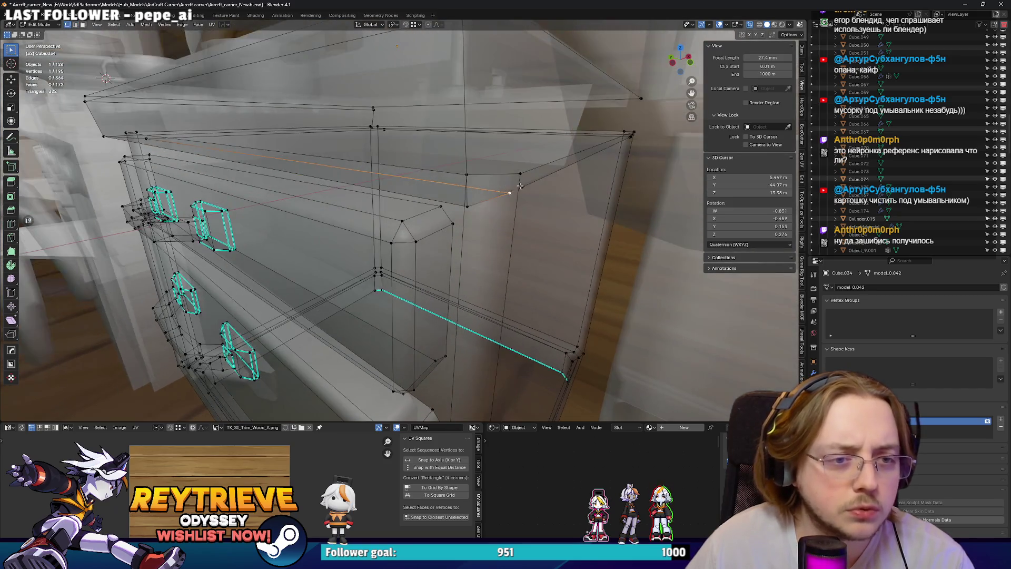
scroll(509, 194, "down", 4)
left_click(598, 211, "shift")
key("m")
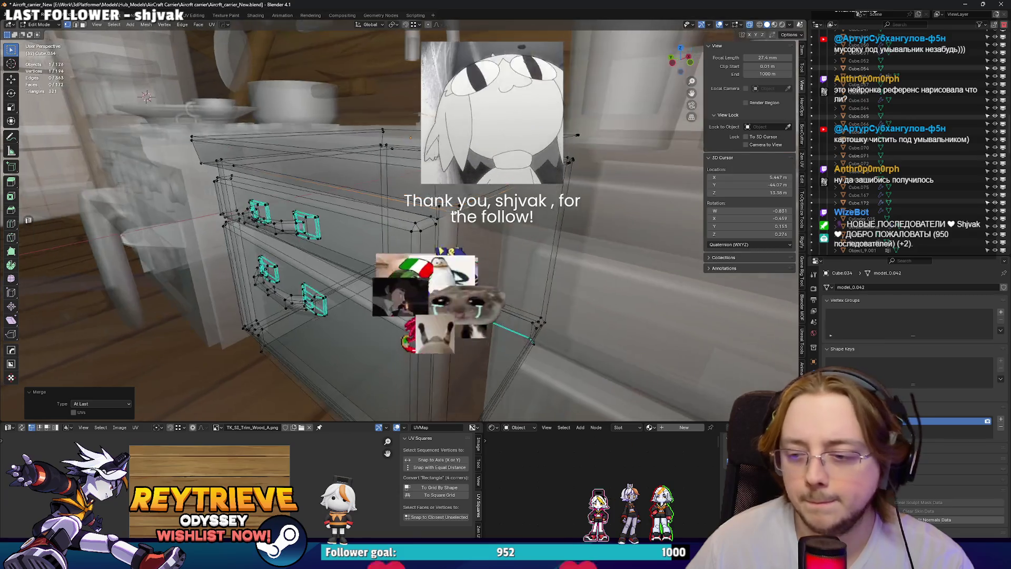
left_click(598, 211)
Merge the doubled vertex at the lid's far corner.
middle_click_drag(597, 211, 467, 198)
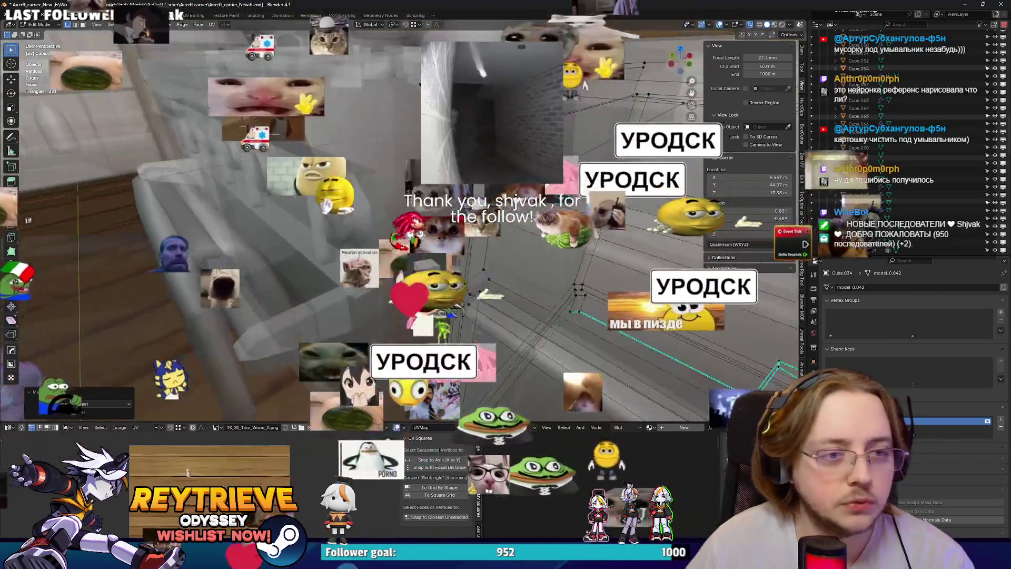
scroll(467, 198, "down", 5)
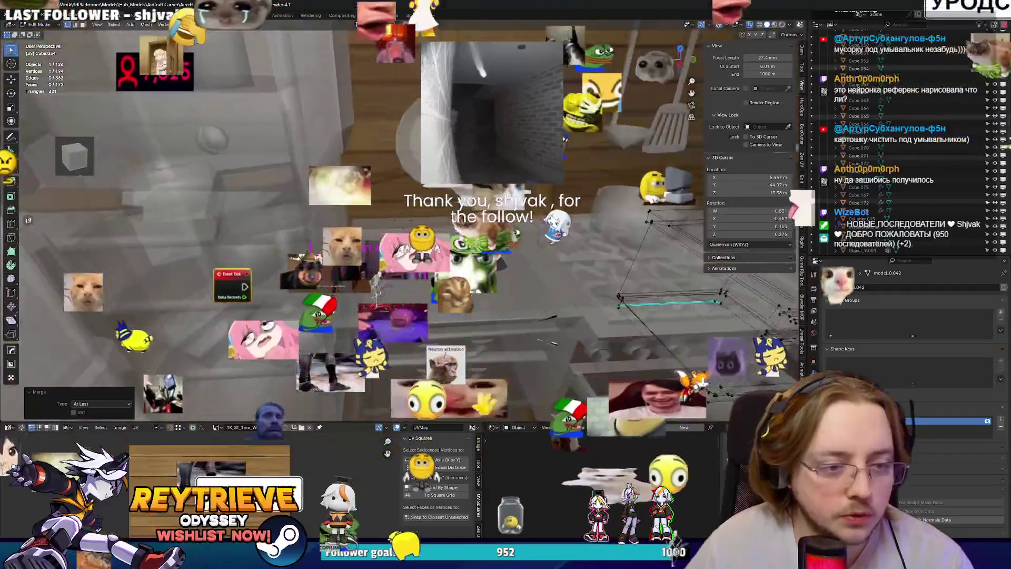
scroll(457, 349, "up", 6)
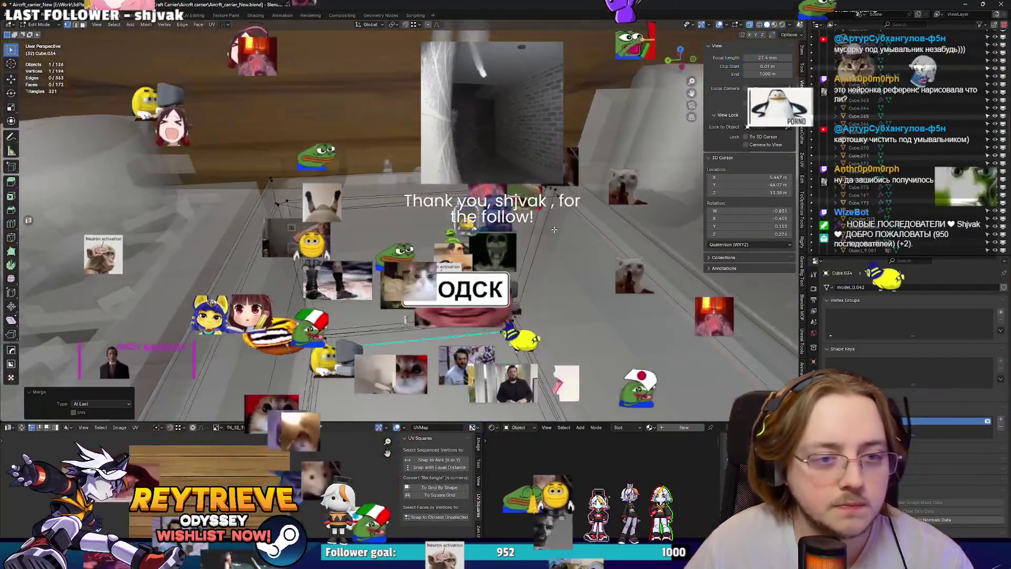
scroll(457, 349, "down", 8)
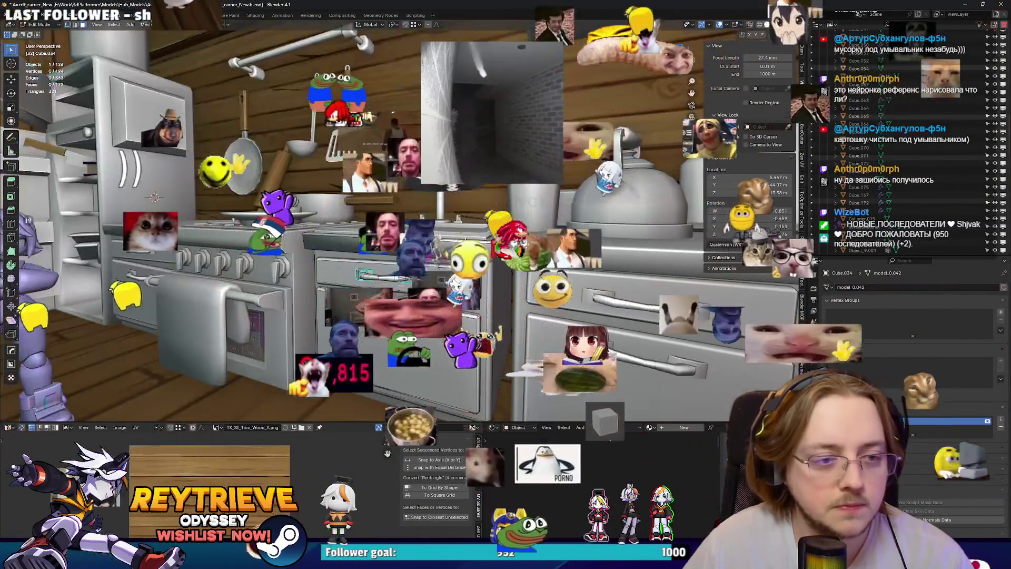
scroll(495, 177, "up", 7)
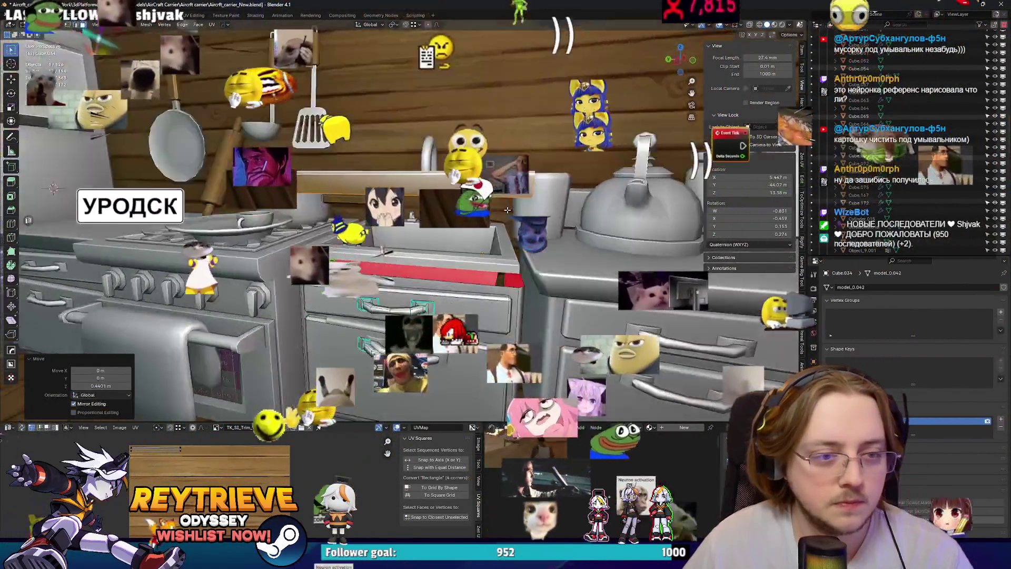
scroll(495, 177, "up", 6)
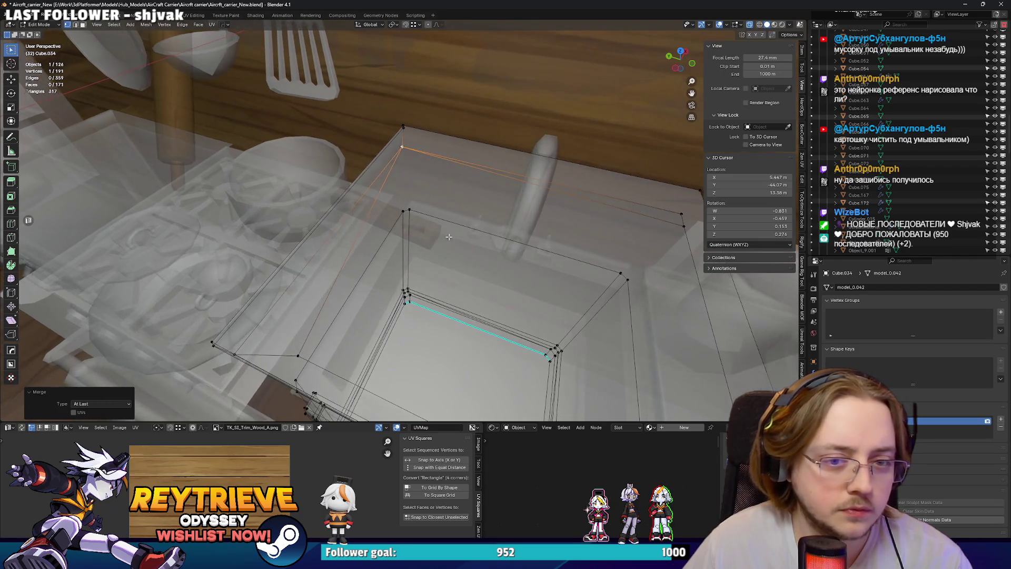
left_click(399, 147, "shift")
key("m")
mouse_move(420, 200)
middle_mouse_down()
mouse_move(414, 239)
mouse_move(379, 185)
mouse_move(400, 201)
mouse_move(453, 169)
mouse_move(535, 271)
mouse_move(458, 209)
mouse_move(587, 220)
mouse_move(561, 238)
middle_mouse_up()
key("m")
Merge the next pair of doubled corner vertices on the lid.
left_click(361, 159)
left_click(537, 273, "shift")
key("m")
left_click(496, 267)
key("alt+z")
Merge the doubled vertices at the lid's near corner in X-ray view.
left_click(312, 203)
key("alt+z")
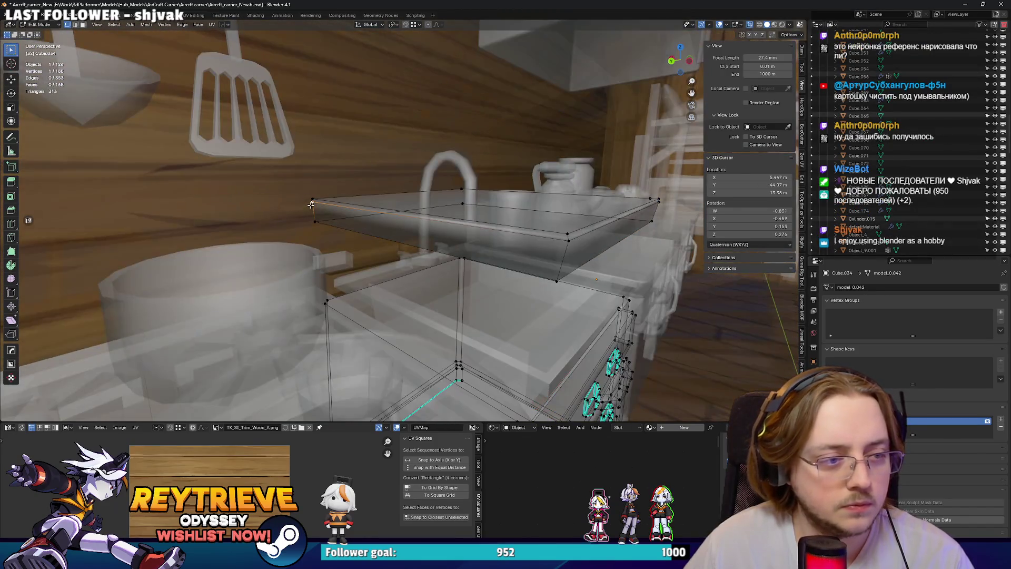
key("m")
left_click(312, 201)
middle_click_drag(311, 201, 263, 213)
middle_click_drag(372, 242, 393, 237)
Delete the stray leftover vertex and return to opaque Object Mode.
key("ctrl+x")
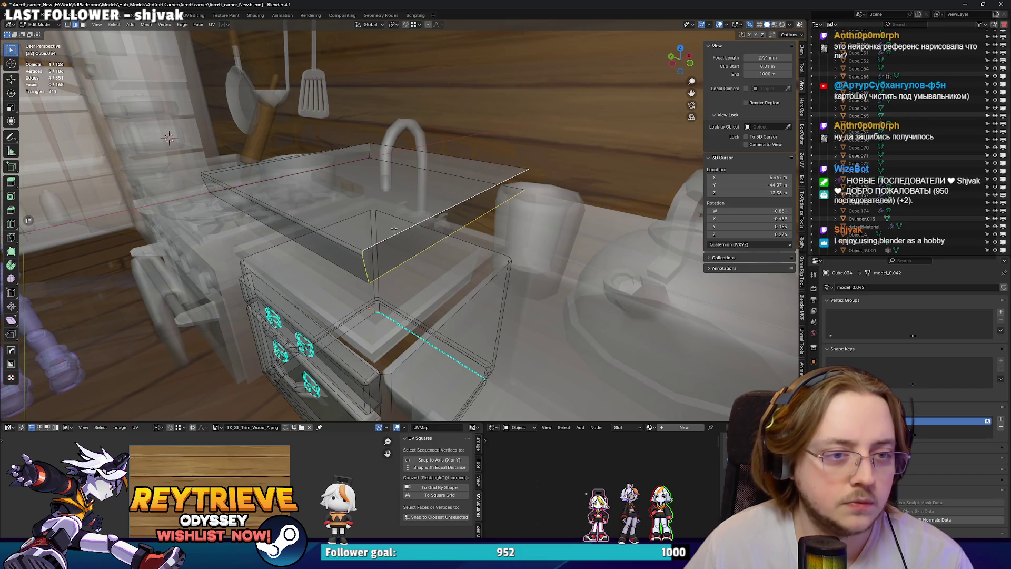
key("Tab")
middle_click_drag(394, 228, 413, 248)
key("alt+z")
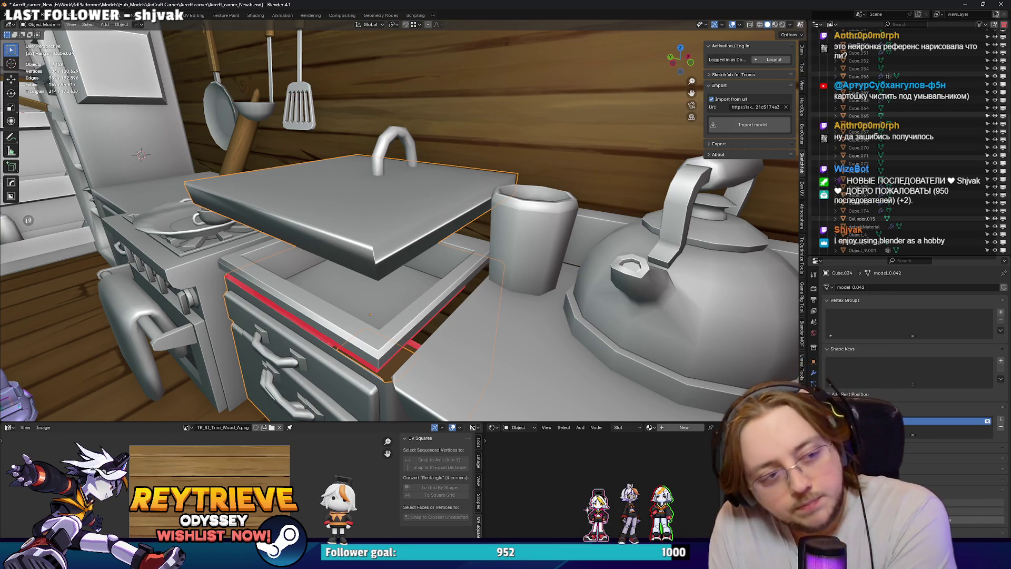
Switch the raised top slab to Object Mode and apply Shade Smooth to it.
middle_click_drag(447, 256, 416, 231)
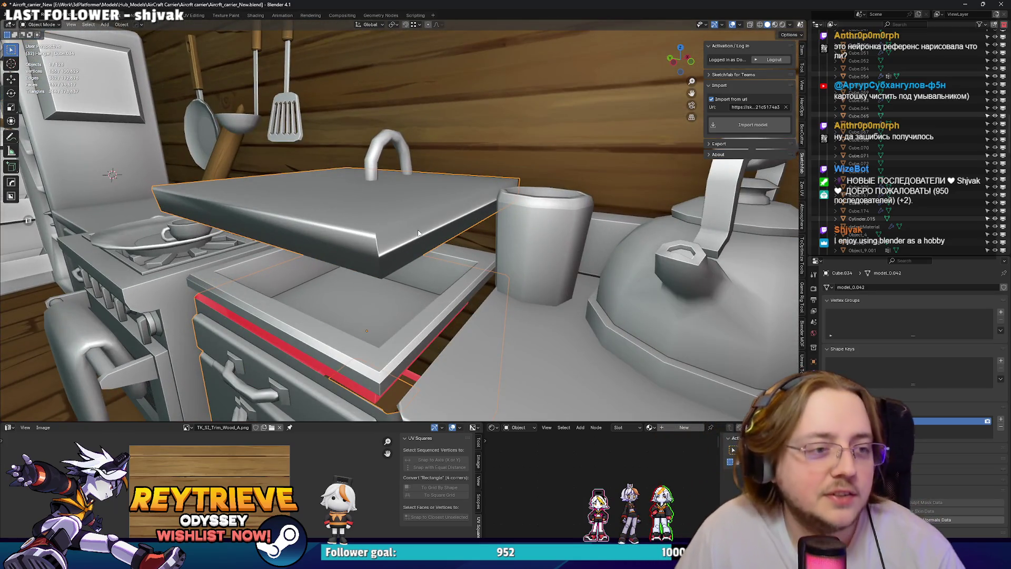
key("Tab")
middle_click_drag(367, 237, 459, 218)
key("ctrl+Tab")
left_click(364, 221)
key("Tab")
key("Tab")
right_click(470, 218)
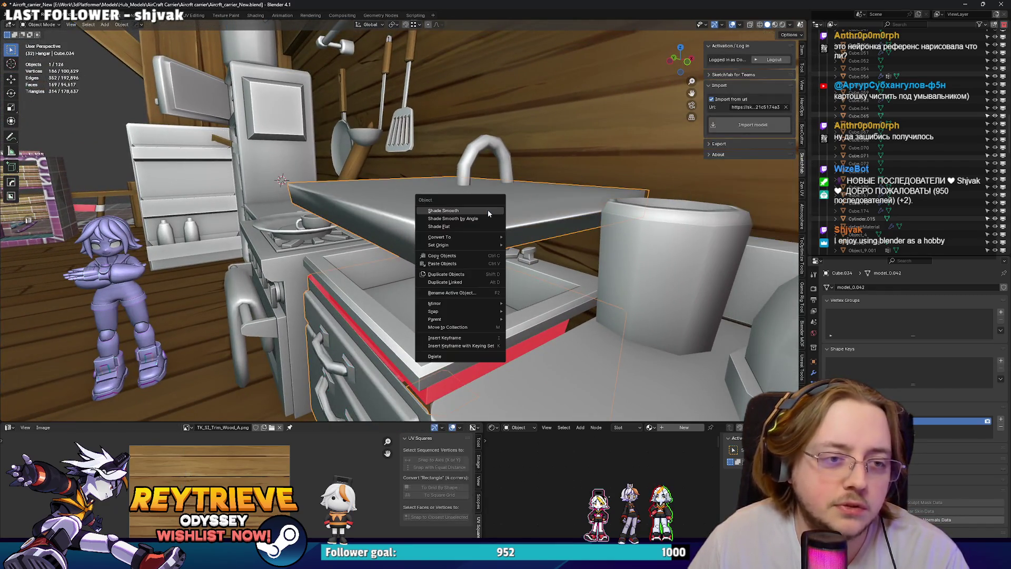
left_click(478, 211)
mouse_move(511, 196)
middle_mouse_down()
mouse_move(485, 204)
mouse_move(508, 234)
mouse_move(469, 208)
middle_mouse_up()
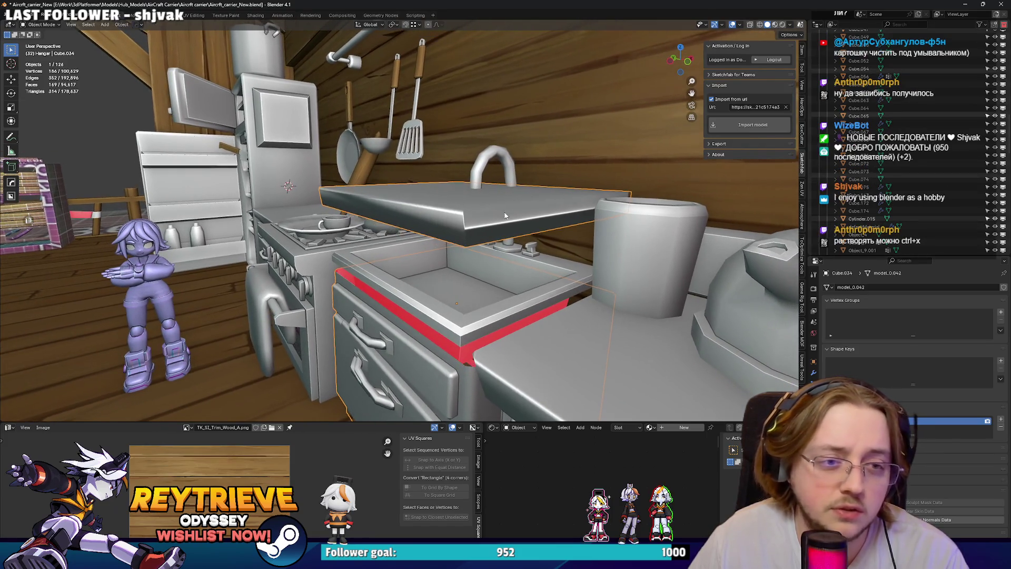
Select the whole lid mesh in Edit Mode and clear its seams.
key("Tab")
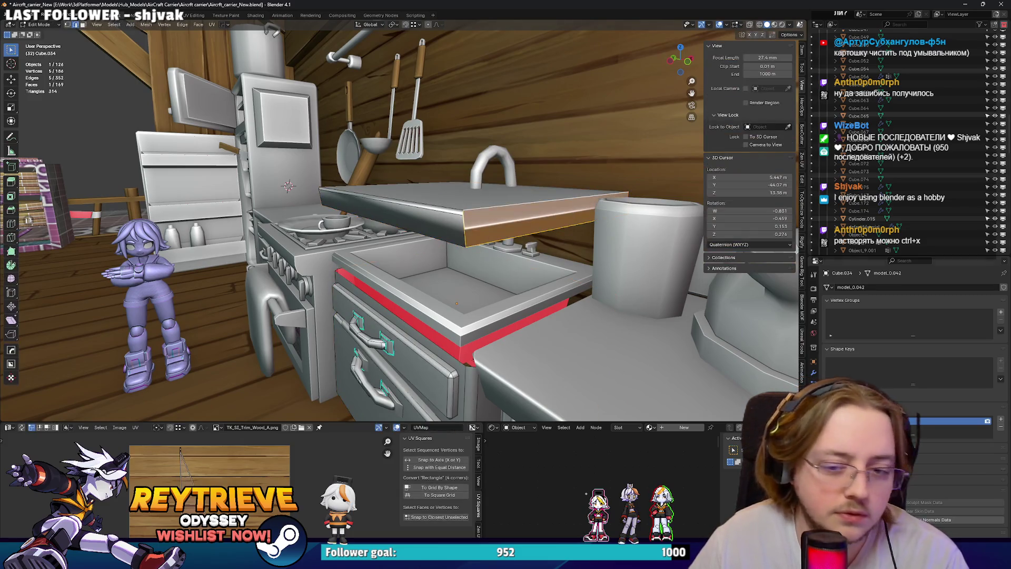
left_click(549, 227)
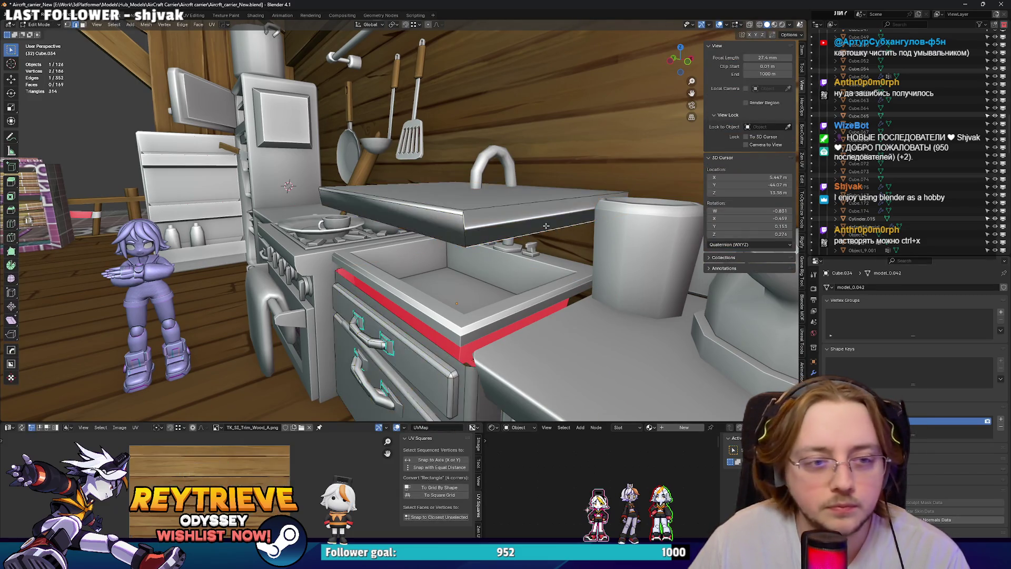
key("l")
key("ctrl+e")
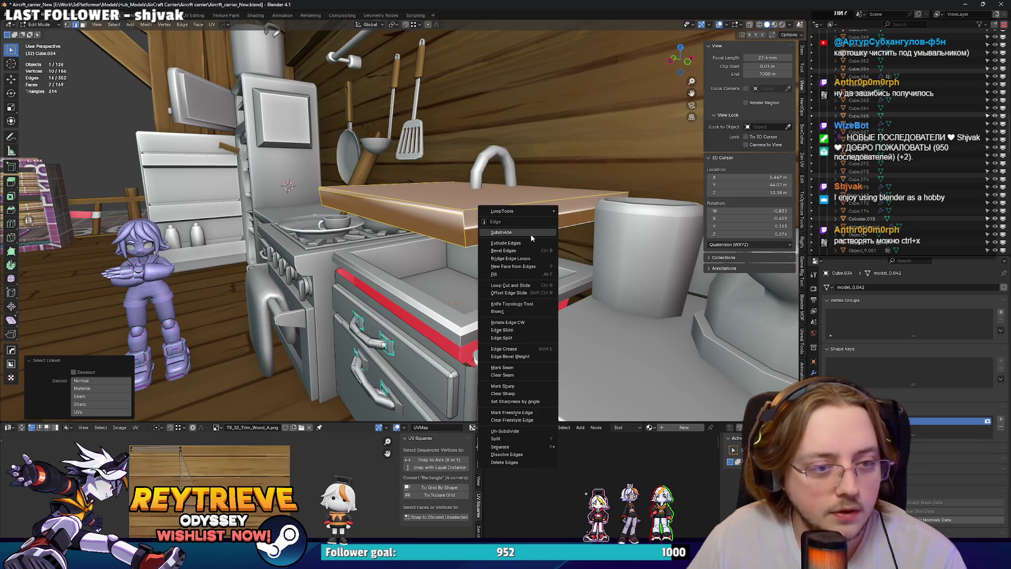
key("Escape")
key("ctrl+e")
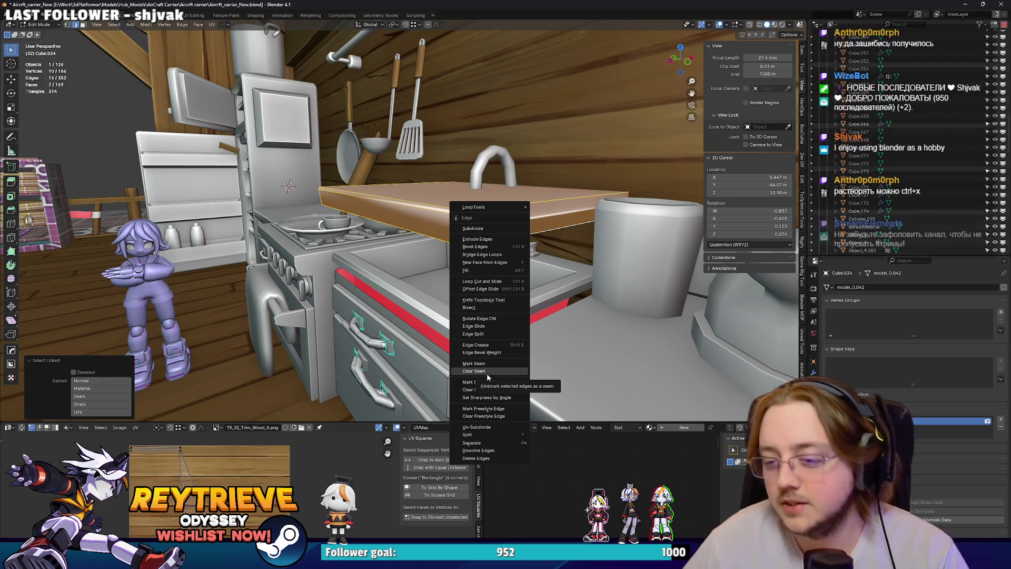
left_click(488, 371)
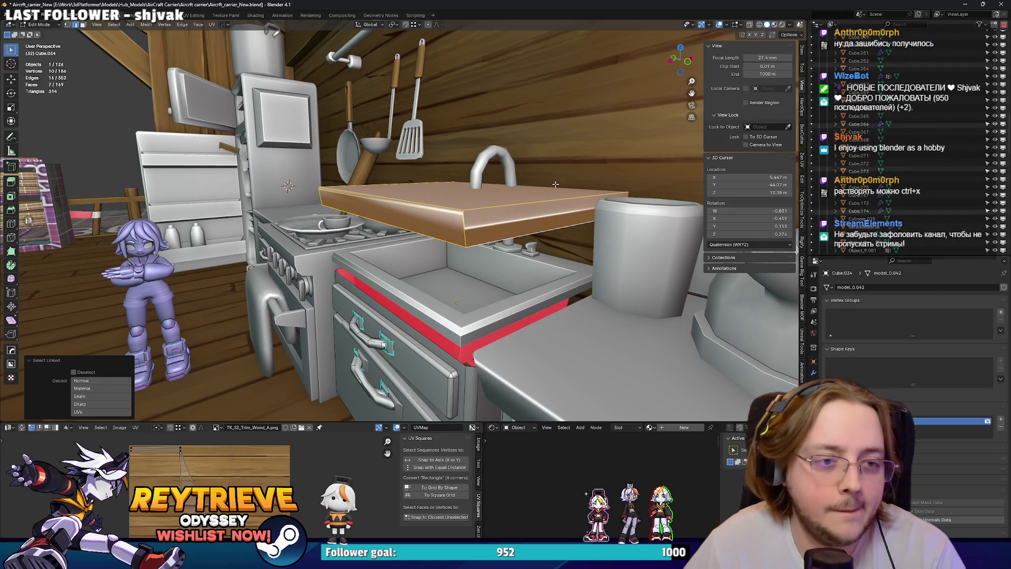
Try dissolving the lid's faces, undo it, and reselect the whole lid.
key("ctrl+x")
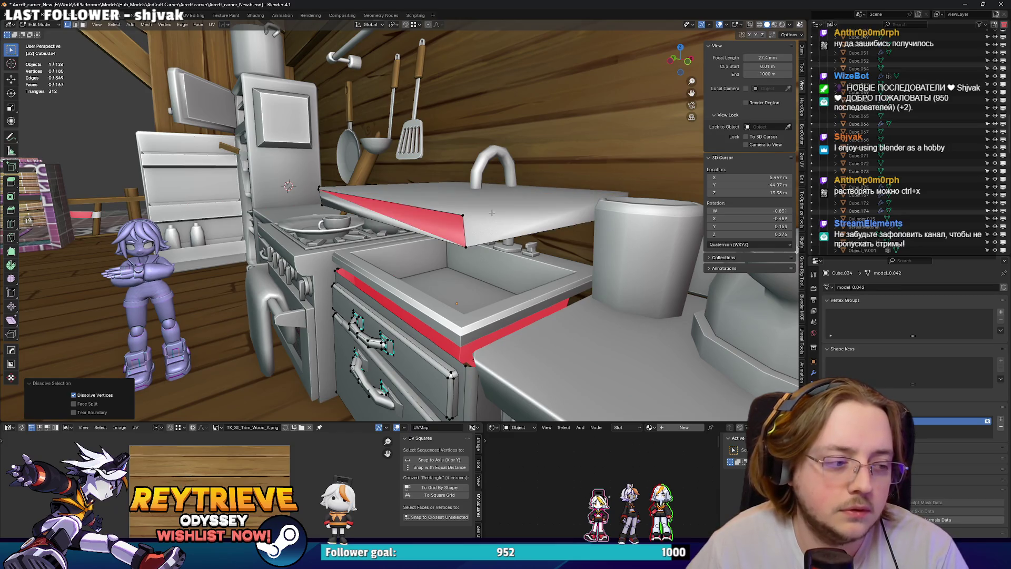
key("ctrl+z")
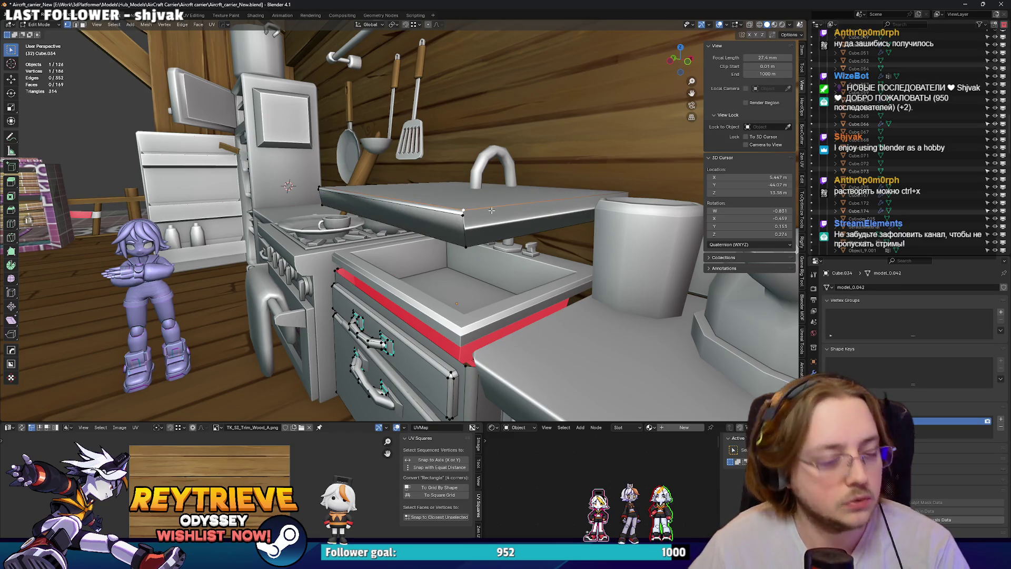
middle_click_drag(491, 210, 470, 212)
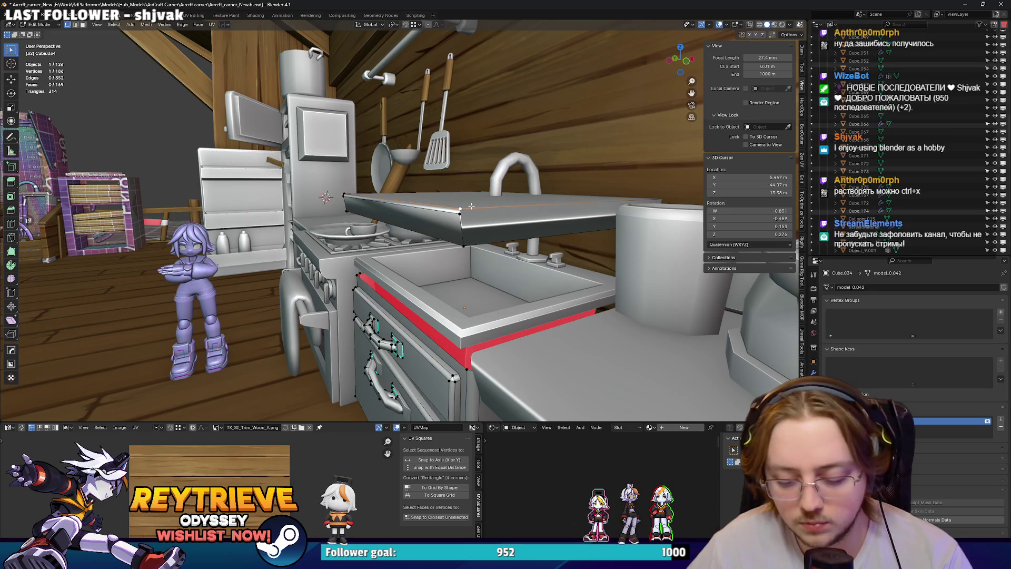
key("x")
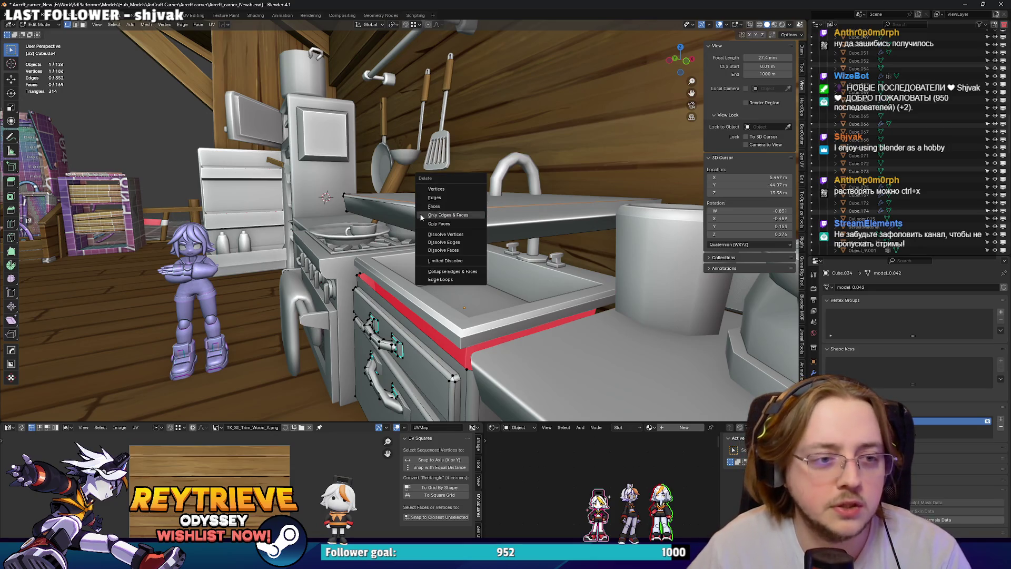
key("Escape")
middle_click_drag(464, 218, 483, 221)
key("l")
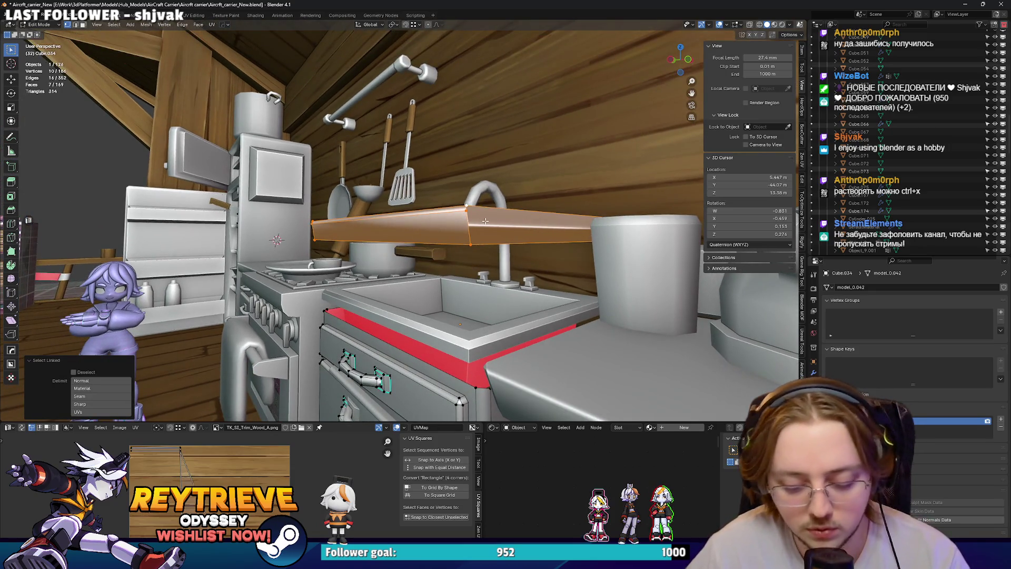
right_click(490, 221)
key("Escape")
Smooth-shade the lid again and show its Weighted Normal modifier settings.
key("Tab")
right_click(450, 235)
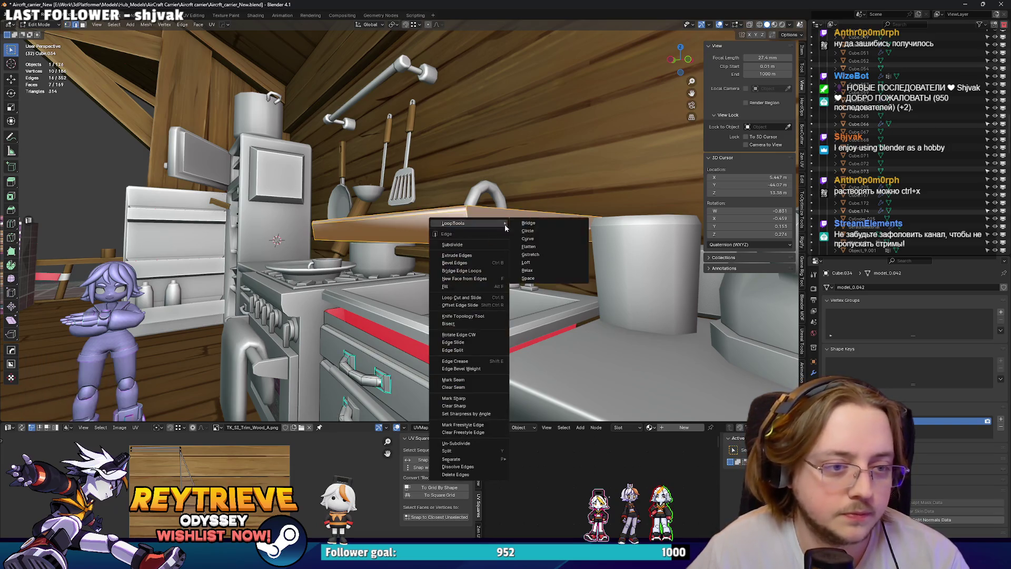
left_click(446, 233)
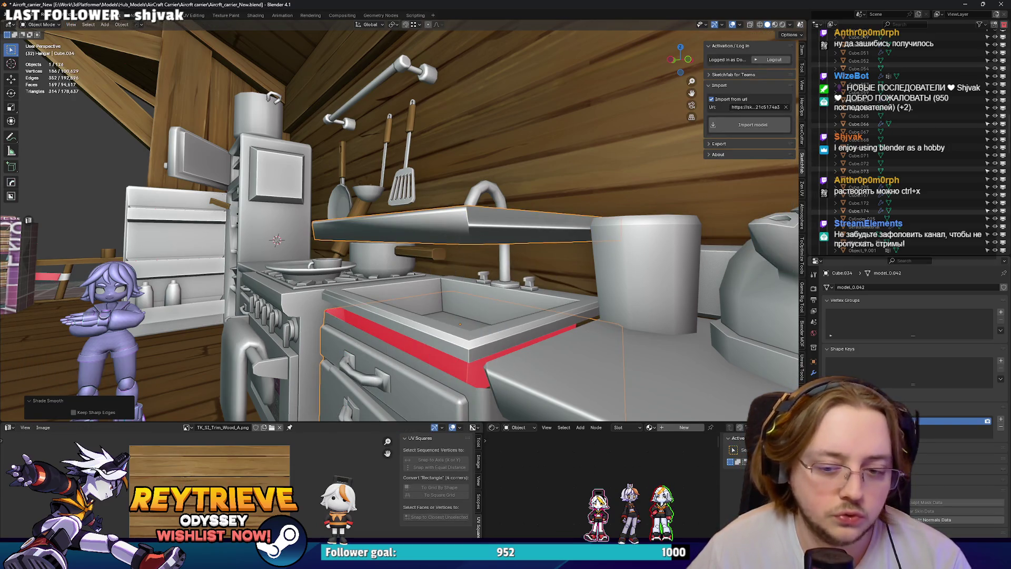
left_click(815, 373)
In edge select mode, select an extra edge on the lid for deletion.
key("Tab")
mouse_move(501, 213)
middle_mouse_down()
mouse_move(425, 220)
mouse_move(450, 220)
middle_mouse_up()
key("2")
left_click(424, 220)
key("x")
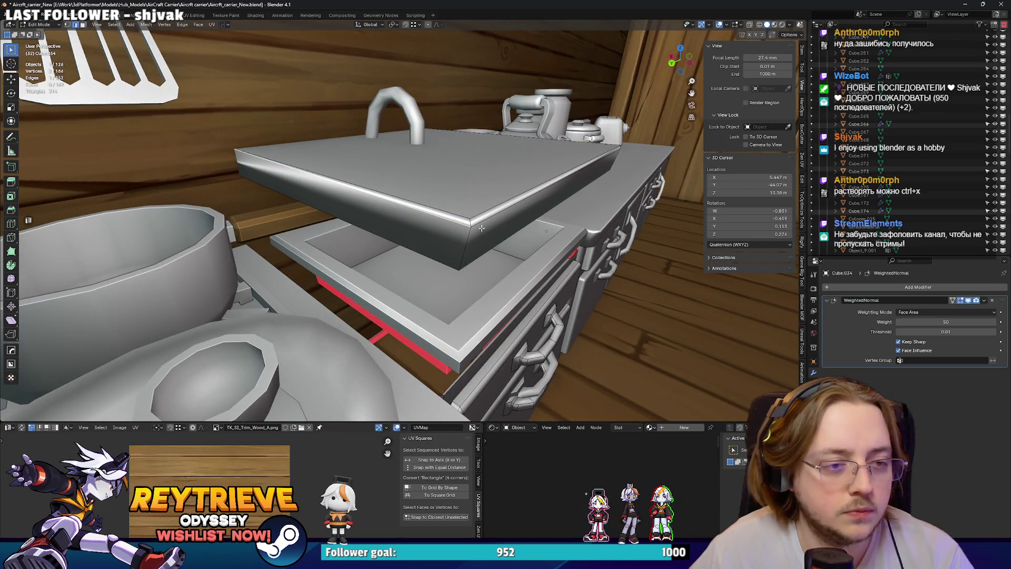
Dissolve the extra lid edge and mark the lid's front edges sharp.
key("ctrl+x")
middle_click_drag(482, 229, 501, 242)
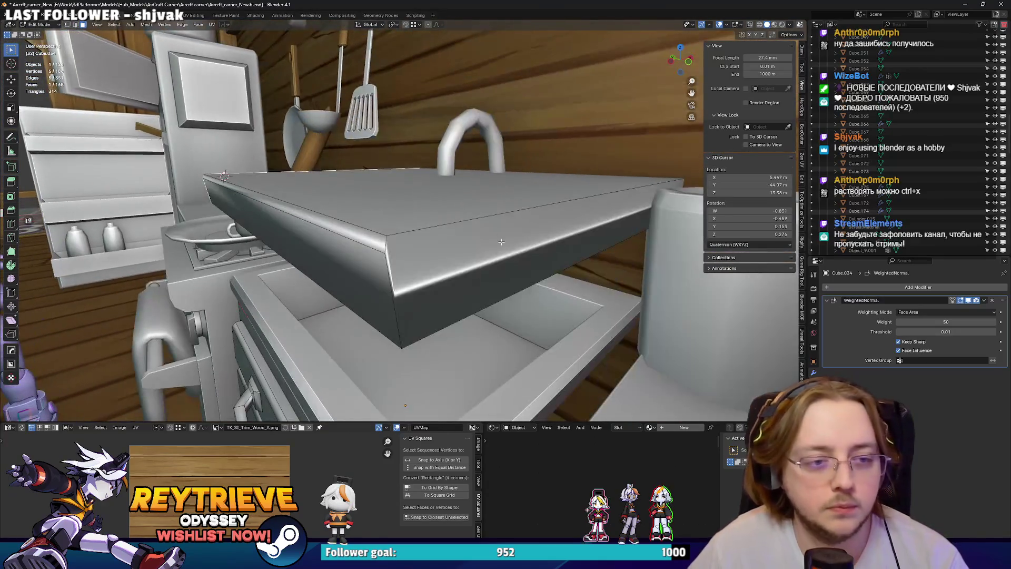
left_click(502, 242, "shift")
right_click(492, 247)
key("Escape")
key("2")
right_click(493, 264)
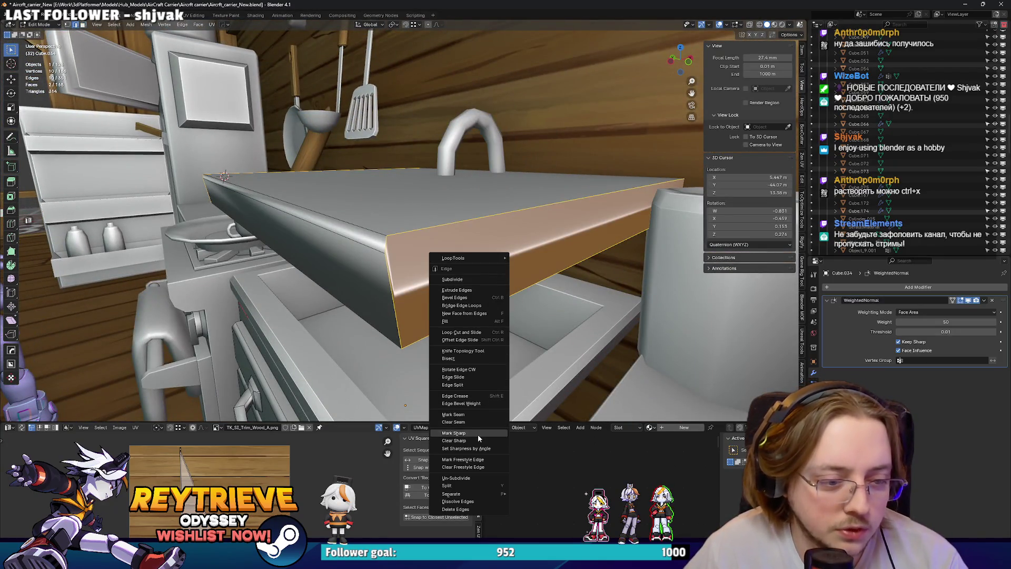
left_click(475, 432)
mouse_move(548, 243)
middle_mouse_down()
mouse_move(576, 246)
mouse_move(499, 205)
mouse_move(476, 222)
mouse_move(458, 174)
mouse_move(489, 147)
mouse_move(492, 293)
mouse_move(479, 280)
middle_mouse_up()
Flatten the lid's side face by scaling it to 0 (typed 'sxy0').
key("ctrl+Tab")
left_click(431, 201)
key("Tab")
left_click(493, 293)
type("sxy0")
key("Return")
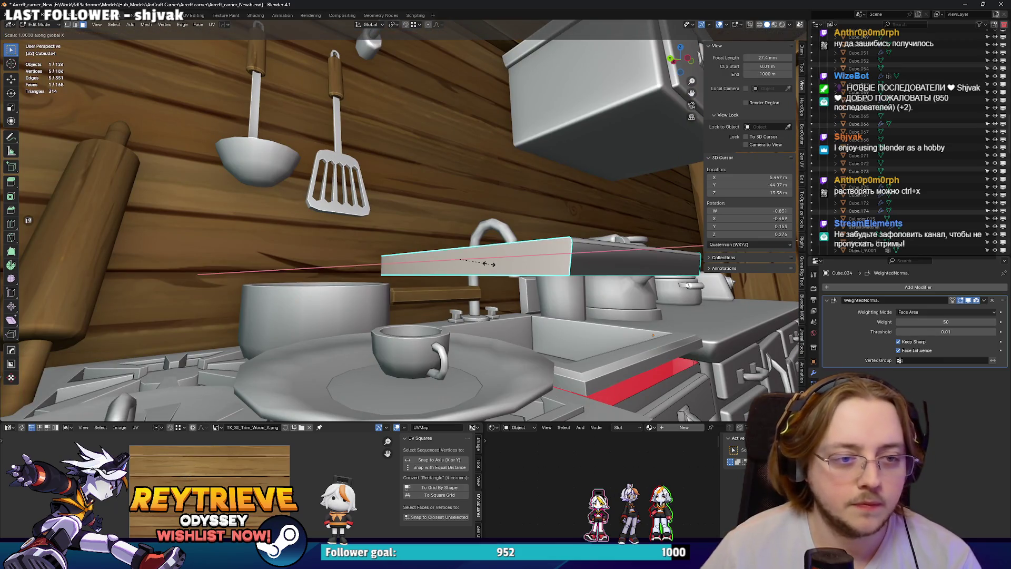
Select the linked top slab and lower it along Z onto the counter.
key("Tab")
key("Tab")
middle_click_drag(475, 223, 482, 240)
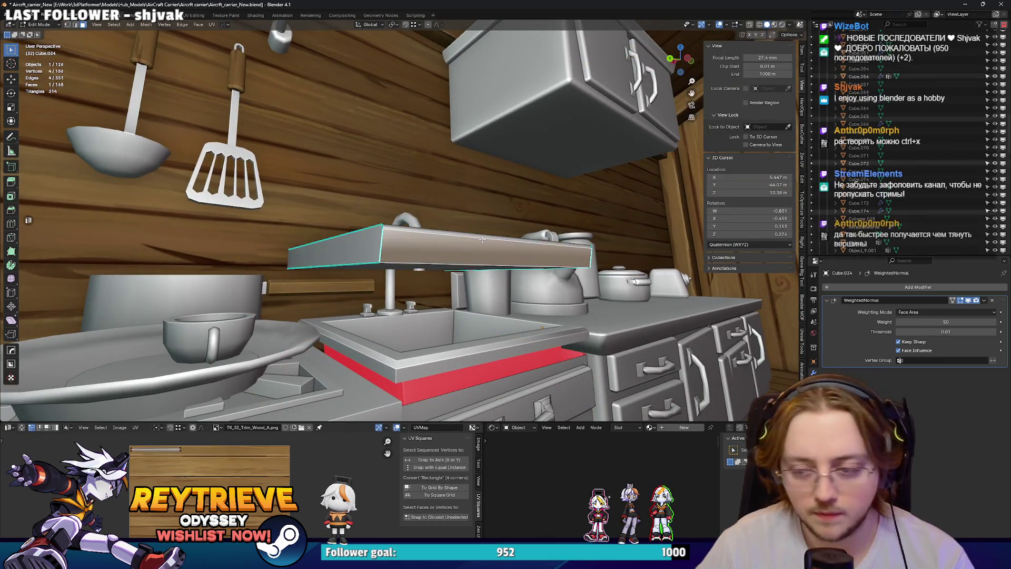
key("ctrl+l")
mouse_move(482, 240)
middle_mouse_down()
mouse_move(498, 266)
mouse_move(399, 230)
middle_mouse_up()
scroll(498, 266, "up", 3)
key("g")
key("z")
left_click(507, 275)
key("z")
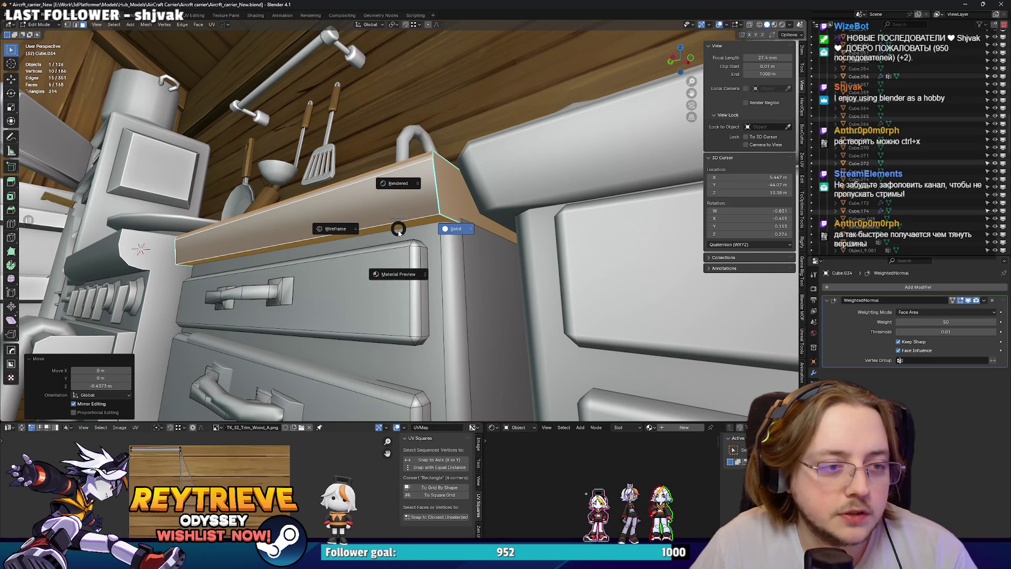
left_click(404, 231)
mouse_move(404, 231)
middle_mouse_down()
mouse_move(419, 240)
mouse_move(452, 221)
mouse_move(548, 247)
mouse_move(415, 237)
mouse_move(471, 250)
mouse_move(466, 279)
mouse_move(458, 268)
middle_mouse_up()
Select the slab's single end face and slide it along Y.
left_click(441, 240)
key("g")
key("y")
left_click(451, 224)
key("g")
key("y")
left_click(475, 232)
Nudge the end face about 0.008 m along Y to meet the neighbouring counter.
key("g")
key("y")
left_click(416, 237)
key("g")
key("y")
left_click(470, 251)
key("Tab")
scroll(469, 279, "down", 5)
key("Tab")
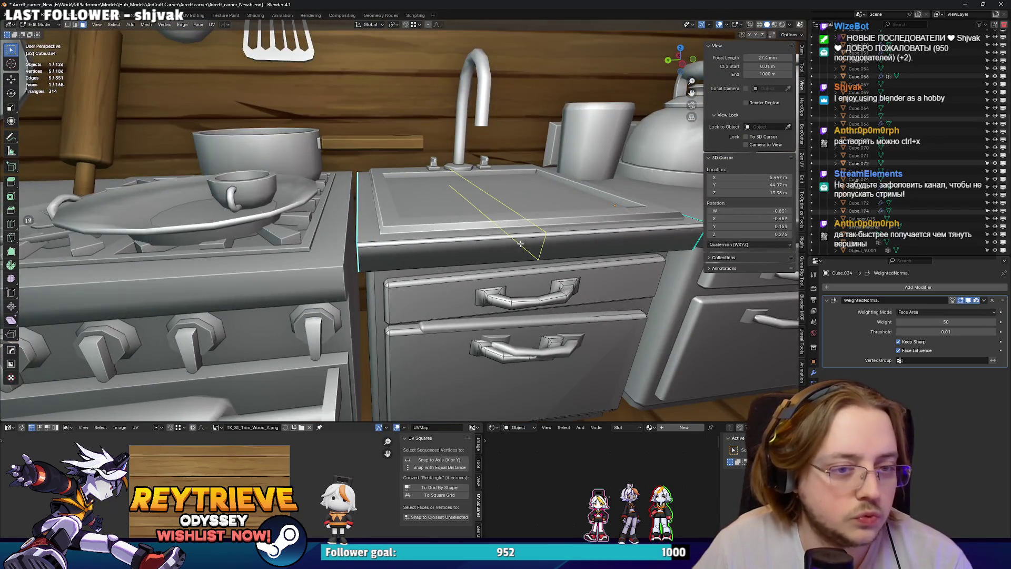
Add an edge loop near the countertop's end and bevel the front edge into a chamfer.
left_click(521, 244)
left_click(401, 251)
left_click(404, 253)
mouse_move(405, 253)
middle_mouse_down()
mouse_move(367, 267)
mouse_move(468, 253)
mouse_move(427, 269)
mouse_move(415, 300)
middle_mouse_up()
key("g")
key("x")
right_click(367, 266)
key("ctrl+b")
left_click(421, 266)
Lower and slide the notch's diamond vertices to shape the pointed notch.
left_click(431, 270)
left_click(419, 333, "shift")
left_click(422, 298)
key("g")
key("y")
key("z")
left_click(415, 301)
key("g")
key("x")
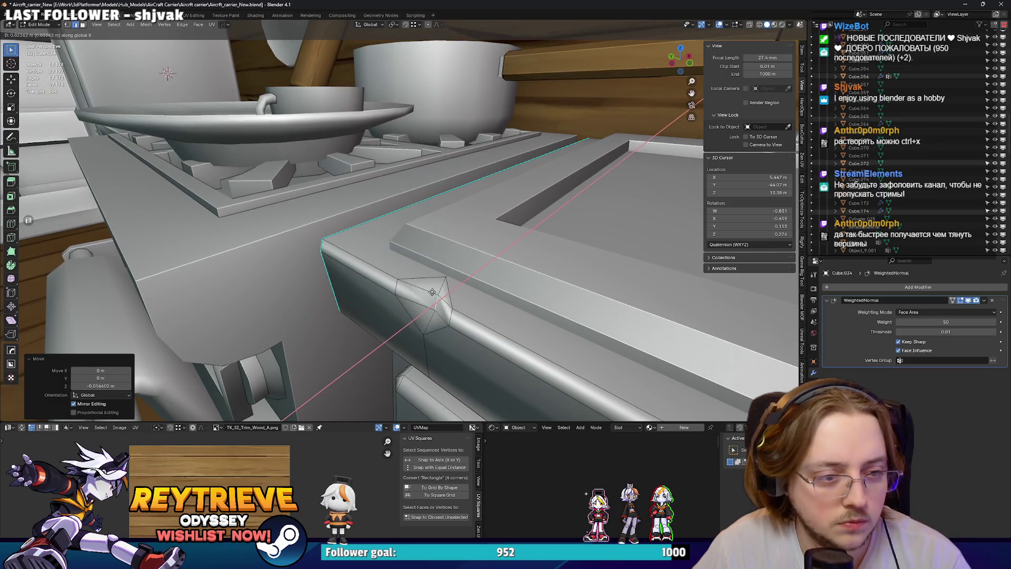
key("Escape")
key("g")
left_click(426, 300)
key("g")
key("g")
Merge the notch vertex into the corner vertex using Merge At Last.
left_click(428, 318)
left_click(445, 278, "shift")
key("m")
key("l")
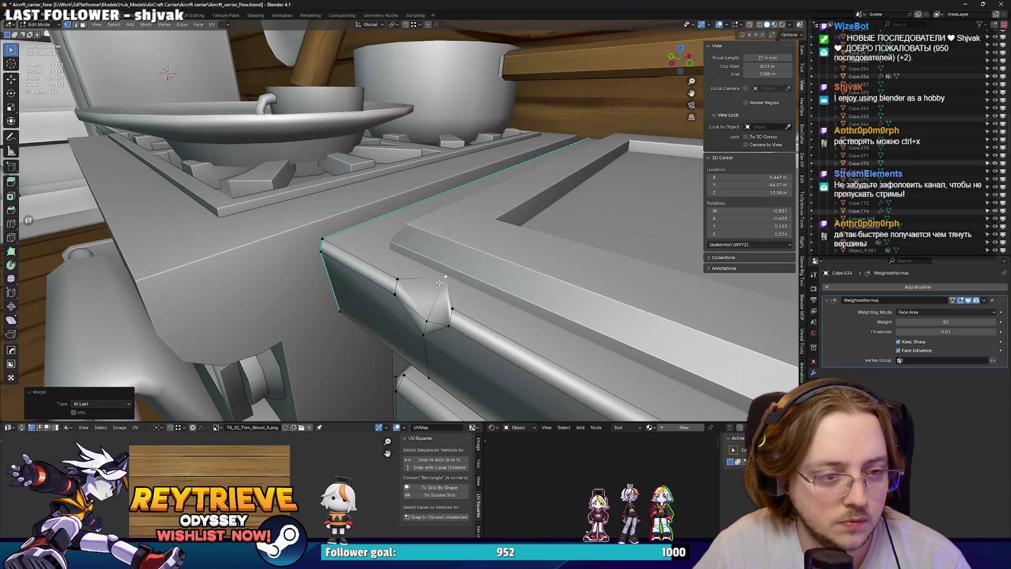
Extrude a new face from the countertop's corner edge.
middle_click_drag(423, 320, 422, 301)
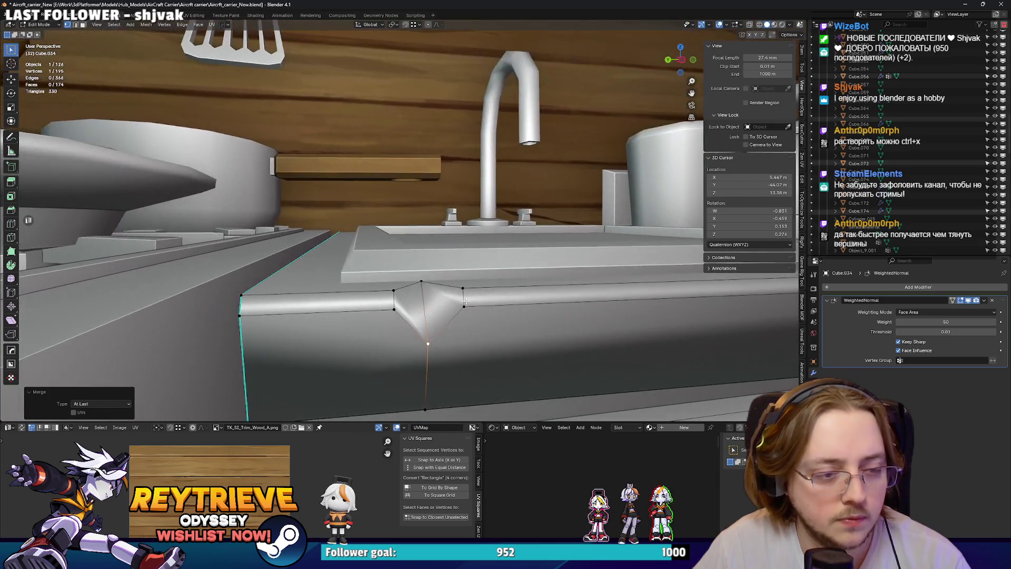
left_click(422, 302)
right_click(430, 318)
key("Escape")
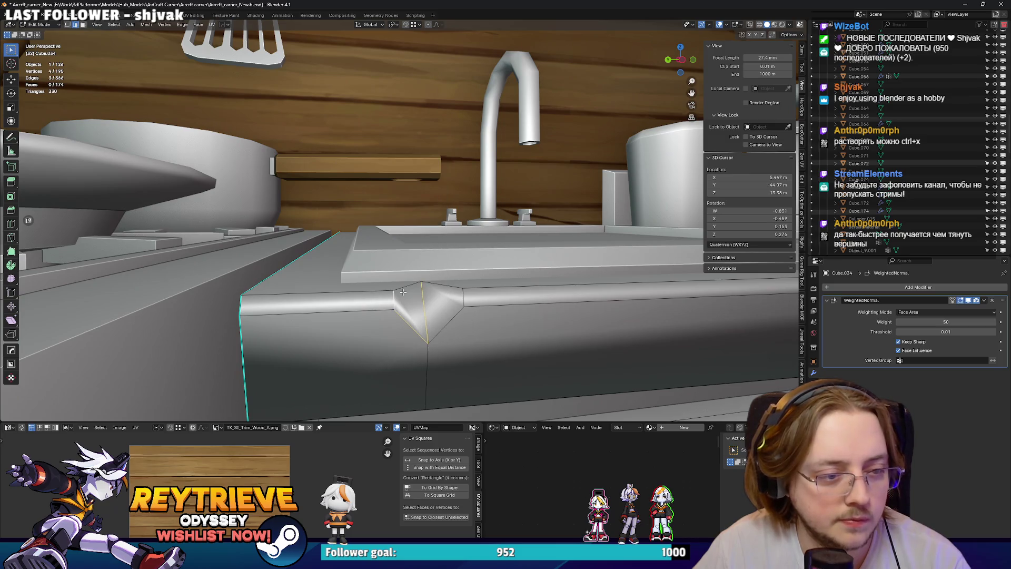
right_click(460, 300)
key("Escape")
key("Tab")
mouse_move(457, 302)
middle_mouse_down()
mouse_move(437, 301)
mouse_move(429, 248)
mouse_move(410, 255)
mouse_move(437, 267)
mouse_move(427, 271)
middle_mouse_up()
key("Tab")
key("e")
left_click(456, 260)
Merge the notch vertices at their center using see-through display.
key("alt+z")
key("m")
left_click(423, 275)
key("alt+z")
key("alt+z")
key("alt+z")
key("alt+z")
key("alt+z")
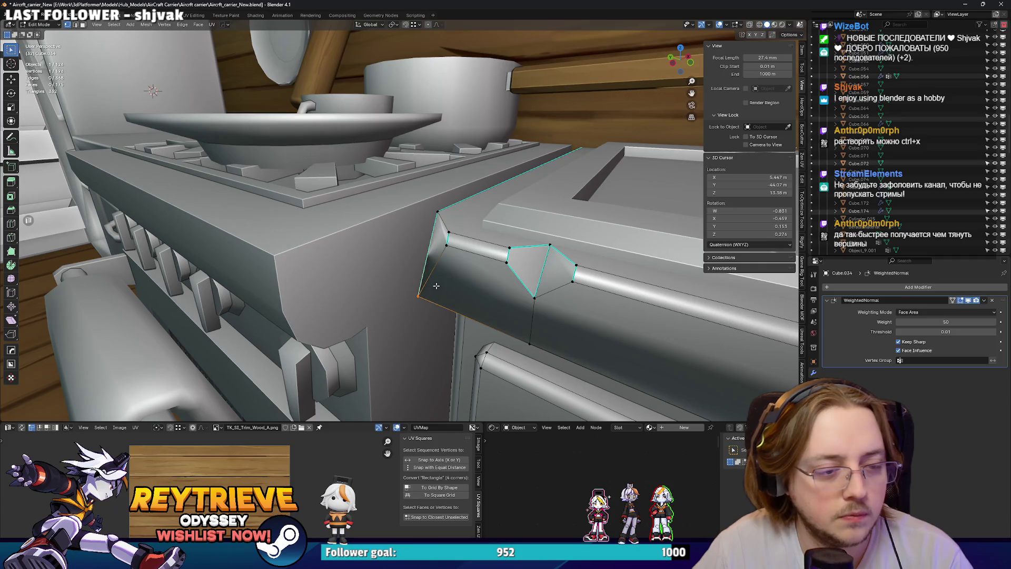
key("z")
key("alt+z")
mouse_move(436, 285)
middle_mouse_down()
mouse_move(458, 257)
mouse_move(481, 258)
middle_mouse_up()
key("alt+z")
mouse_move(423, 246)
middle_mouse_down()
mouse_move(416, 295)
mouse_move(428, 250)
middle_mouse_up()
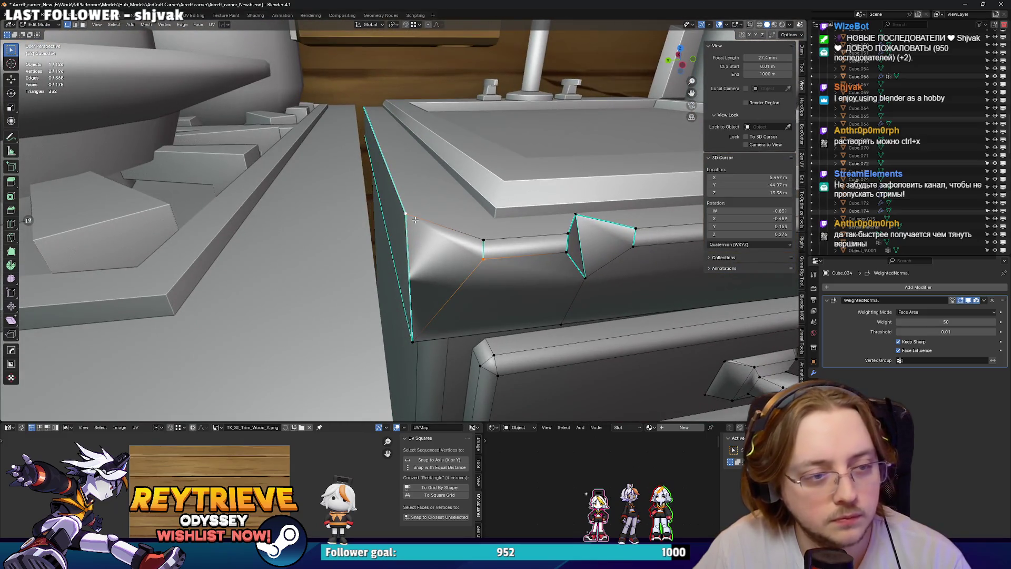
Mark the notch edges sharp with Ctrl+E and return to Object Mode.
key("2")
key("ctrl+e")
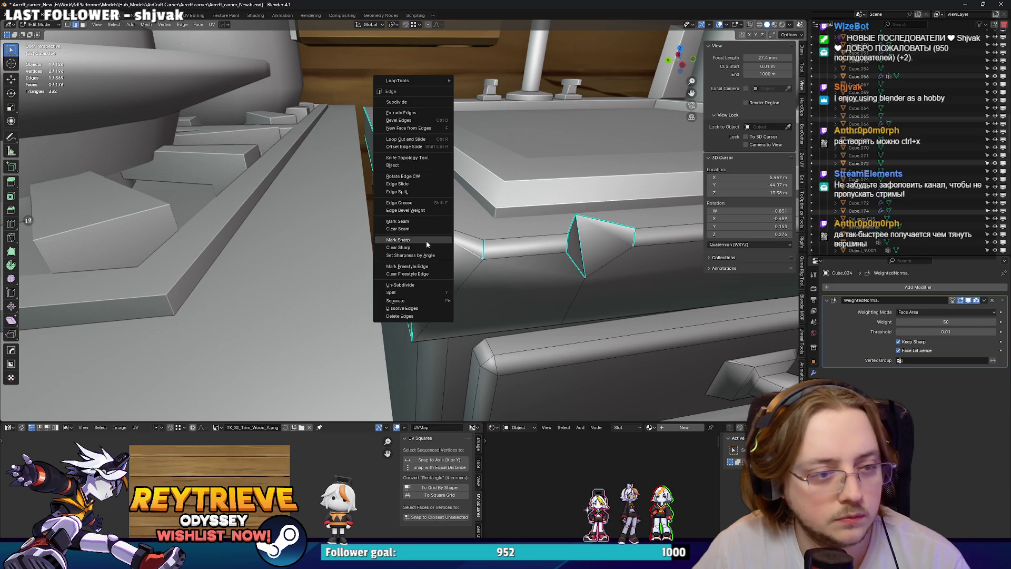
left_click(427, 242)
key("ctrl+e")
left_click(454, 274)
key("Tab")
middle_click_drag(454, 274, 401, 243)
key("ctrl+Tab")
left_click(513, 245)
middle_click_drag(513, 245, 484, 251)
key("ctrl+e")
left_click(443, 240)
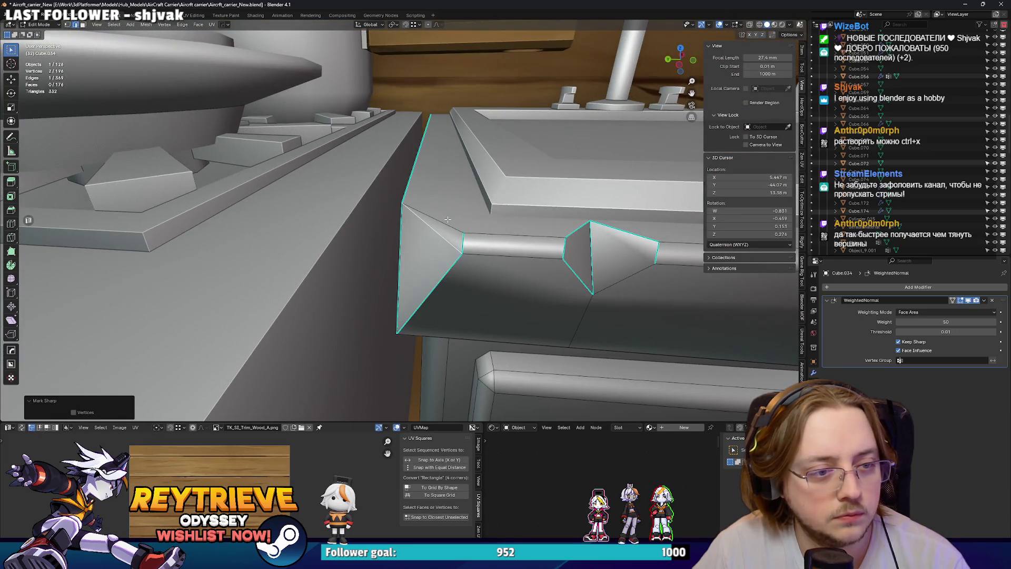
key("ctrl+e")
left_click(445, 213)
key("Tab")
scroll(418, 231, "down", 8)
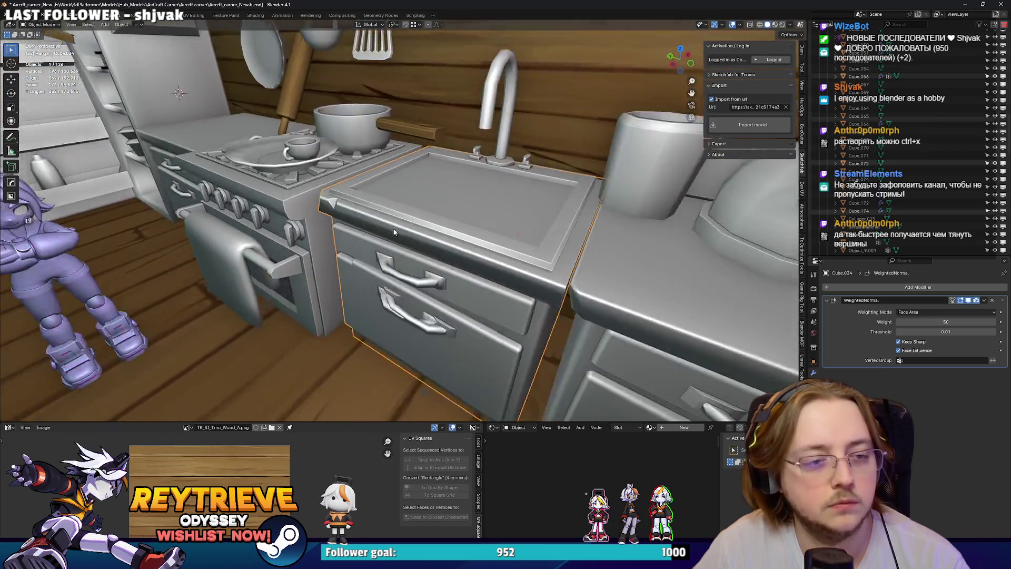
Raise the selected countertop edge vertices slightly along Z.
key("Tab")
scroll(432, 232, "down", 3)
middle_click_drag(394, 232, 553, 228)
scroll(516, 229, "up", 4)
key("g")
key("z")
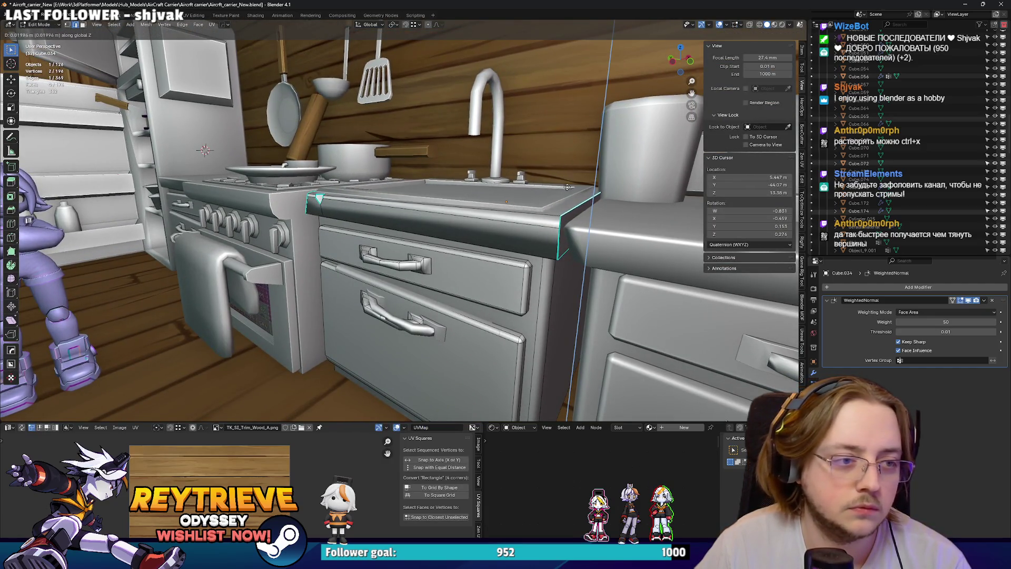
left_click(558, 208)
key("Tab")
mouse_move(558, 208)
middle_mouse_down()
mouse_move(422, 213)
mouse_move(441, 188)
middle_mouse_up()
Merge the stray corner vertex on the cabinet top into the corner.
key("Tab")
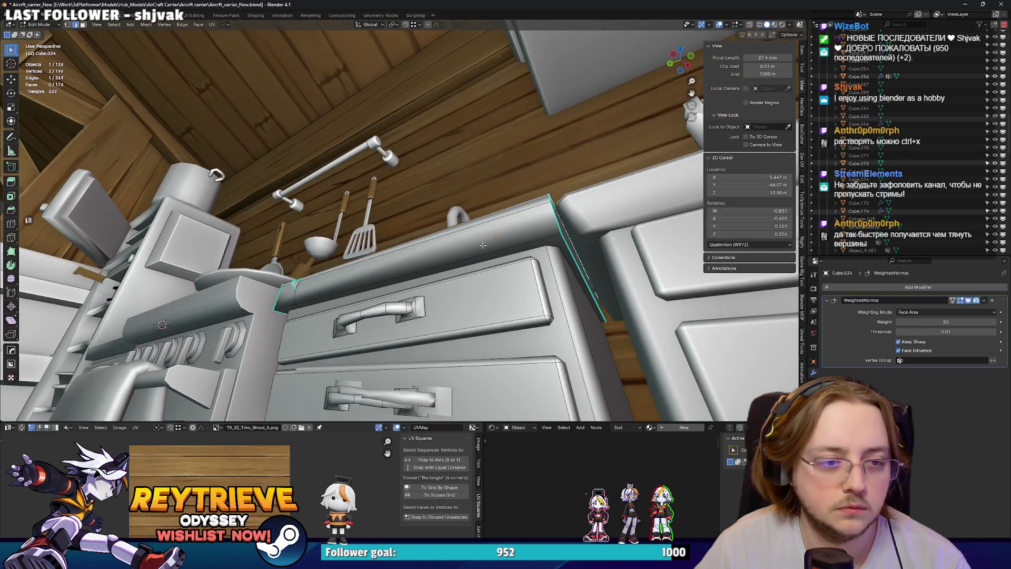
key("ctrl+e")
middle_click_drag(391, 256, 421, 236)
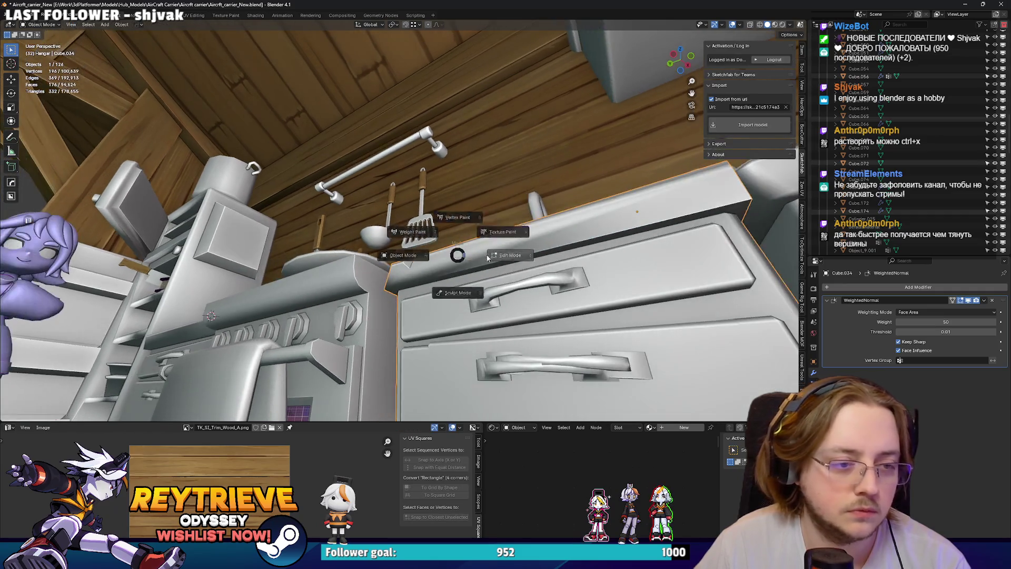
key("Tab")
mouse_move(395, 287)
middle_mouse_down()
mouse_move(422, 329)
mouse_move(448, 311)
mouse_move(520, 304)
mouse_move(566, 274)
mouse_move(484, 216)
middle_mouse_up()
left_click(364, 332, "shift")
key("m")
left_click(364, 332)
key("Tab")
key("Tab")
Move the inner rim edges of the sink top piece in see-through display.
key("alt+z")
left_click(444, 187)
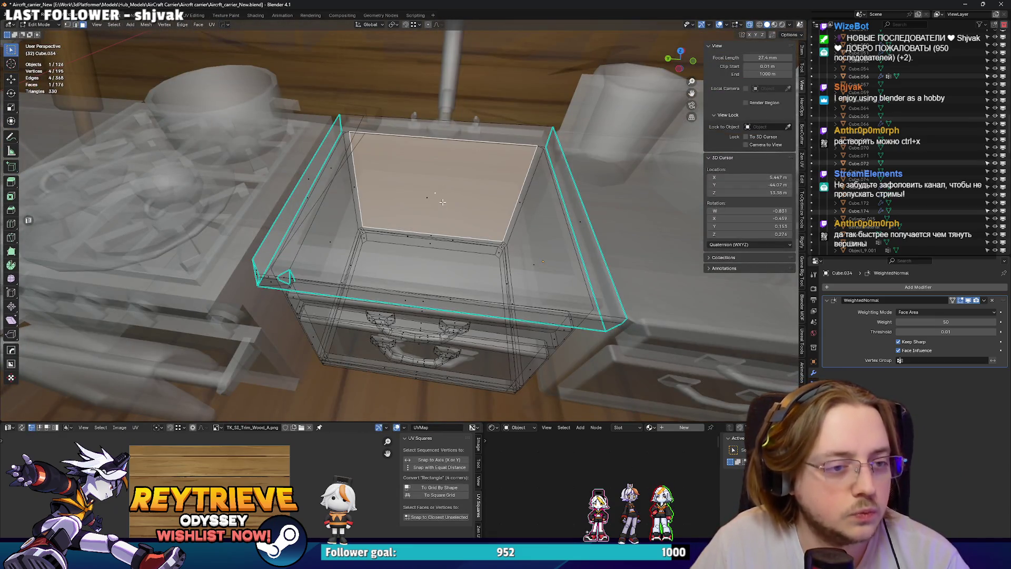
key("alt+z")
key("z")
key("Tab")
middle_click_drag(385, 211, 326, 175)
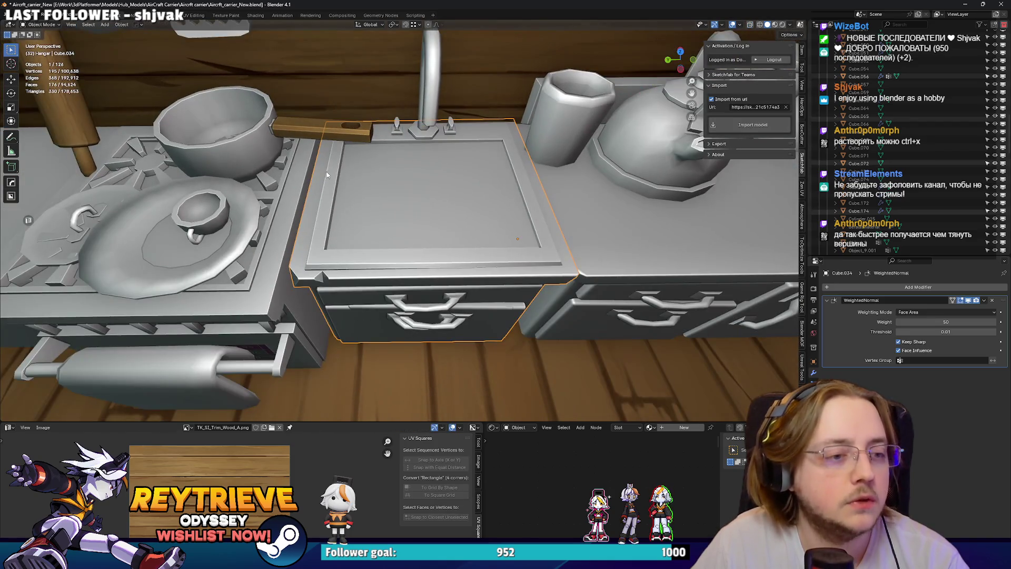
left_click(428, 263)
key("Tab")
key("alt+z")
key("alt+z")
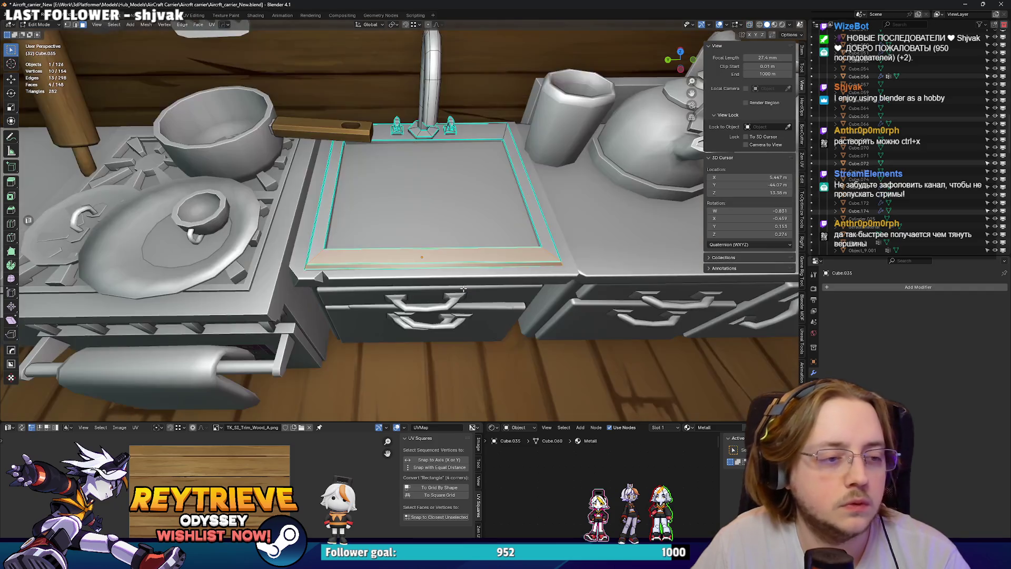
left_click(464, 278)
key("Tab")
left_click(387, 180)
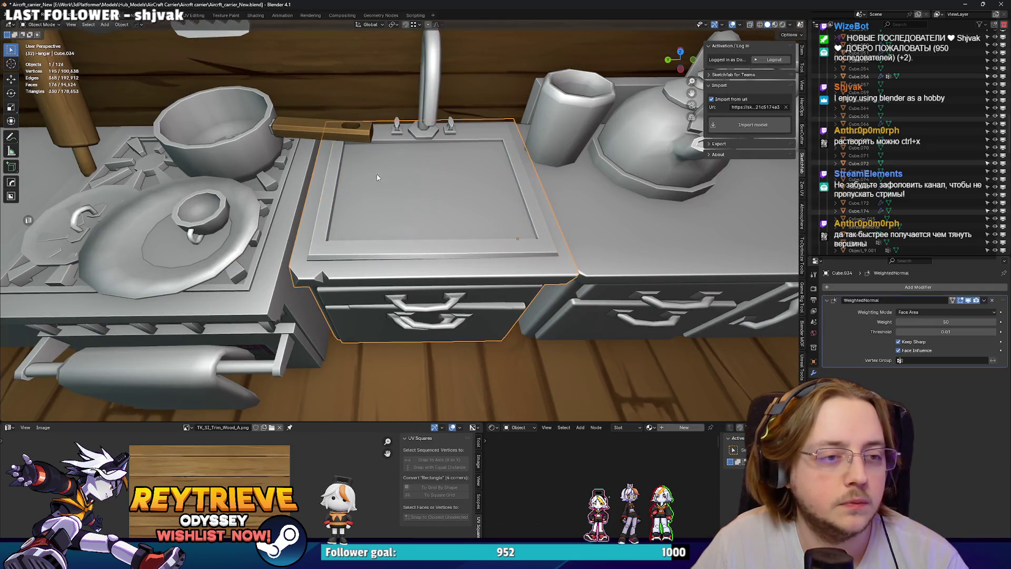
middle_click_drag(387, 180, 340, 181)
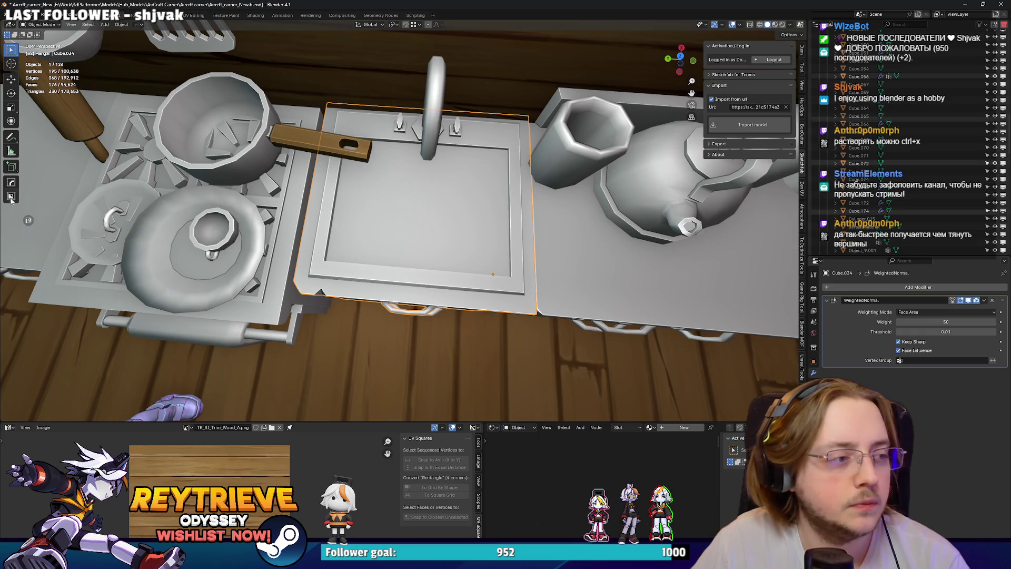
Smooth the counter's shading by angle and add a BoxCutter box scaled in height.
key("n")
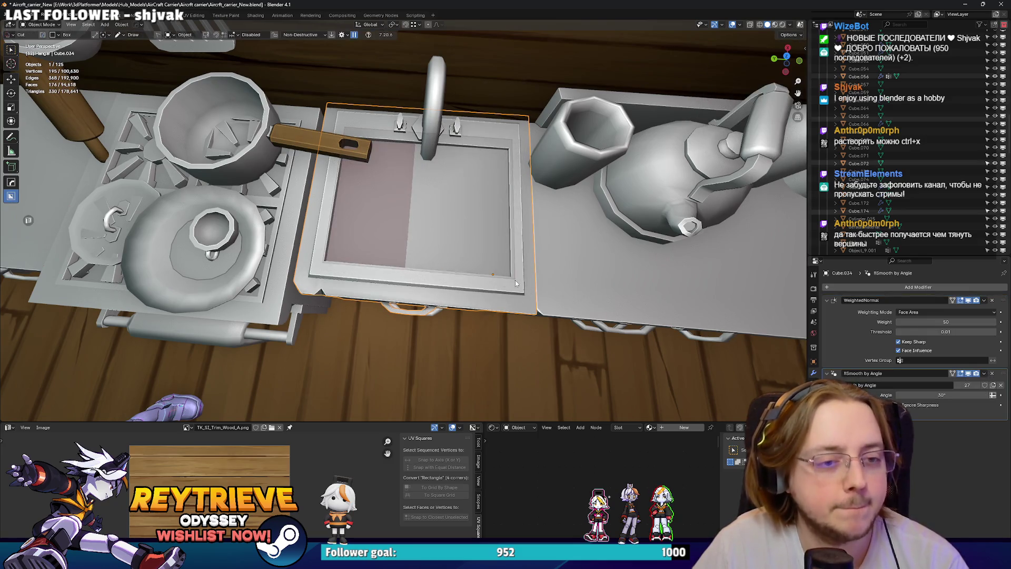
key("ctrl+z")
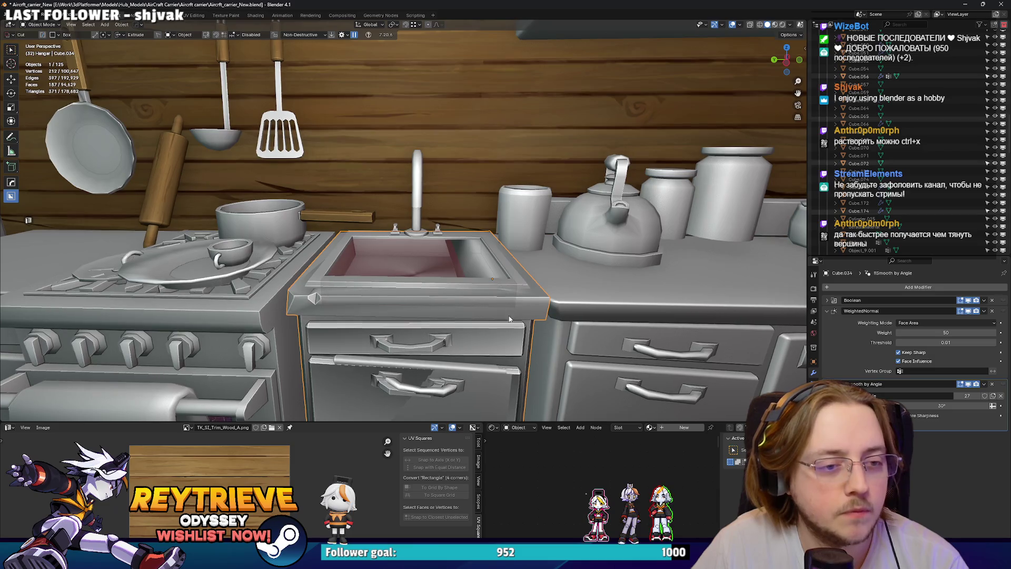
scroll(511, 310, "up", 3)
key("q")
left_click(456, 308)
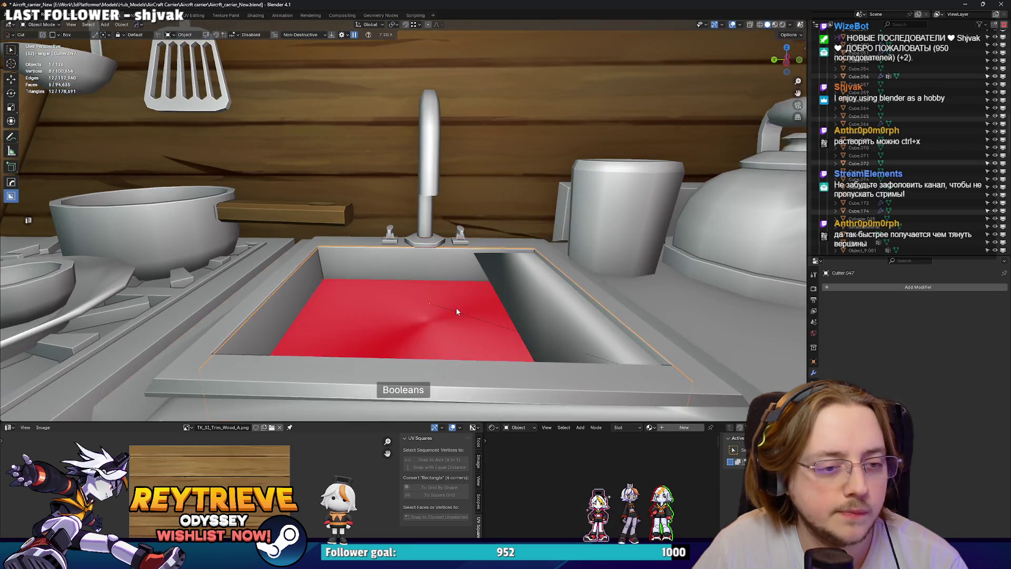
key("s")
key("z")
left_click(579, 276)
Lower the cutter into the sink and apply the Boolean cut on the counter block.
key("g")
key("z")
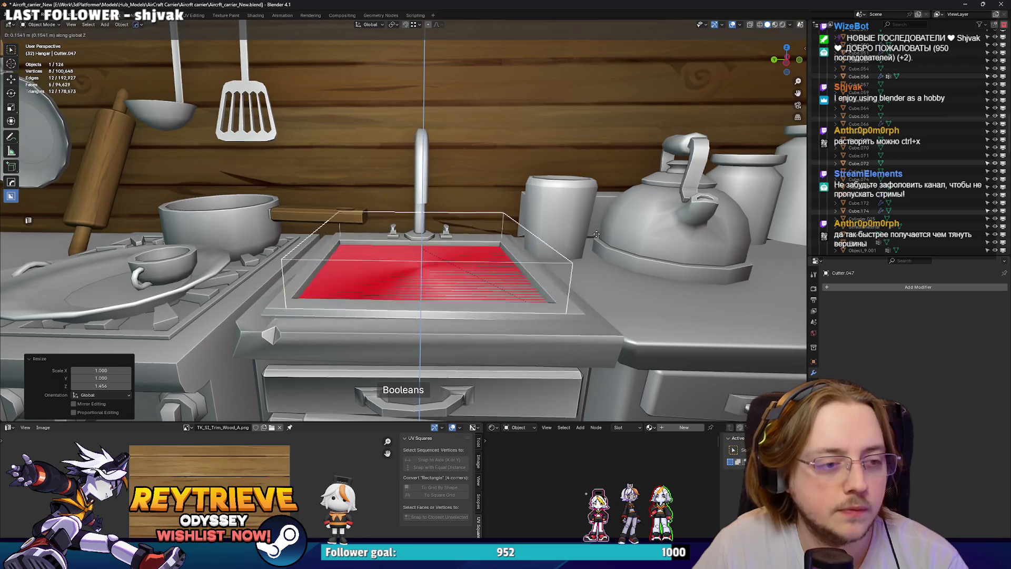
left_click(582, 271)
key("s")
key("z")
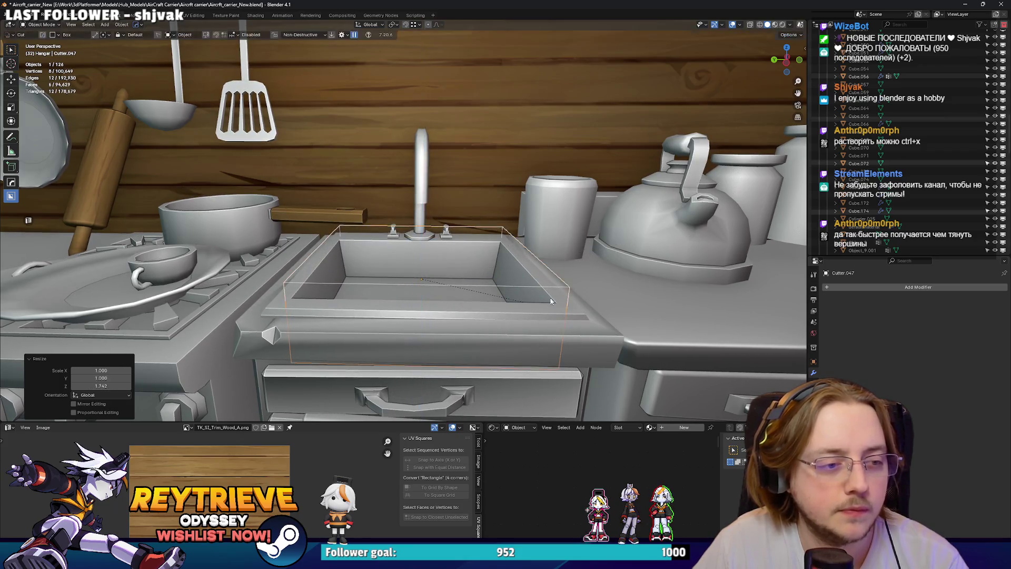
middle_click_drag(568, 291, 530, 280)
left_click(633, 310)
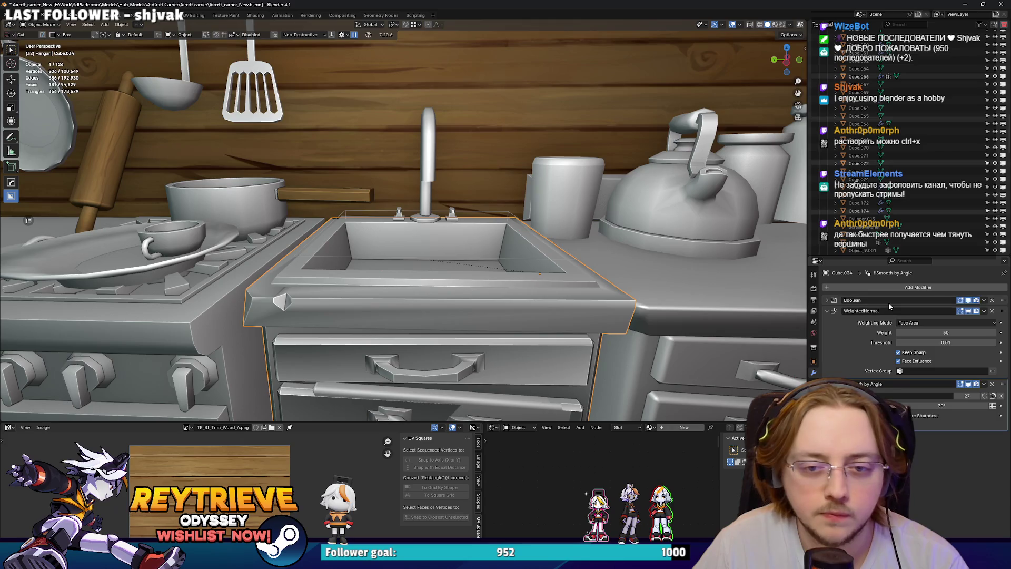
key("ctrl+a")
Edit the counter mesh in wireframe display.
middle_click_drag(605, 279, 495, 274)
key("Tab")
key("z")
left_click(616, 263)
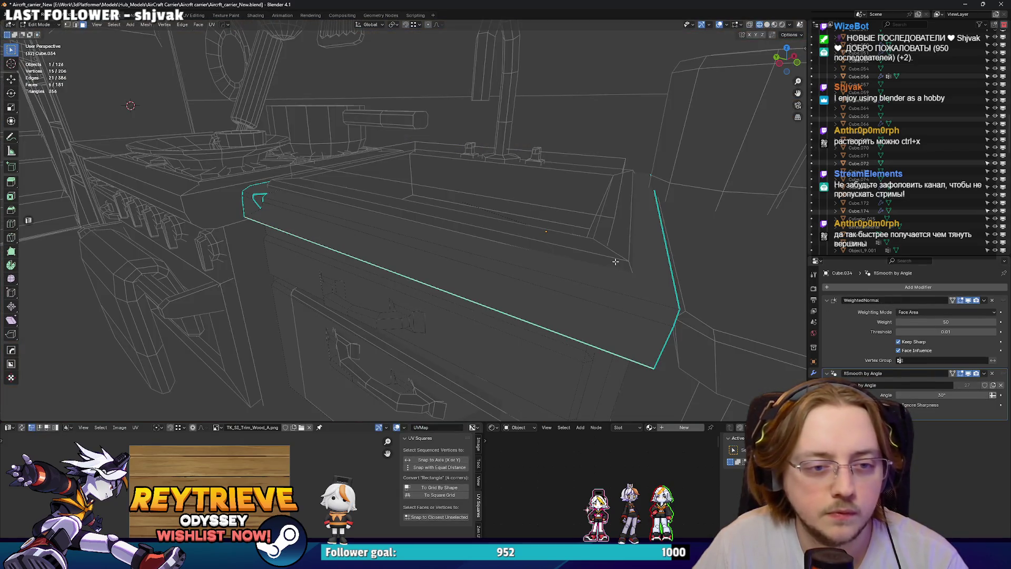
Select the rim edge loop and isolate the counter block in local view.
left_click(767, 24)
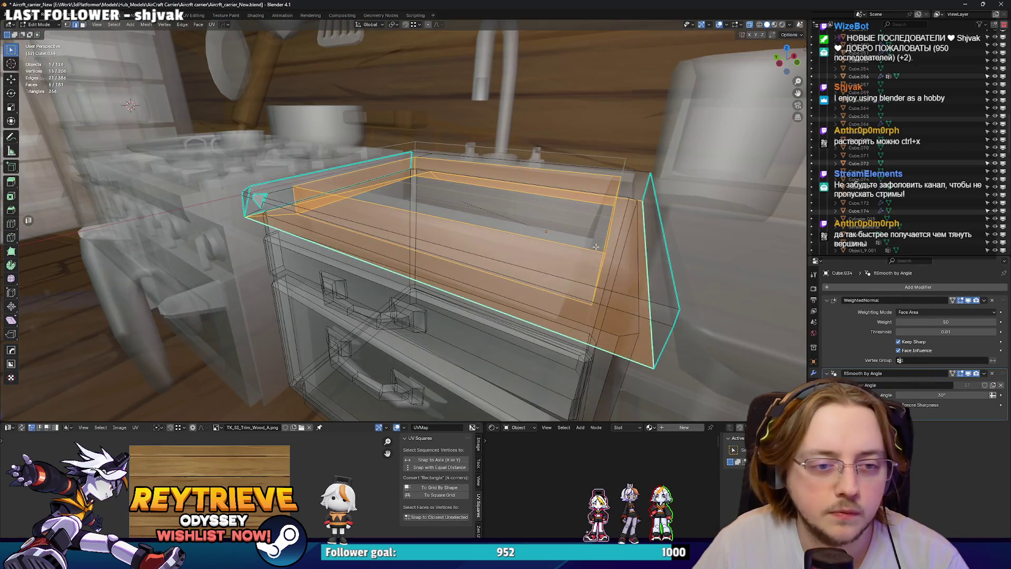
left_click(596, 246, "alt")
mouse_move(463, 207)
middle_mouse_down()
mouse_move(434, 175)
mouse_move(347, 256)
mouse_move(436, 233)
mouse_move(404, 302)
mouse_move(476, 279)
mouse_move(339, 320)
mouse_move(339, 224)
mouse_move(342, 248)
mouse_move(497, 321)
mouse_move(548, 255)
mouse_move(498, 244)
middle_mouse_up()
key("alt+z")
key("KP_Divide")
Merge the stray duplicate vertices and join two vertices with an edge.
key("m")
left_click(357, 249)
left_click(386, 252, "shift")
key("m")
left_click(394, 256)
key("m")
left_click(460, 304)
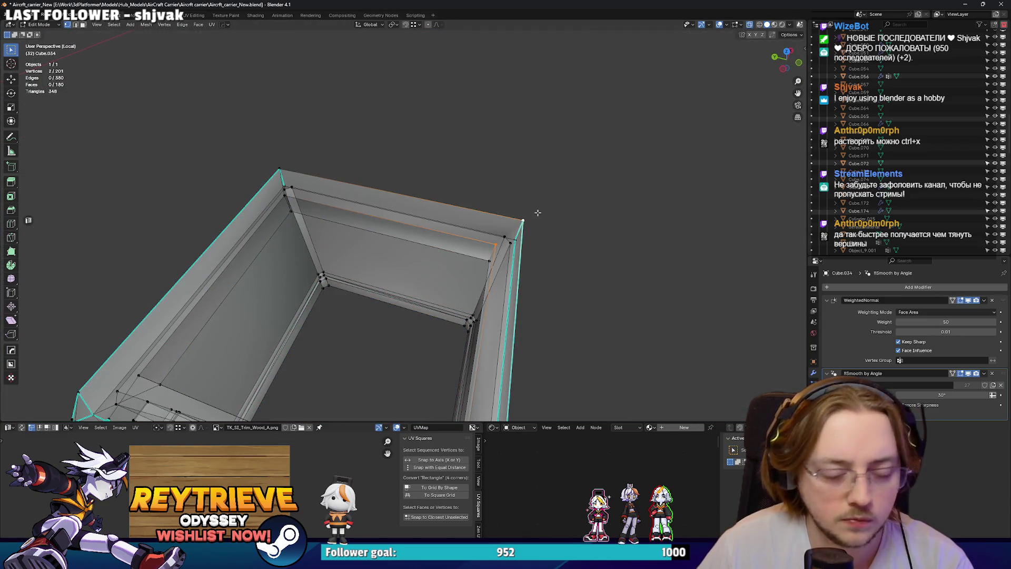
key("j")
mouse_move(530, 211)
middle_mouse_down()
mouse_move(470, 188)
mouse_move(464, 221)
mouse_move(478, 189)
mouse_move(479, 200)
mouse_move(521, 206)
middle_mouse_up()
Mark the top rim edge loops sharp and return to Object Mode.
key("alt+z")
left_click(475, 176, "alt+shift")
right_click(468, 194)
left_click(458, 194)
scroll(457, 197, "down", 5)
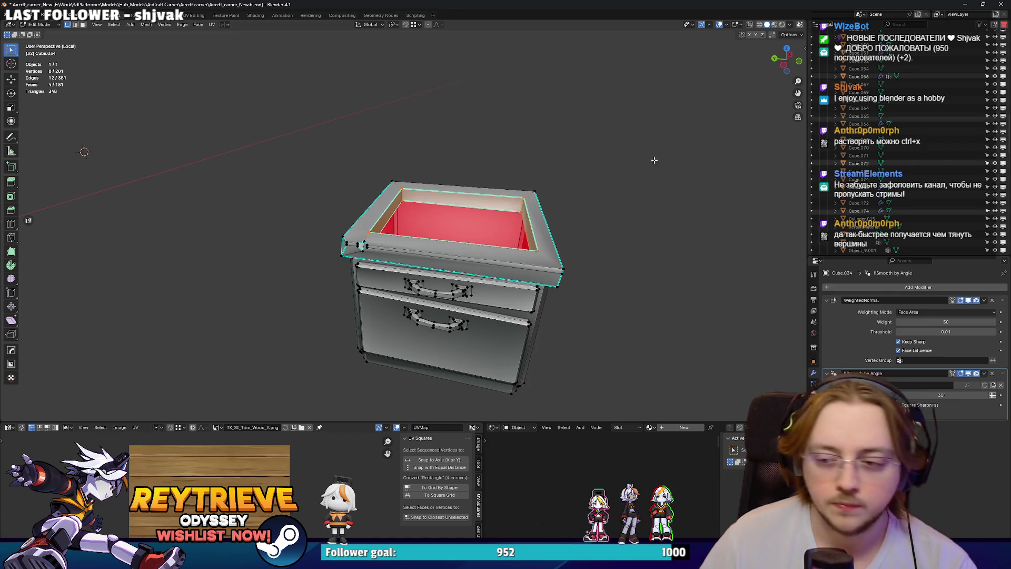
right_click(621, 205)
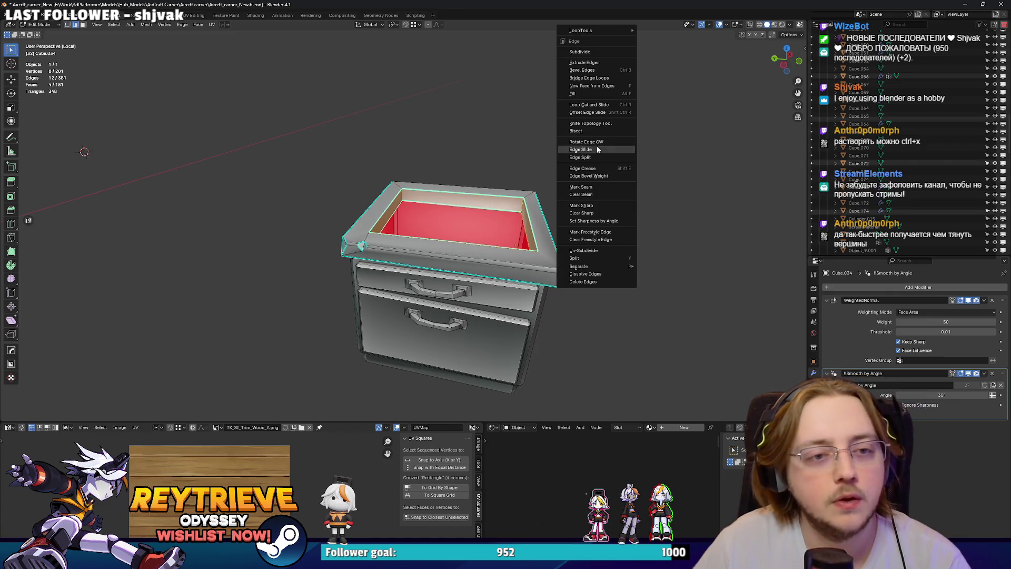
left_click(589, 207)
key("Tab")
scroll(427, 187, "up", 3)
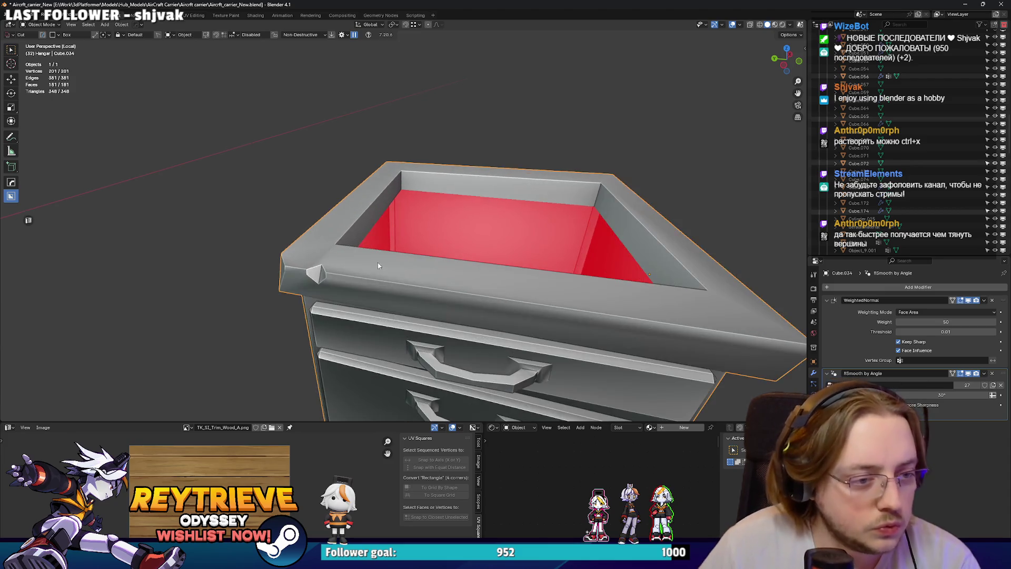
Inspect the sink cabinet's rim in Edit Mode from low angles, then return to Object Mode.
key("Tab")
mouse_move(427, 187)
middle_mouse_down()
mouse_move(503, 198)
mouse_move(373, 250)
mouse_move(374, 234)
mouse_move(371, 258)
middle_mouse_up()
scroll(504, 198, "up", 2)
scroll(371, 258, "up", 2)
middle_click_drag(478, 275, 519, 249)
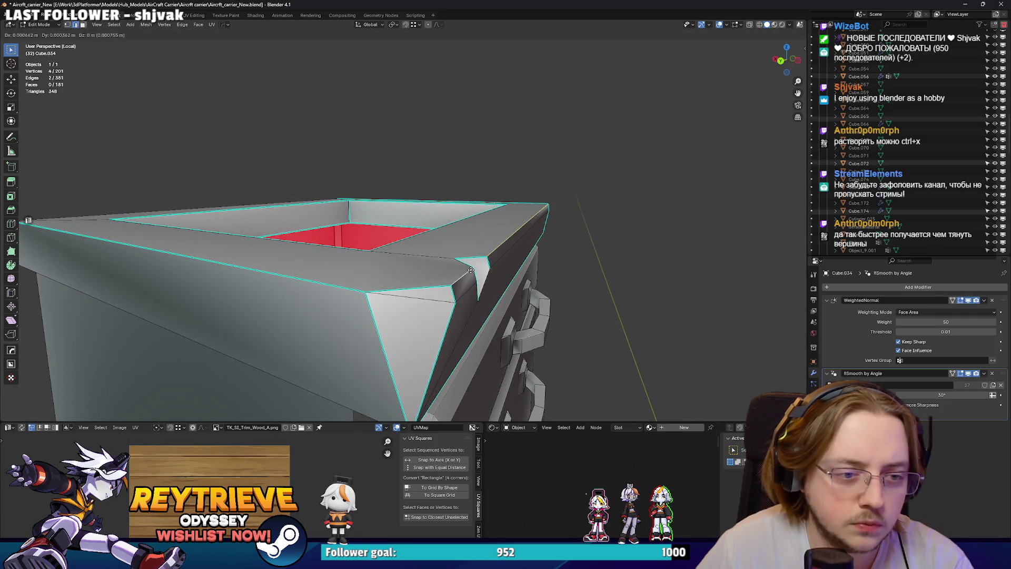
left_click(355, 267)
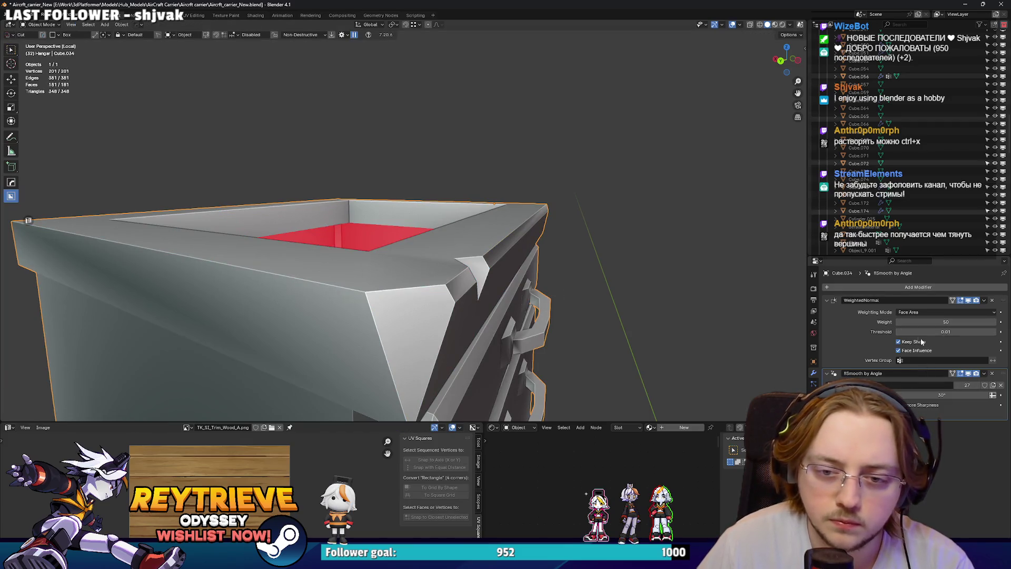
Apply Shade Smooth by Angle to the sink cabinet.
left_click(814, 419)
right_click(452, 264)
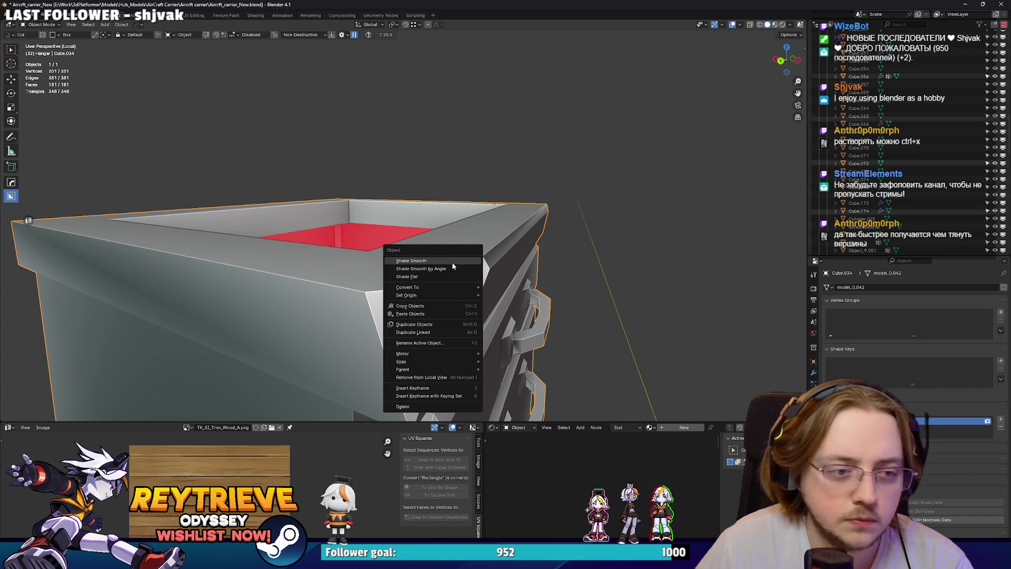
left_click(450, 265)
right_click(460, 268)
left_click(449, 273)
Move the Smooth by Angle modifier above WeightedNormal in the modifier stack.
middle_click_drag(450, 273, 531, 209)
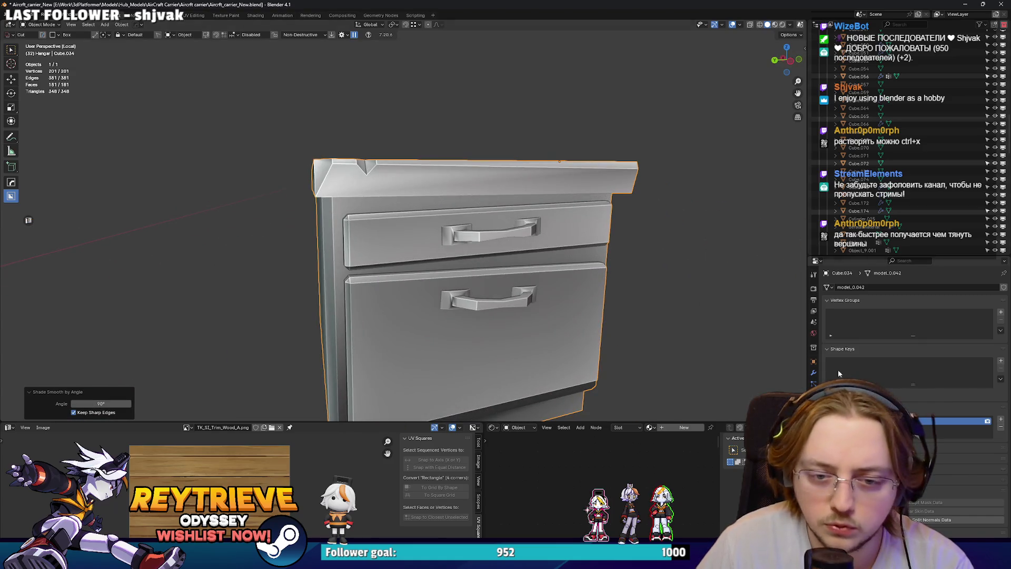
left_click(814, 372)
left_click_drag(927, 373, 927, 302)
Enter Edit Mode on the cabinet and select an edge along the top rim.
mouse_move(526, 285)
middle_mouse_down()
mouse_move(565, 276)
mouse_move(239, 238)
mouse_move(510, 233)
mouse_move(504, 240)
mouse_move(685, 295)
middle_mouse_up()
key("Tab")
left_click(504, 240)
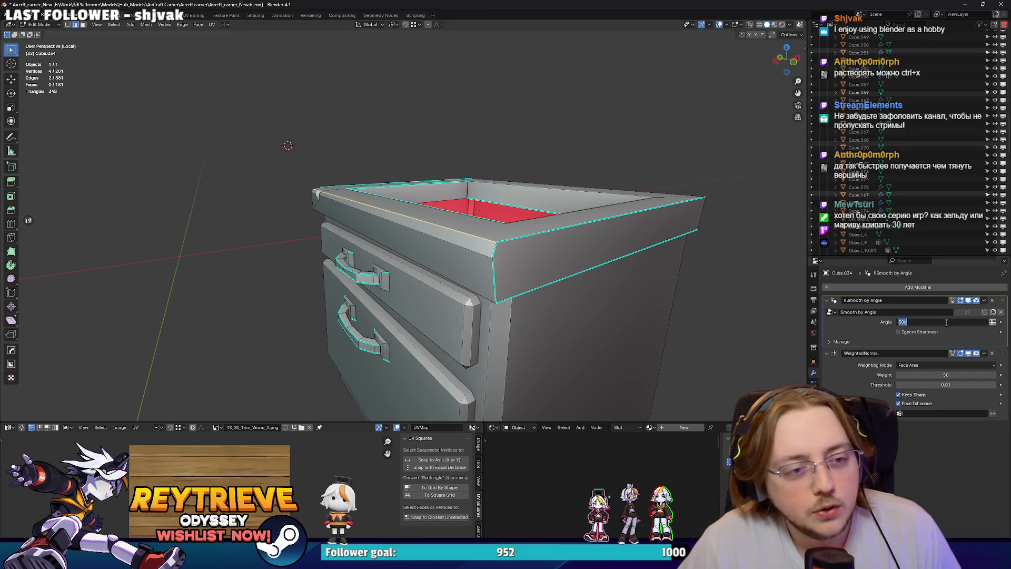
Set the smoothing angle to 60° and mark the rim's front-left corner edge sharp.
type("60")
key("Return")
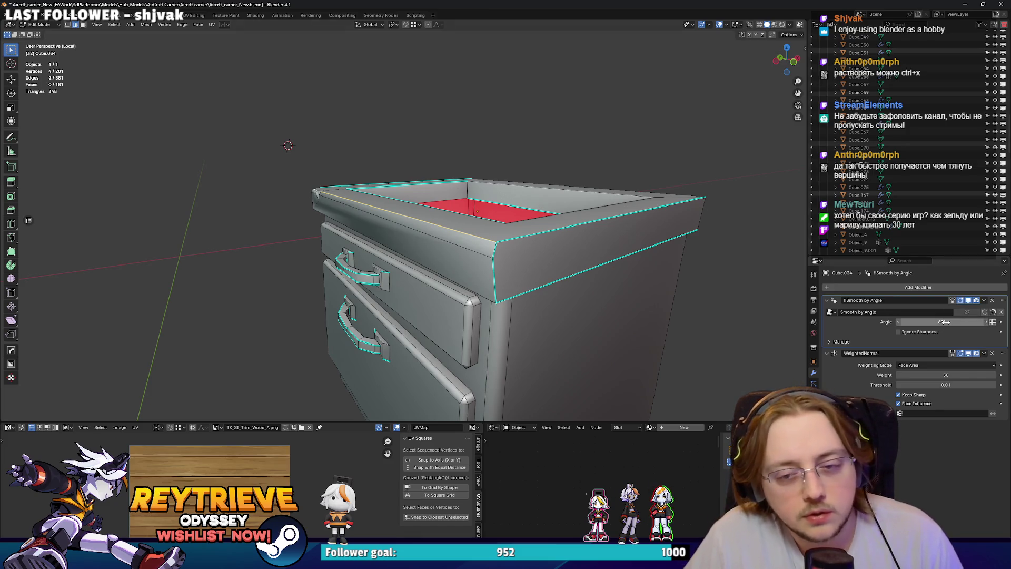
middle_click_drag(435, 251, 369, 232)
scroll(364, 227, "up", 4)
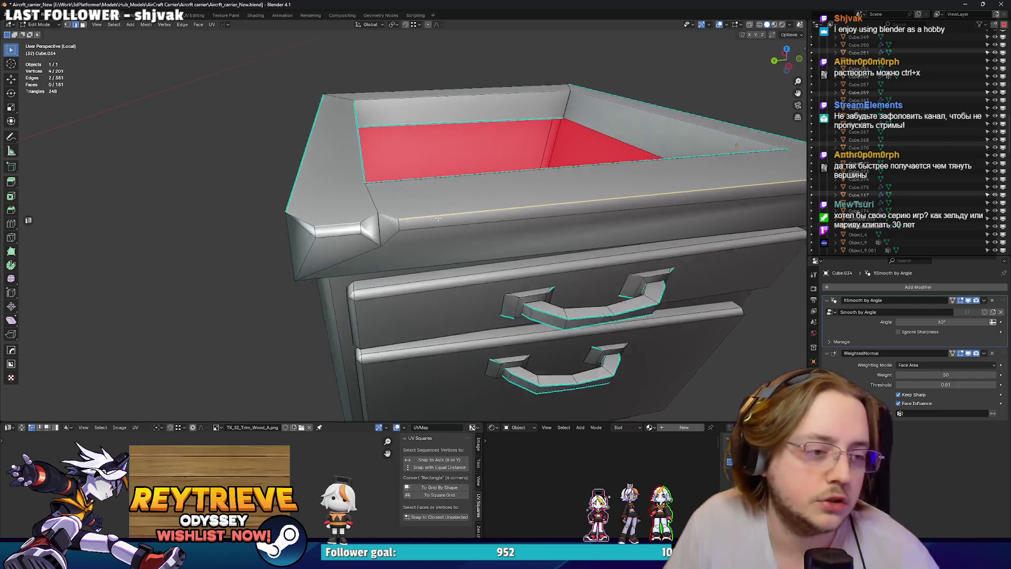
left_click(377, 217)
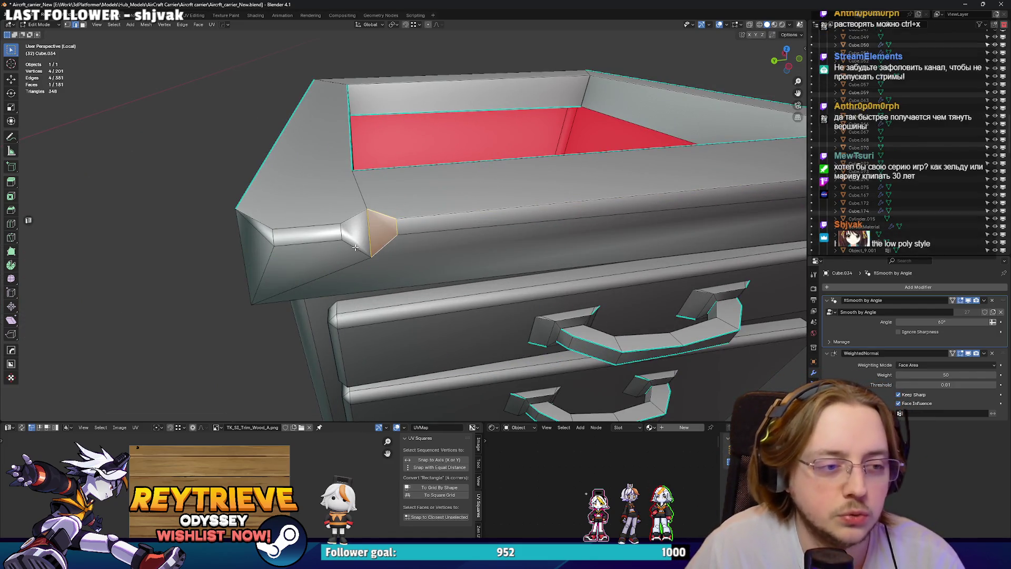
right_click(352, 219)
left_click(352, 224)
Mark the remaining rim corner edges as sharp and leave Edit Mode.
mouse_move(352, 224)
middle_mouse_down()
mouse_move(484, 227)
mouse_move(442, 158)
mouse_move(474, 211)
middle_mouse_up()
scroll(429, 181, "up", 5)
scroll(429, 181, "down", 5)
left_click(527, 222)
scroll(519, 238, "up", 2)
middle_click_drag(519, 238, 430, 209)
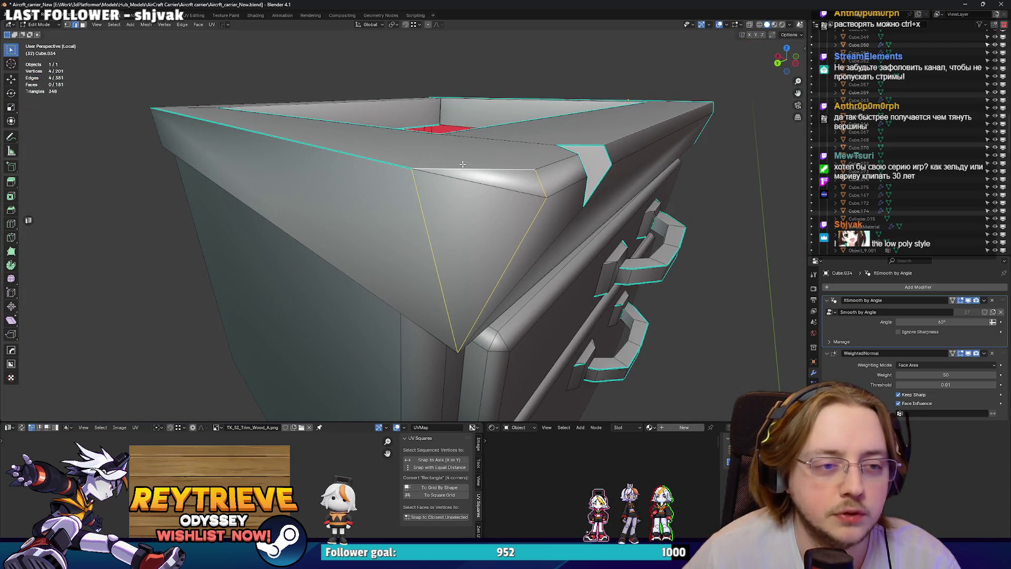
right_click(481, 185)
key("Escape")
mouse_move(469, 183)
middle_mouse_down()
mouse_move(448, 196)
mouse_move(510, 207)
mouse_move(485, 150)
mouse_move(466, 237)
mouse_move(579, 229)
mouse_move(449, 281)
mouse_move(396, 198)
mouse_move(349, 157)
middle_mouse_up()
right_click(448, 195)
left_click(437, 210)
key("Tab")
key("Tab")
Select the upper drawer handle's edges and mark them sharp.
scroll(589, 228, "up", 4)
scroll(527, 242, "up", 3)
scroll(452, 272, "down", 5)
scroll(421, 232, "up", 5)
mouse_move(474, 246)
middle_mouse_down()
mouse_move(535, 209)
mouse_move(516, 203)
middle_mouse_up()
left_click(483, 189, "shift")
middle_click_drag(450, 167, 559, 169)
mouse_move(534, 205)
middle_mouse_down()
mouse_move(573, 178)
mouse_move(508, 235)
mouse_move(421, 222)
mouse_move(369, 232)
middle_mouse_up()
left_click(508, 235, "shift")
left_click(368, 245, "shift")
key("ctrl+e")
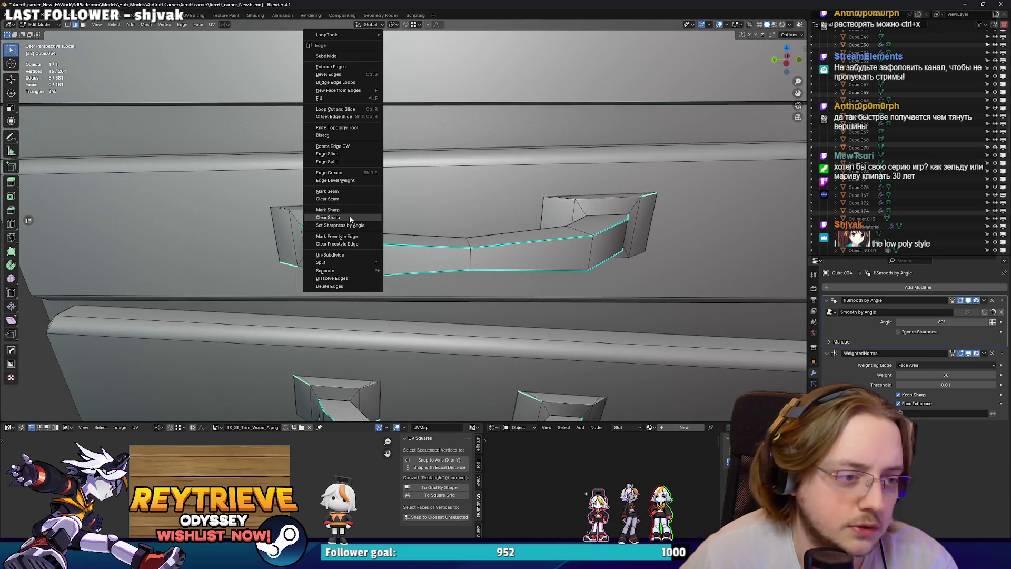
left_click(328, 210)
Mark the lower drawer handle's matching edges sharp and return to Object Mode.
scroll(368, 221, "down", 5)
scroll(465, 224, "up", 8)
scroll(483, 221, "down", 5)
mouse_move(483, 221)
middle_mouse_down()
mouse_move(617, 232)
mouse_move(548, 169)
middle_mouse_up()
scroll(506, 286, "up", 3)
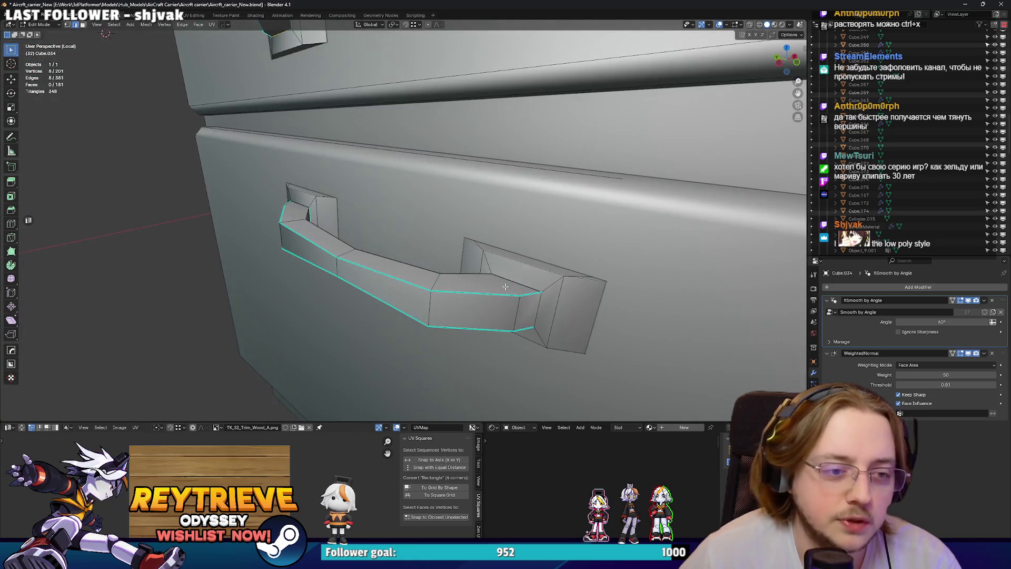
left_click(514, 279, "shift")
scroll(514, 278, "down", 3)
middle_click_drag(515, 279, 480, 214)
scroll(479, 214, "up", 3)
key("ctrl+e")
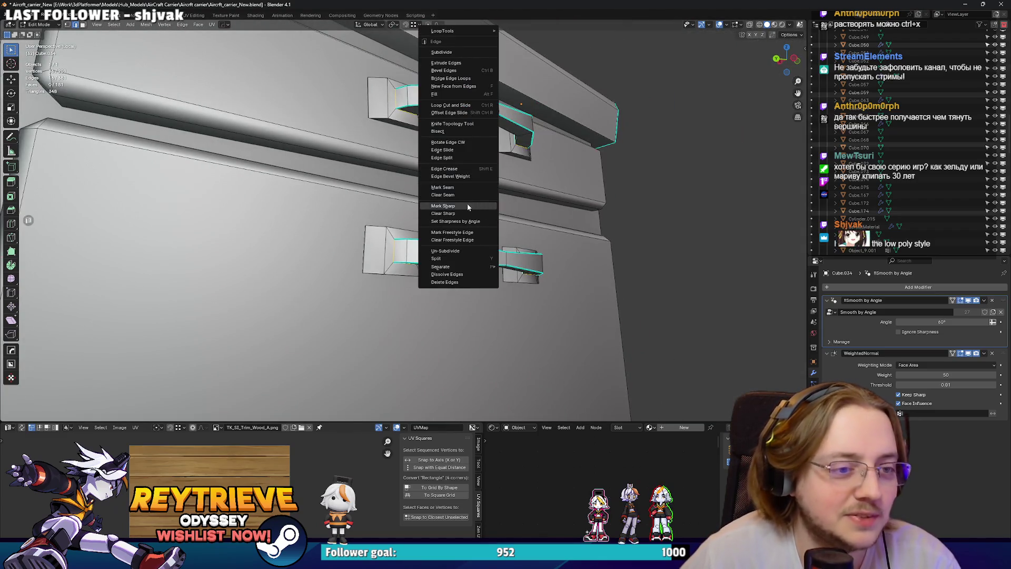
left_click(468, 207)
scroll(469, 207, "down", 3)
middle_click_drag(368, 221, 307, 226)
scroll(307, 227, "up", 2)
key("Tab")
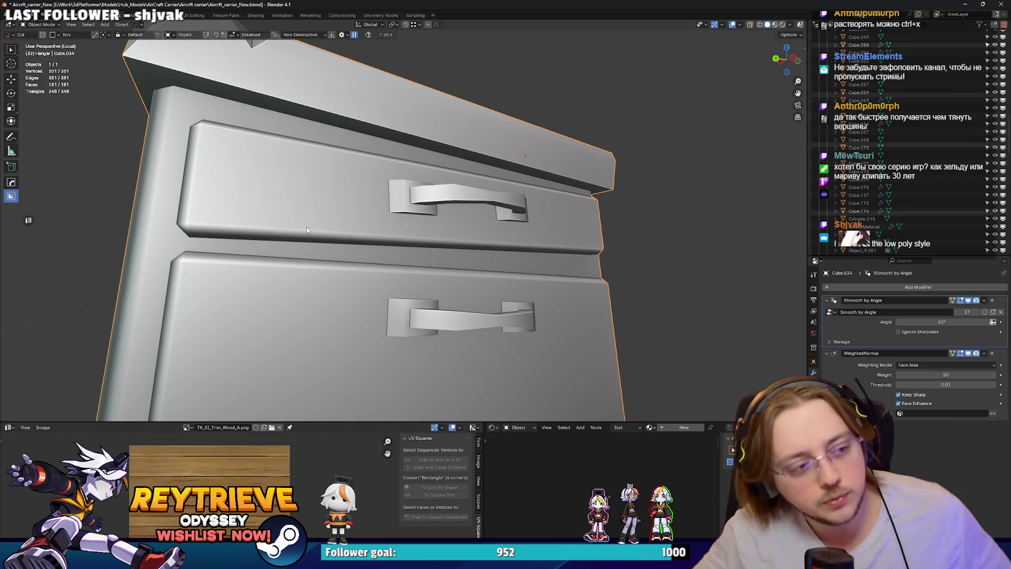
Inspect the drawer fronts from side and front views, toggling Edit Mode.
scroll(261, 308, "up", 3)
mouse_move(262, 308)
middle_mouse_down()
mouse_move(408, 267)
mouse_move(422, 216)
mouse_move(449, 267)
middle_mouse_up()
key("Tab")
scroll(430, 190, "down", 3)
scroll(448, 267, "up", 3)
scroll(441, 191, "down", 3)
scroll(441, 191, "up", 2)
key("Tab")
mouse_move(440, 192)
middle_mouse_down()
mouse_move(404, 225)
mouse_move(432, 263)
middle_mouse_up()
scroll(404, 225, "down", 3)
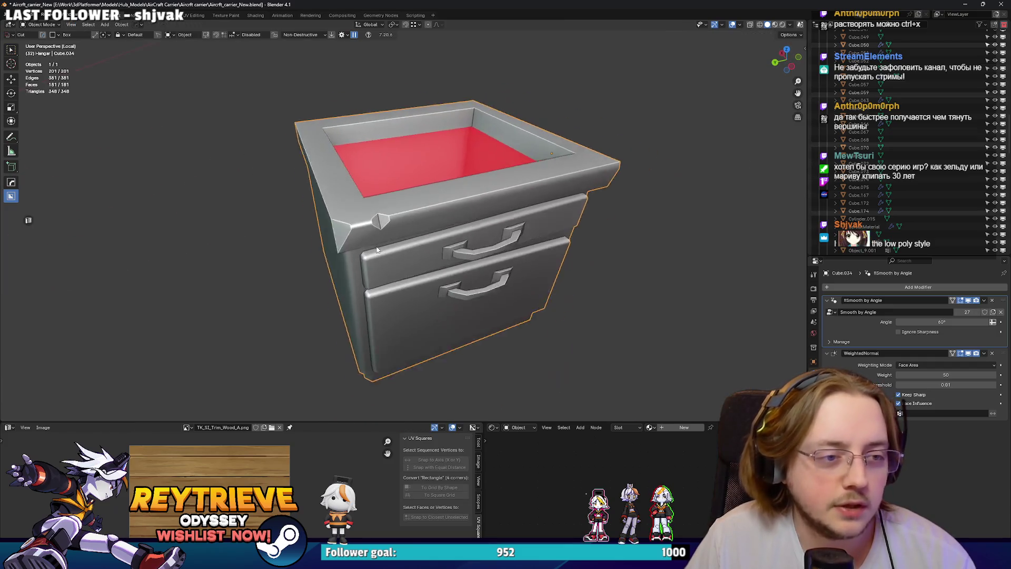
key("Tab")
scroll(459, 295, "up", 4)
Lower the rim corner vertex slightly and connect it to another vertex with J.
left_click(468, 299)
mouse_move(468, 299)
middle_mouse_down()
mouse_move(433, 206)
mouse_move(453, 235)
mouse_move(476, 234)
mouse_move(490, 251)
mouse_move(462, 250)
middle_mouse_up()
scroll(433, 207, "up", 2)
left_click(437, 236)
scroll(436, 236, "down", 3)
scroll(476, 233, "up", 3)
scroll(476, 234, "down", 3)
scroll(480, 250, "up", 5)
key("j")
scroll(370, 217, "down", 3)
In edge select mode, apply edge options to the adjacent corner edges, then exit Edit Mode.
mouse_move(371, 217)
middle_mouse_down()
mouse_move(622, 227)
mouse_move(439, 268)
middle_mouse_up()
scroll(538, 227, "down", 3)
key("2")
right_click(539, 200)
left_click(575, 248, "shift")
right_click(439, 269)
left_click(472, 230)
mouse_move(472, 229)
middle_mouse_down()
mouse_move(514, 219)
mouse_move(458, 253)
mouse_move(437, 245)
mouse_move(450, 264)
mouse_move(442, 245)
middle_mouse_up()
key("Tab")
Exit Local View, delete the Cutter.047 box, and select the sink cabinet.
key("KP_Divide")
scroll(474, 243, "up", 3)
scroll(449, 262, "down", 4)
left_click(437, 245)
left_click(437, 246)
left_click(449, 264)
left_click(452, 188)
middle_click_drag(452, 188, 543, 237)
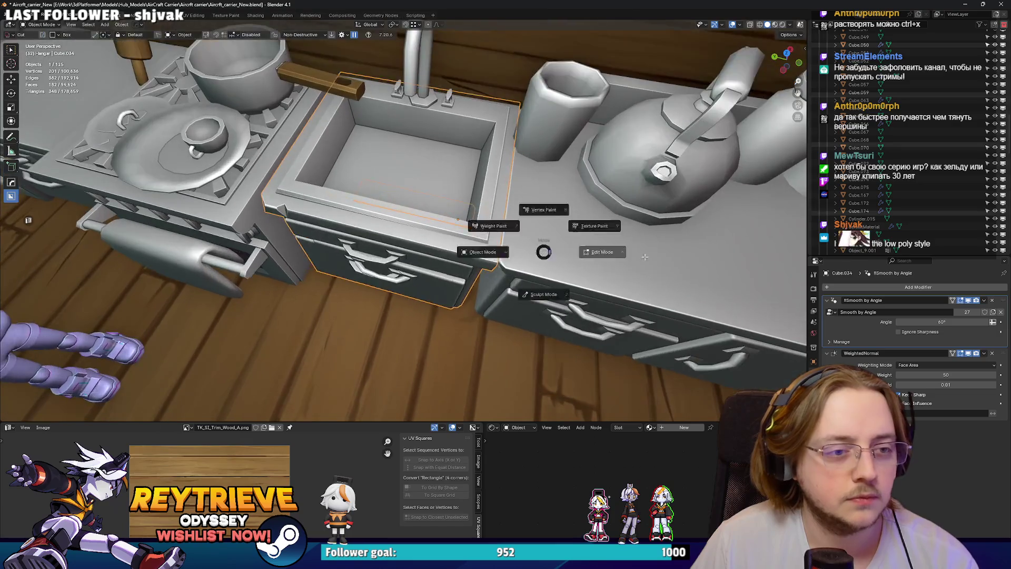
Select the cabinet's top rim face in X-ray, trying and cancelling an extrusion.
key("Tab")
key("alt+z")
left_click(411, 162)
mouse_move(410, 163)
middle_mouse_down()
mouse_move(430, 148)
mouse_move(410, 157)
mouse_move(526, 175)
middle_mouse_up()
key("alt+z")
key("alt+z")
key("alt+z")
key("alt+z")
right_click(431, 208)
key("Escape")
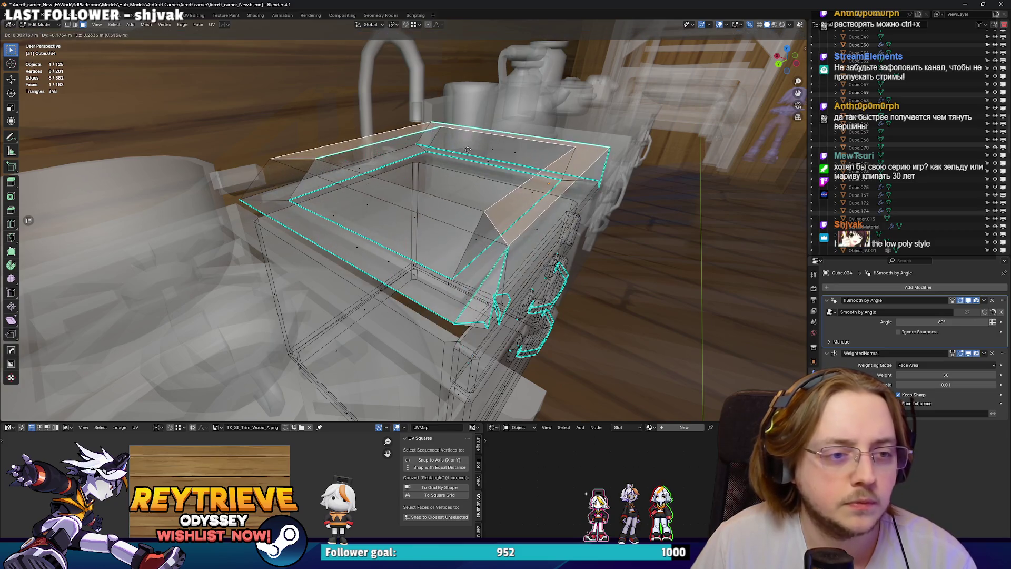
key("alt+z")
key("e")
key("Escape")
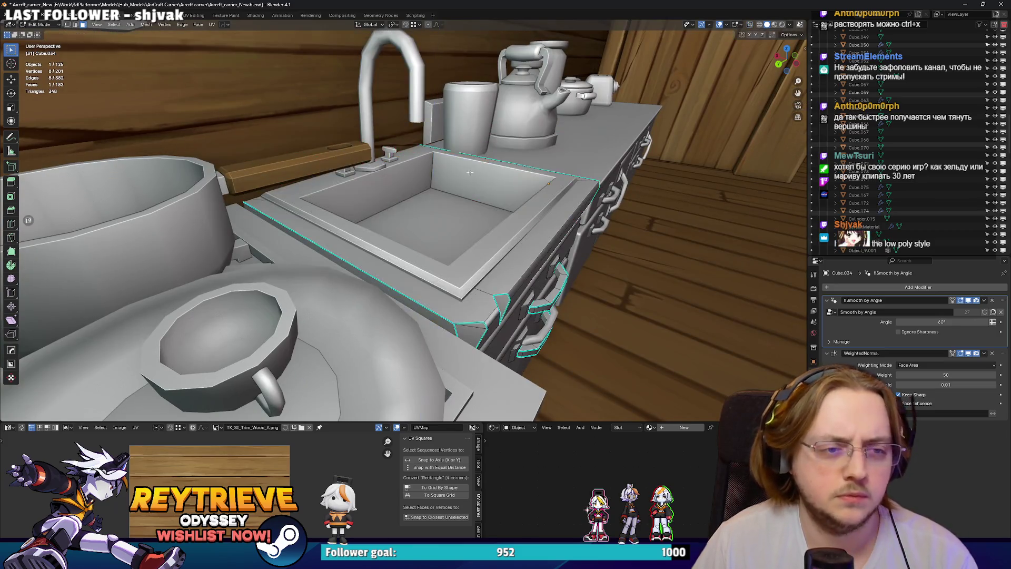
key("alt+z")
middle_click_drag(461, 125, 482, 189)
Toggle Local View and Edit Mode to isolate and then restore the cabinet.
left_click(474, 241)
middle_click_drag(474, 240, 365, 253)
key("alt+z")
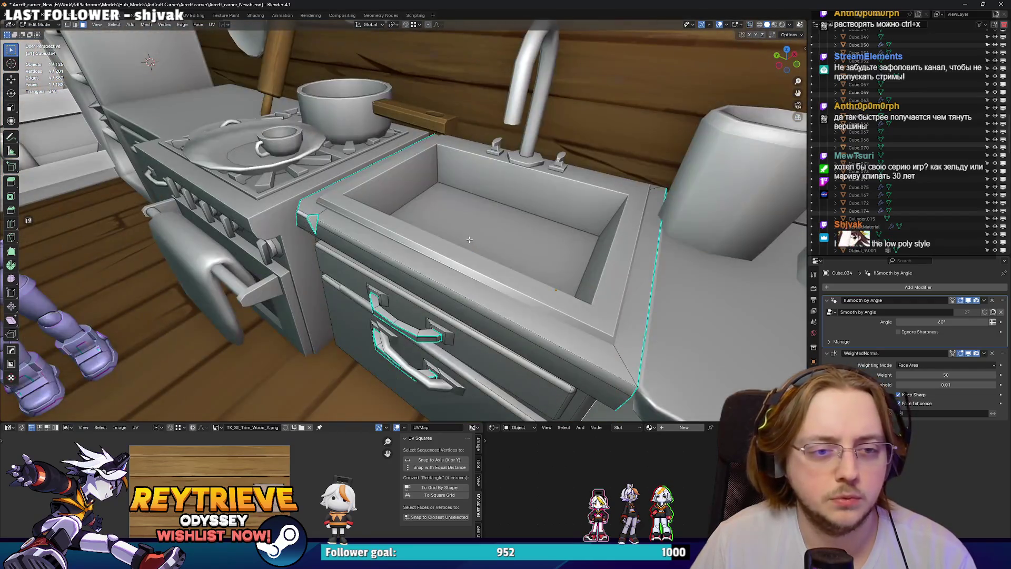
key("Tab")
key("KP_Divide")
key("Tab")
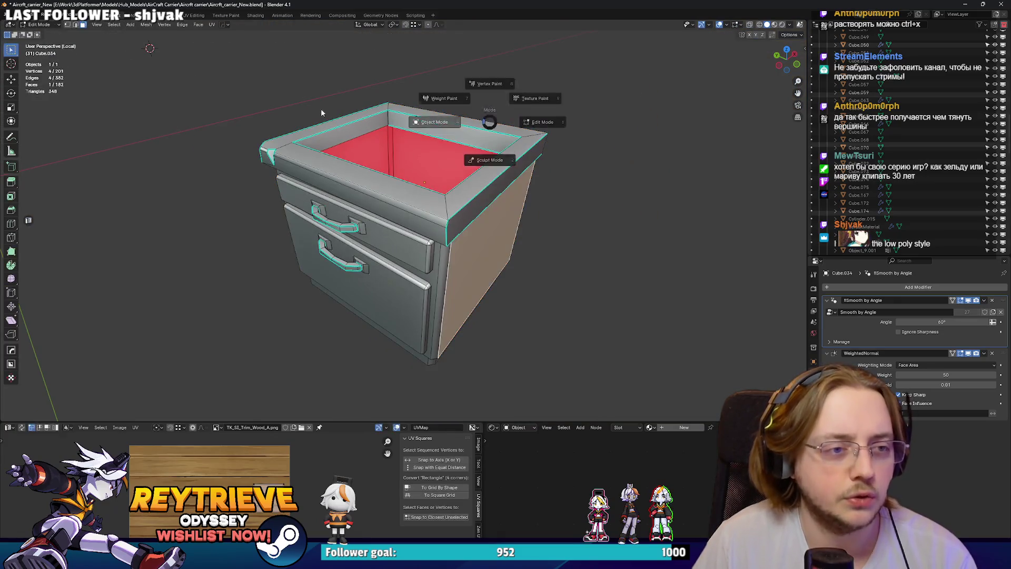
key("Tab")
key("KP_Divide")
Delete the face loop around the sink rim and return to Object Mode.
key("Tab")
key("alt+z")
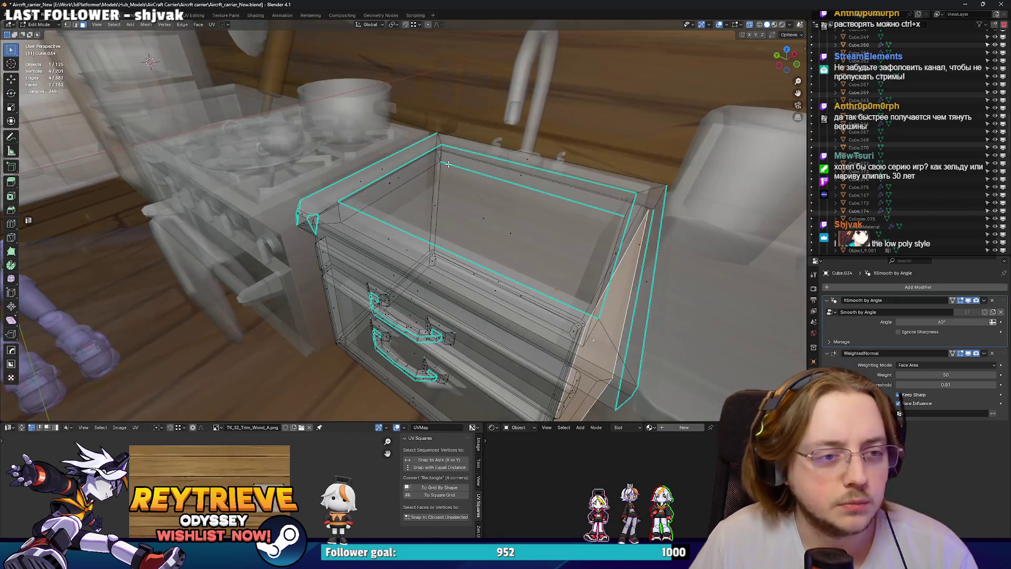
left_click(441, 153, "alt")
key("alt+z")
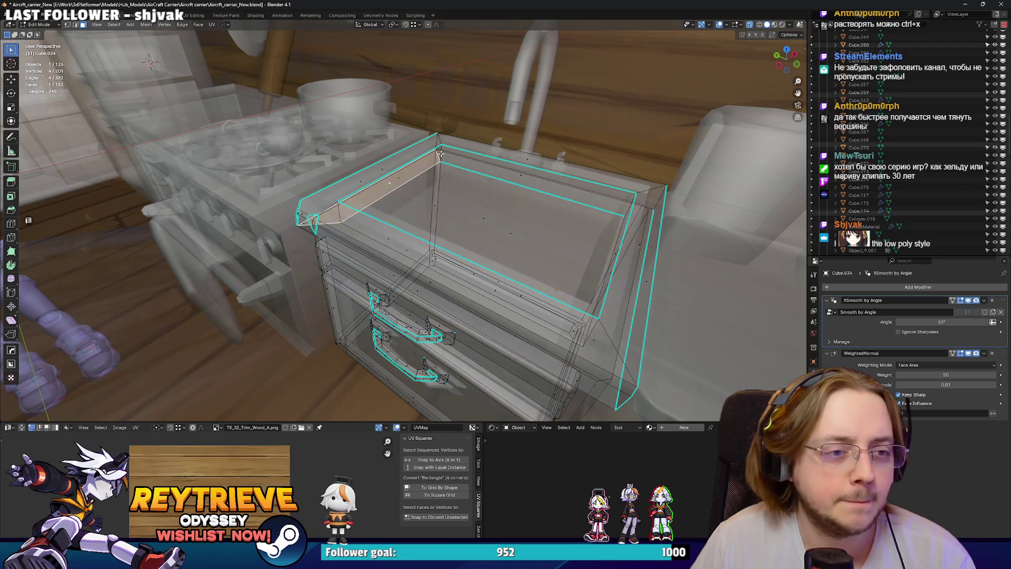
left_click(438, 153, "alt")
key("x")
left_click(438, 154)
key("ctrl+Tab")
left_click(422, 157)
Orbit and zoom to inspect the sink cabinet from the front and above.
mouse_move(421, 157)
middle_mouse_down()
mouse_move(421, 182)
mouse_move(458, 207)
middle_mouse_up()
scroll(412, 174, "down", 5)
scroll(458, 206, "down", 2)
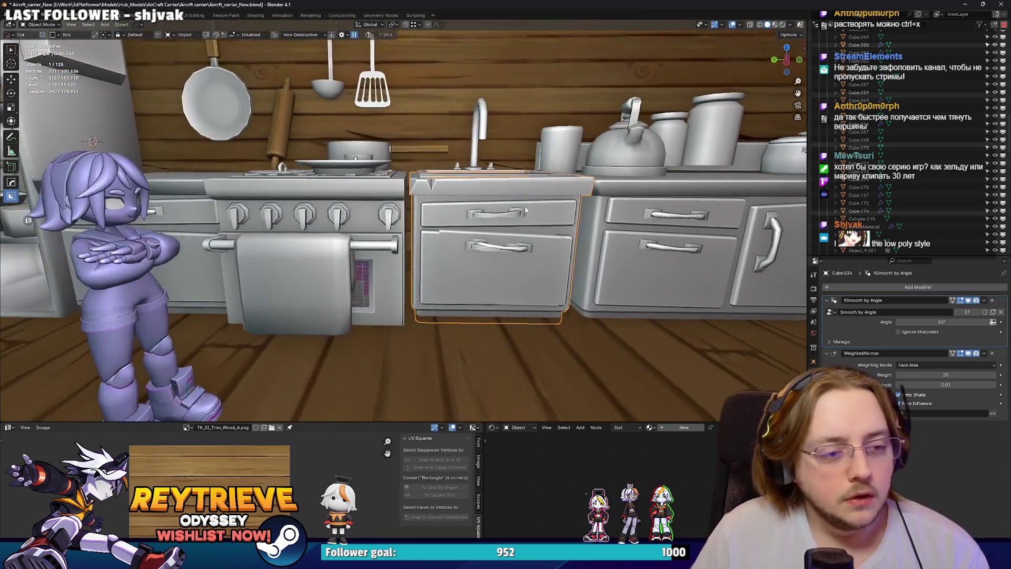
scroll(458, 207, "up", 10)
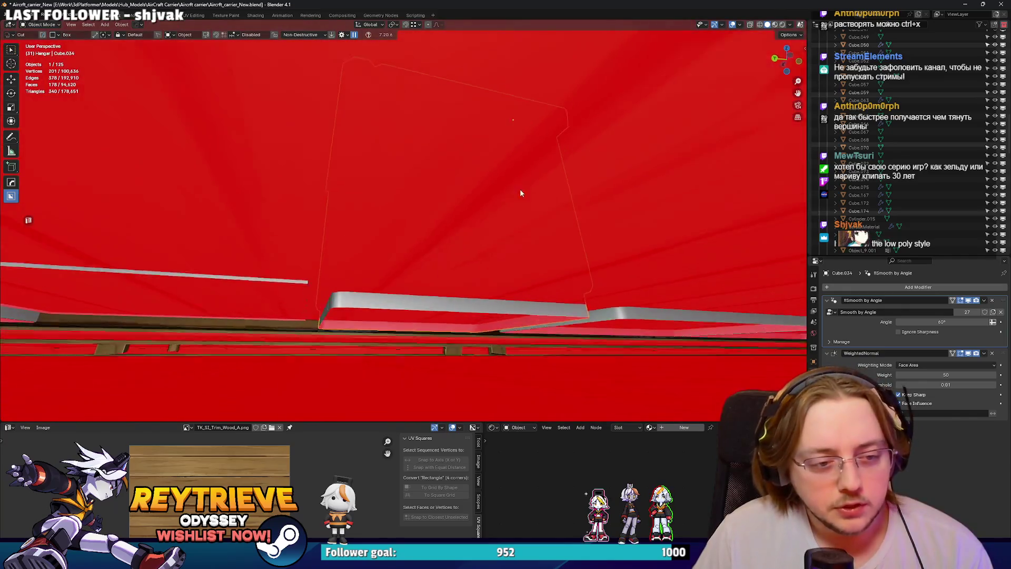
scroll(520, 192, "down", 6)
mouse_move(521, 193)
middle_mouse_down()
mouse_move(491, 185)
mouse_move(499, 212)
mouse_move(528, 215)
mouse_move(437, 230)
middle_mouse_up()
Add the sink counter to the selection and nudge the sink slightly along Y.
left_click(540, 210, "shift")
key("g")
key("y")
left_click(473, 228)
left_click(436, 230)
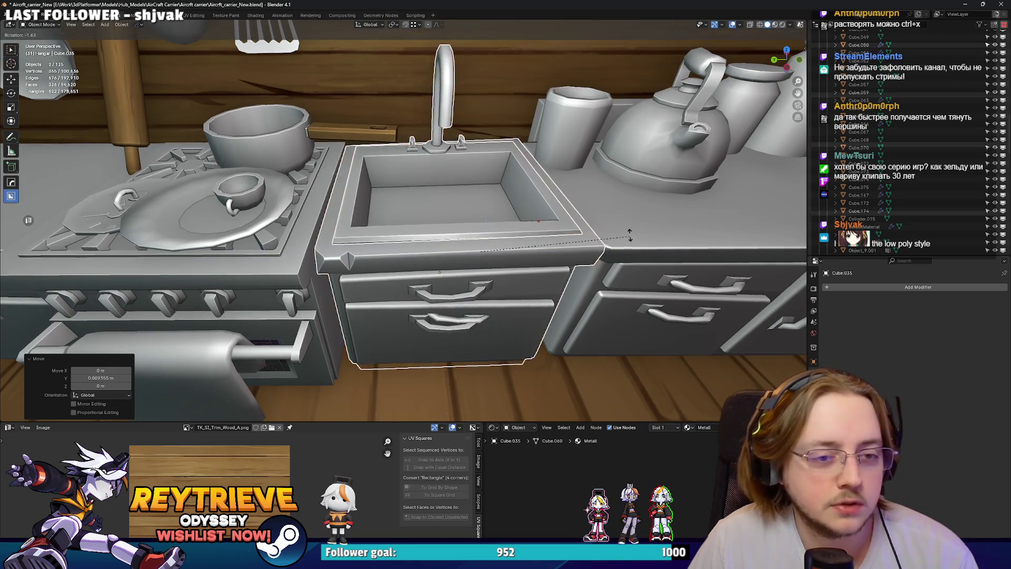
scroll(447, 231, "up", 5)
middle_click_drag(447, 230, 498, 164)
In Edit Mode, scale the tap knobs up around their individual origins and raise them 0.015 m.
key("Tab")
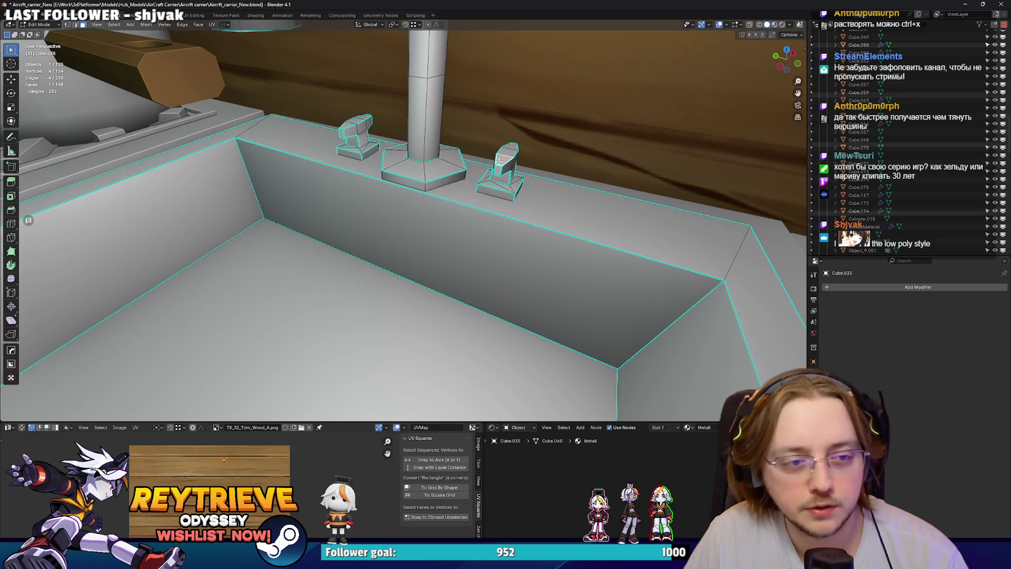
key("l")
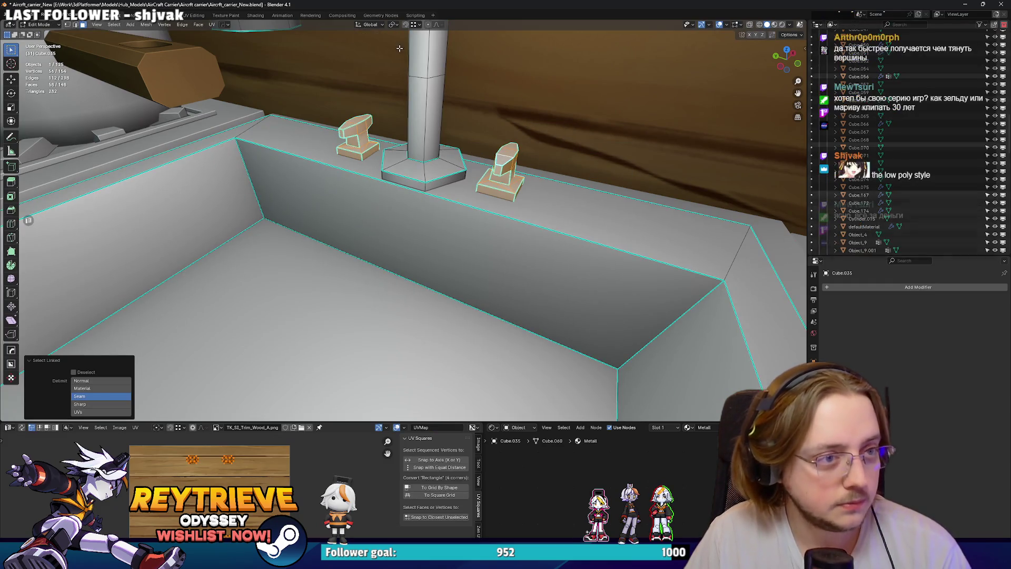
left_click(393, 24)
left_click(418, 62)
key("s")
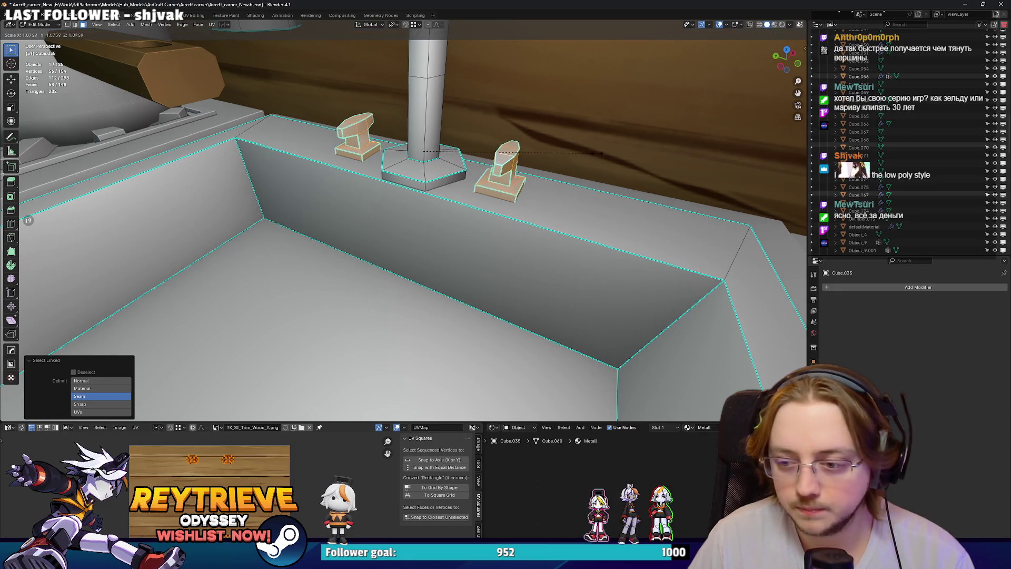
left_click(666, 155)
key("g")
key("z")
left_click(506, 158)
Shift one knob face about 0.02 m along X.
middle_click_drag(506, 158, 487, 237)
scroll(487, 237, "down", 3)
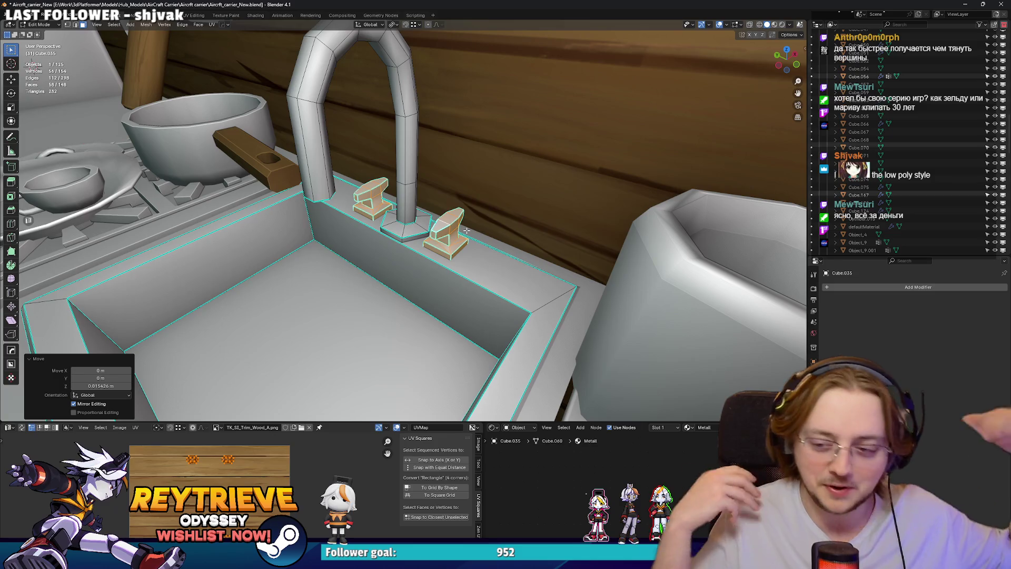
mouse_move(468, 202)
middle_mouse_down()
mouse_move(448, 233)
mouse_move(507, 258)
mouse_move(377, 293)
mouse_move(458, 236)
middle_mouse_up()
left_click(507, 259)
key("g")
key("x")
left_click(511, 262)
Toggle out of and back into Edit Mode while zooming to check the knobs.
scroll(398, 291, "down", 3)
key("Tab")
key("Tab")
scroll(376, 293, "up", 3)
scroll(432, 247, "up", 2)
key("Tab")
scroll(458, 236, "down", 2)
scroll(476, 228, "up", 1)
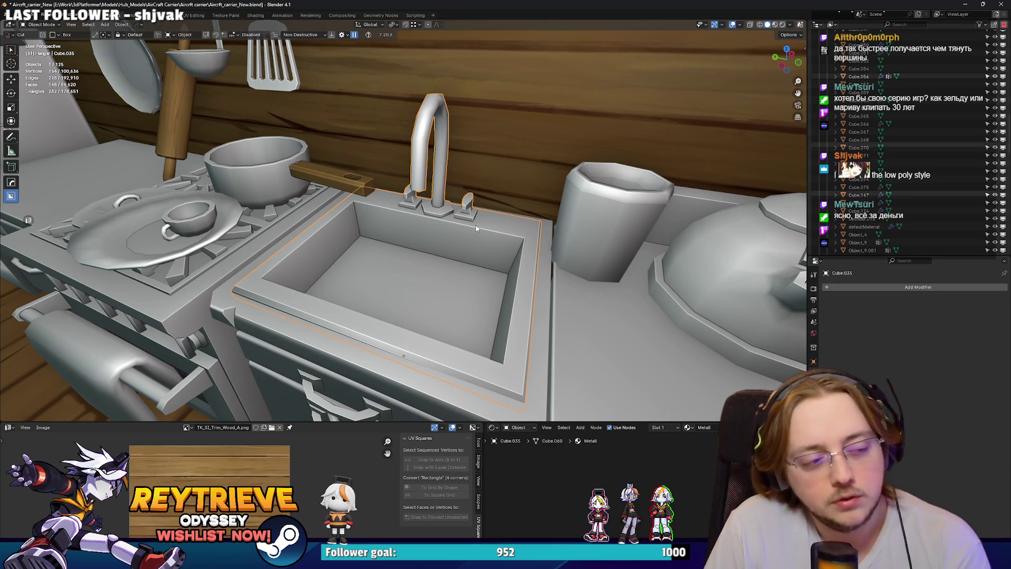
Select the stove plate and inspect its inner and outer rim edge loops in Edit Mode.
scroll(476, 228, "down", 2)
mouse_move(476, 228)
middle_mouse_down()
mouse_move(418, 229)
mouse_move(253, 337)
middle_mouse_up()
left_click(253, 337)
key("Tab")
scroll(252, 337, "up", 4)
left_click(412, 255, "alt")
middle_click_drag(411, 255, 436, 240)
left_click(307, 264, "alt")
right_click(311, 267)
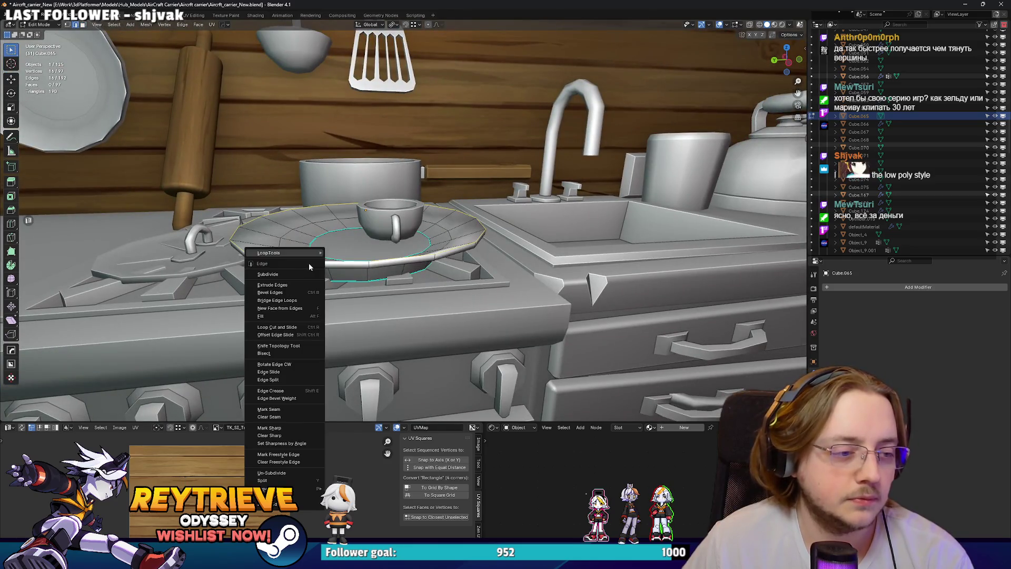
left_click(269, 428)
key("Tab")
Duplicate the stove plate, tilt the copy about 17 degrees and rest it over the sink.
mouse_move(295, 343)
middle_mouse_down()
mouse_move(309, 312)
mouse_move(412, 212)
mouse_move(432, 237)
middle_mouse_up()
scroll(412, 213, "down", 5)
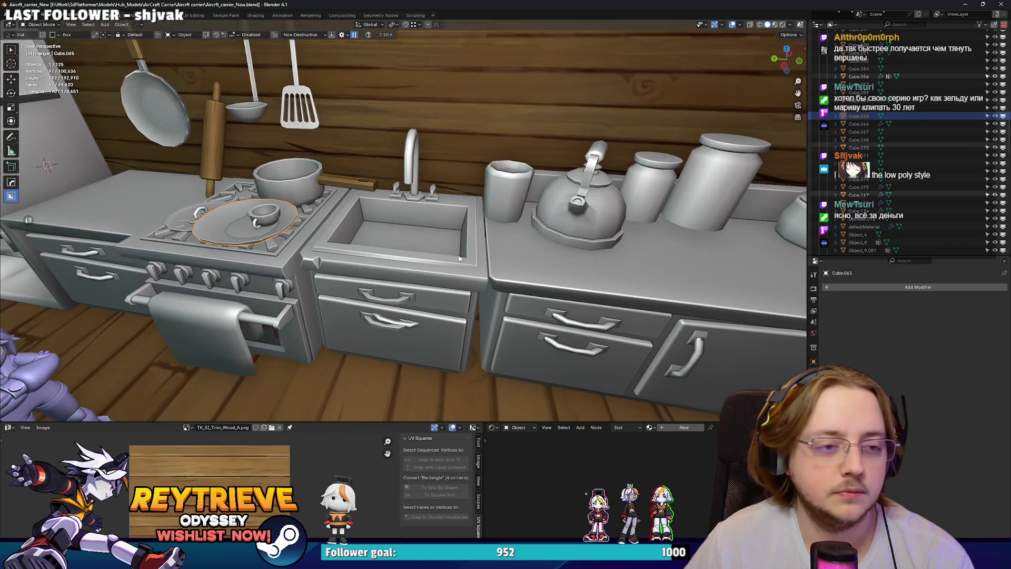
scroll(441, 243, "up", 2)
scroll(330, 232, "up", 2)
scroll(278, 229, "up", 4)
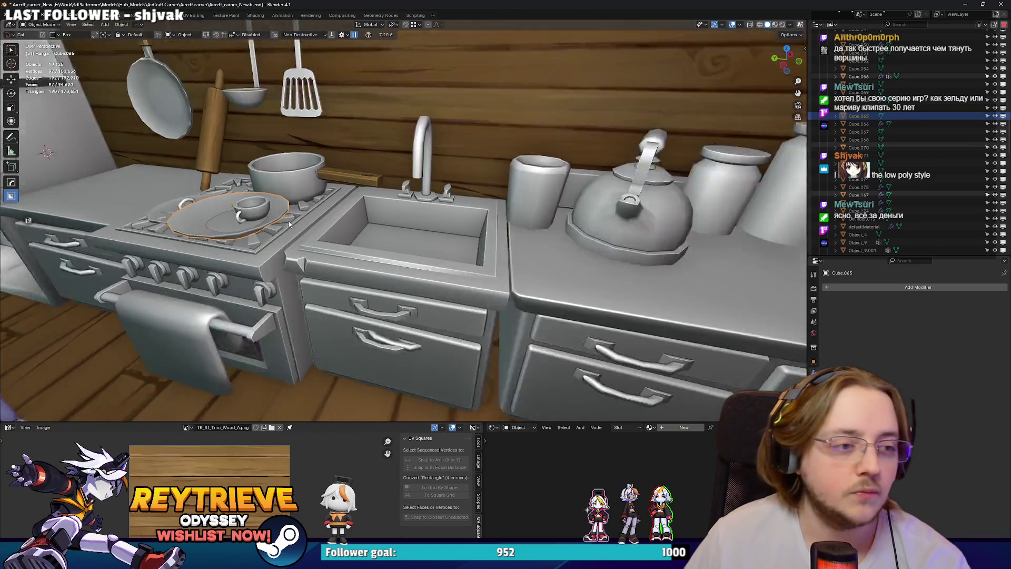
key("shift+d")
left_click(484, 260)
middle_click_drag(483, 260, 394, 254)
key("g")
key("r")
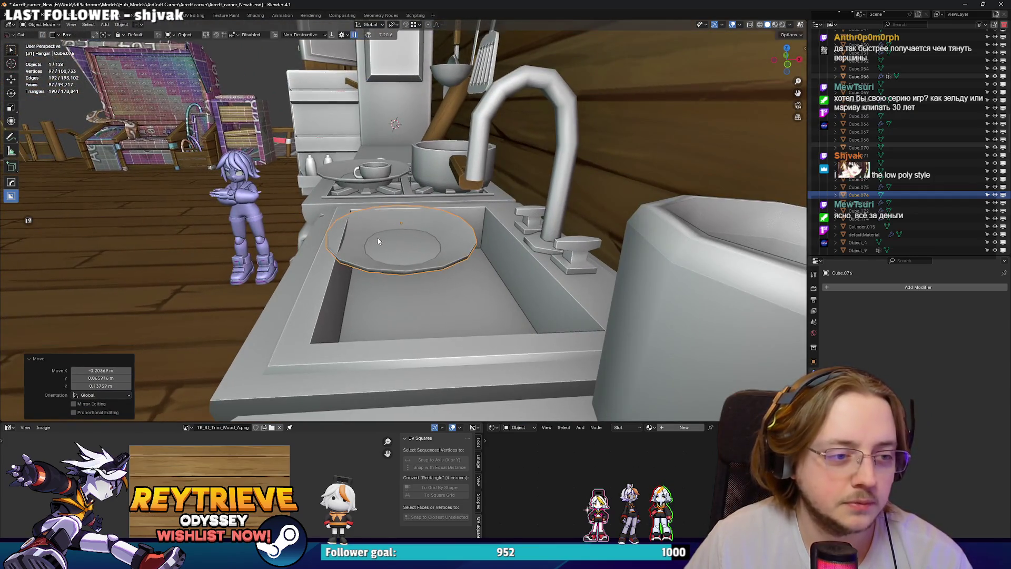
left_click(455, 262)
key("g")
left_click(457, 262)
Select the sink and show its Physics properties.
mouse_move(457, 262)
middle_mouse_down()
mouse_move(490, 255)
mouse_move(809, 311)
middle_mouse_up()
left_click(512, 252)
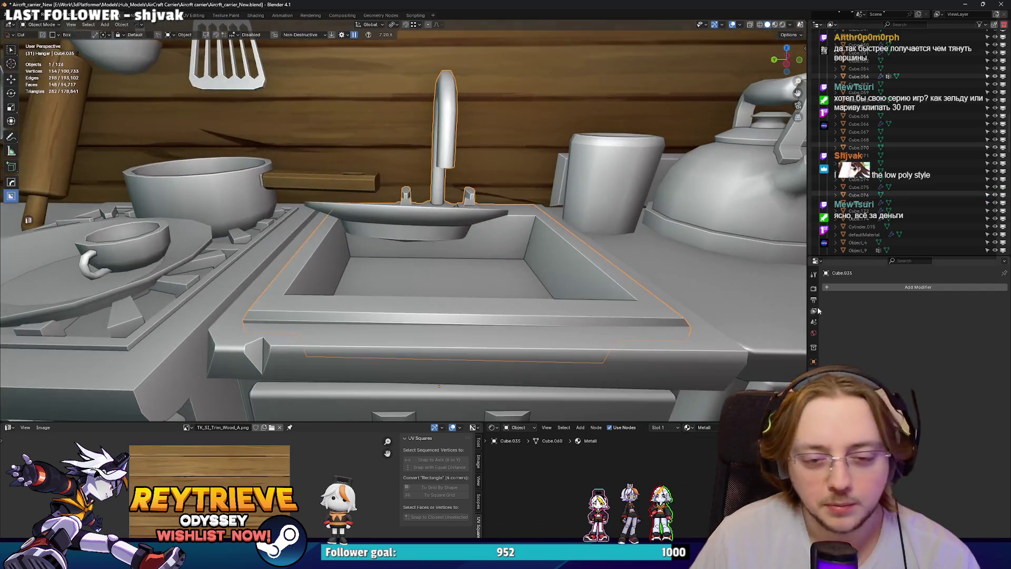
left_click(814, 395)
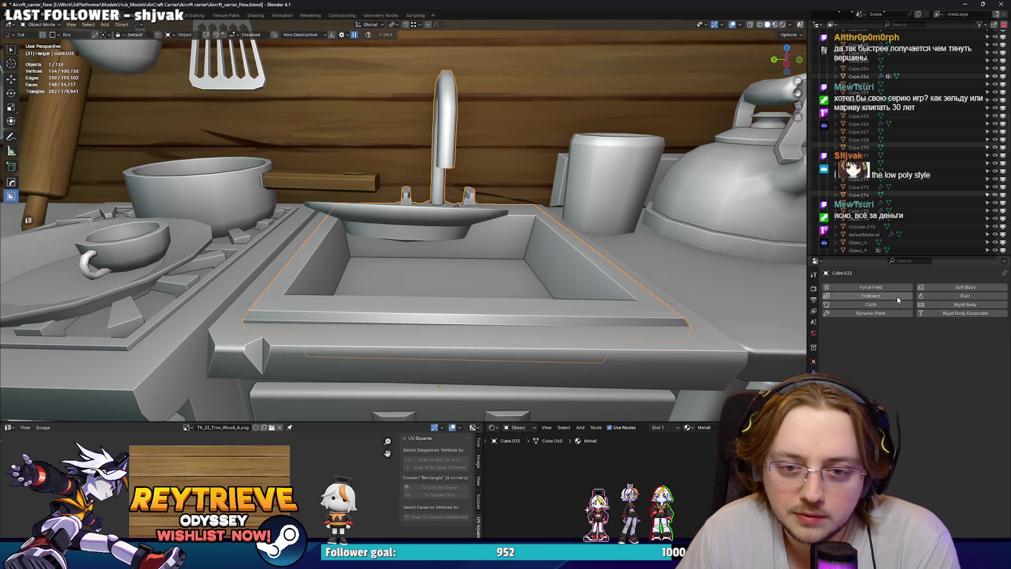
Enable Collision on the sink, give the plate Rigid Body physics, and play the simulation.
left_click(887, 299)
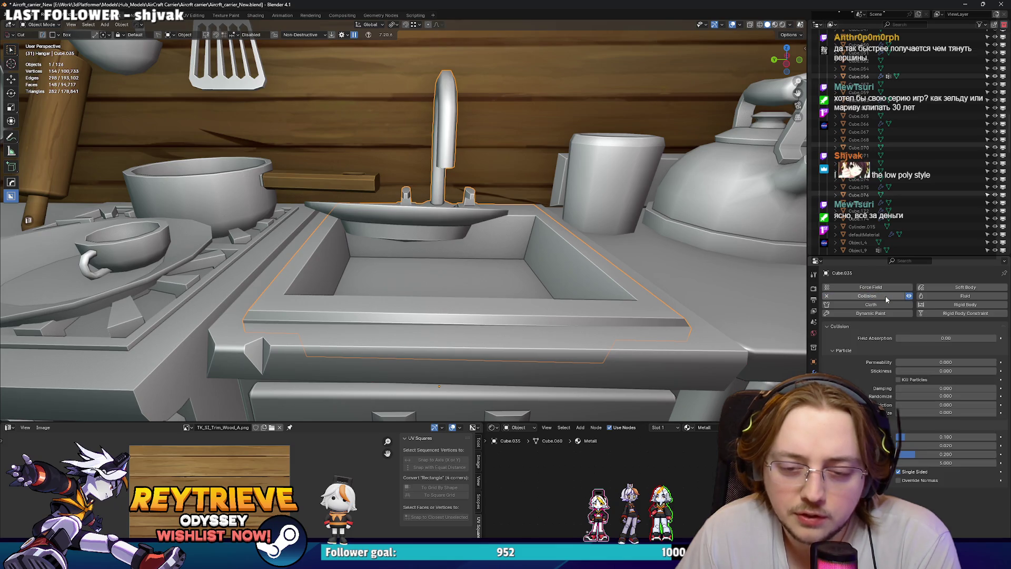
left_click(402, 210)
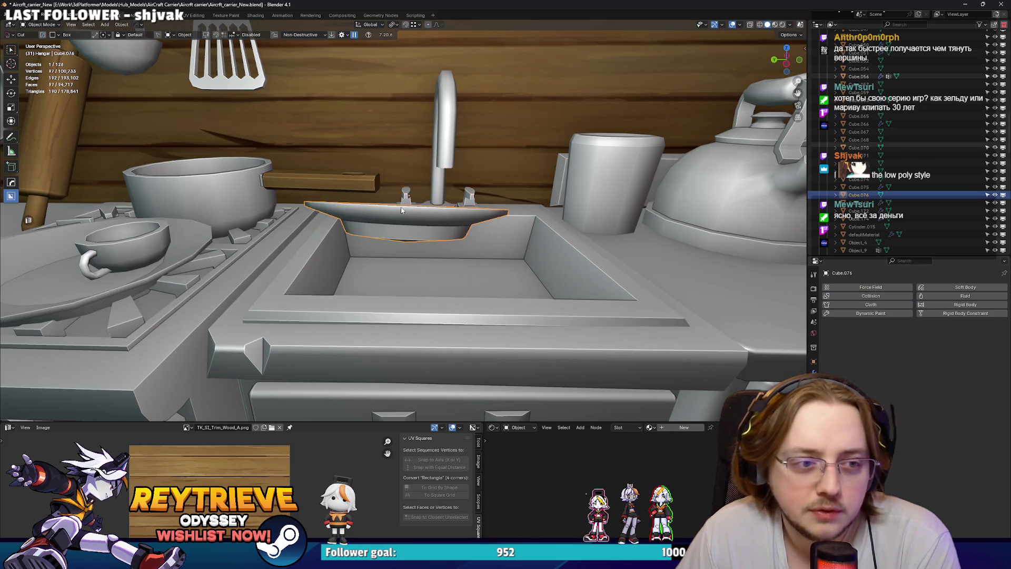
left_click(977, 306)
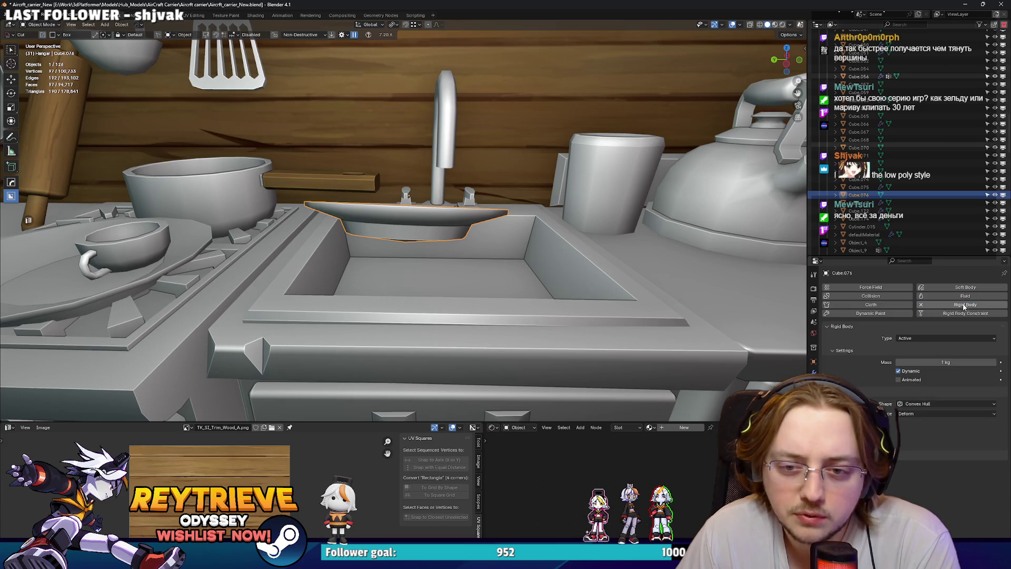
middle_click_drag(604, 277, 547, 267)
key("space")
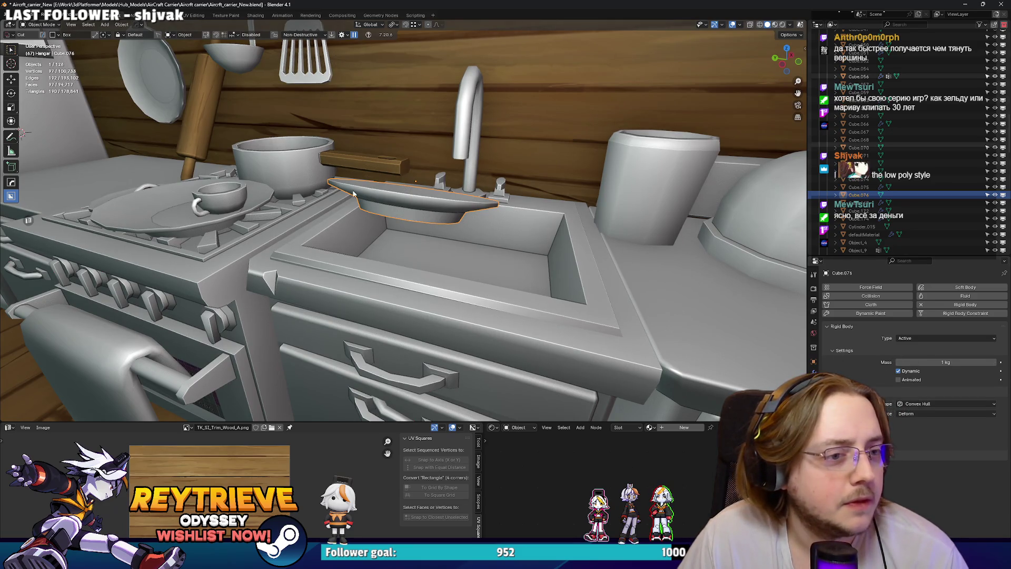
Add Collision to the plate, try Cloth then undo it, and re-add Rigid Body.
left_click(10, 49)
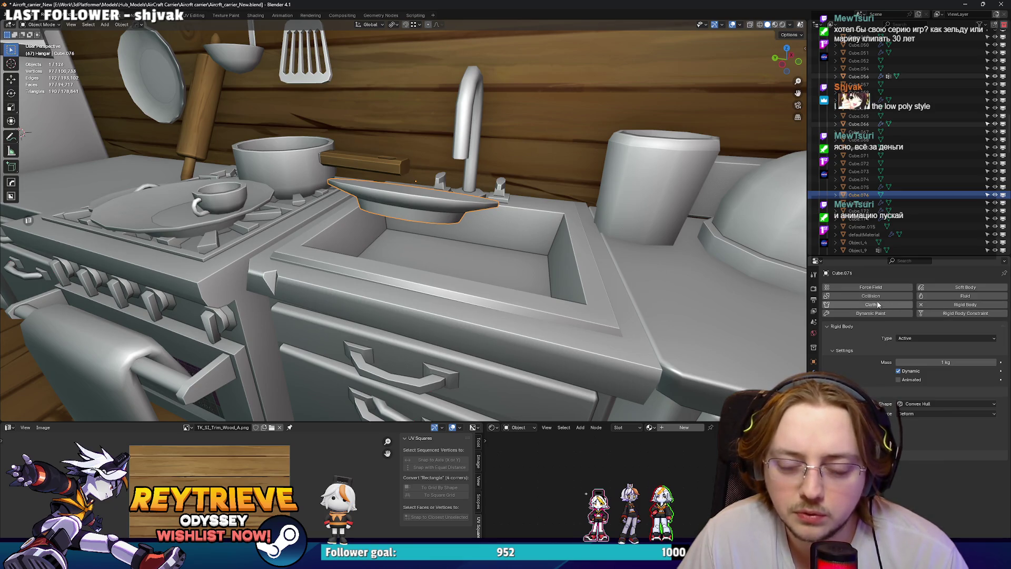
left_click(872, 296)
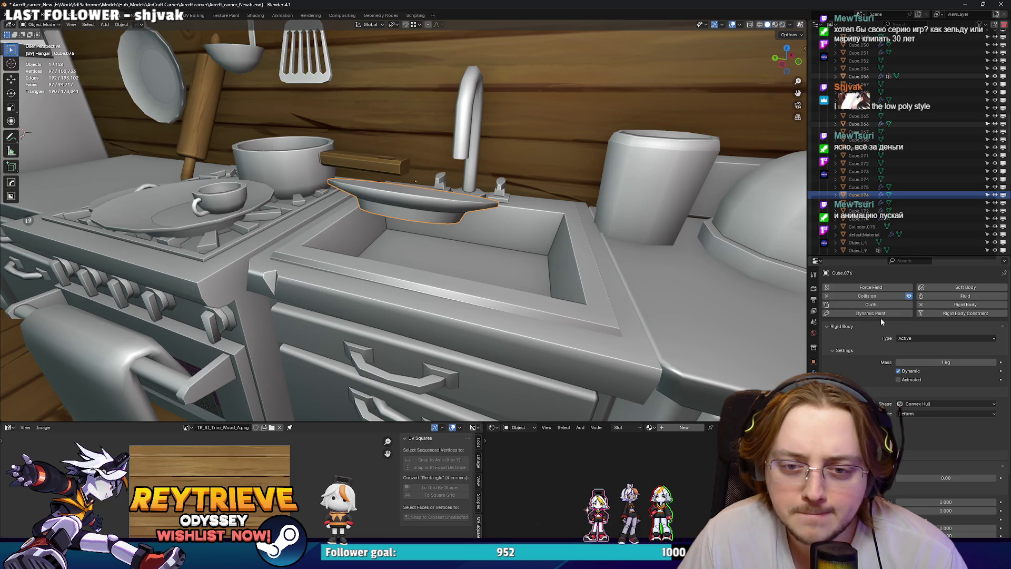
left_click(866, 305)
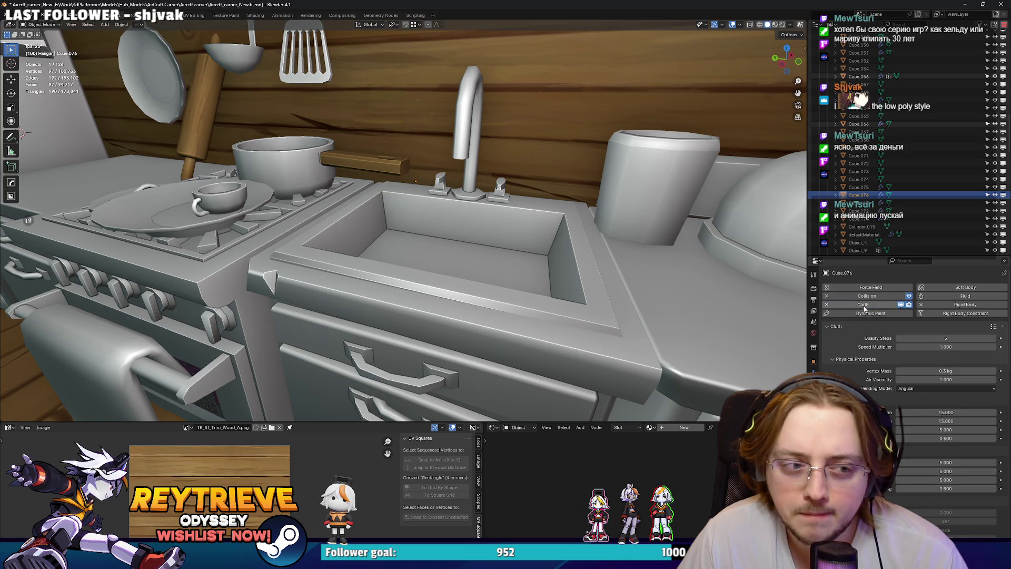
key("ctrl+z")
mouse_move(492, 249)
middle_mouse_down()
mouse_move(427, 232)
mouse_move(442, 230)
middle_mouse_up()
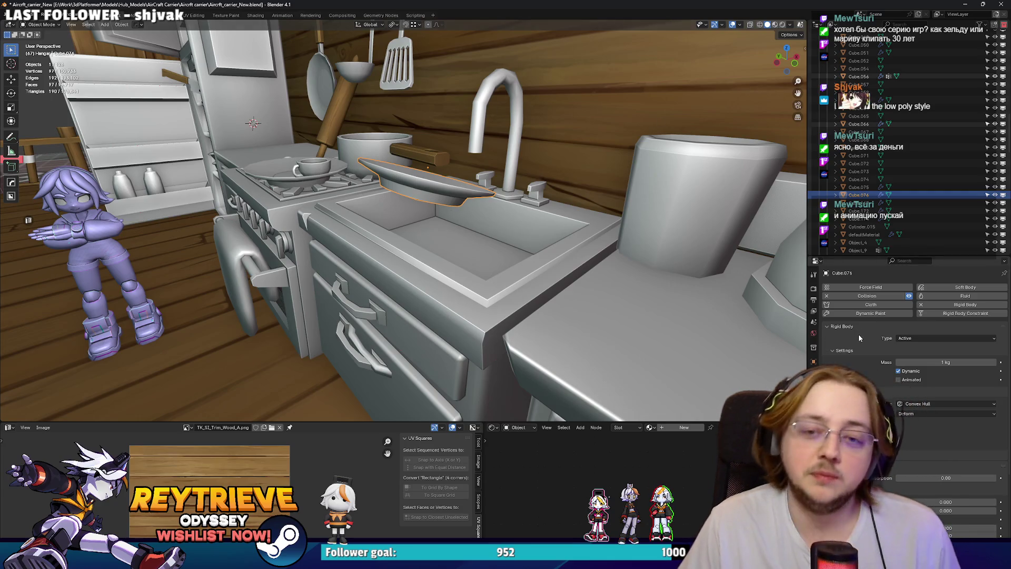
left_click(983, 306)
left_click(978, 307)
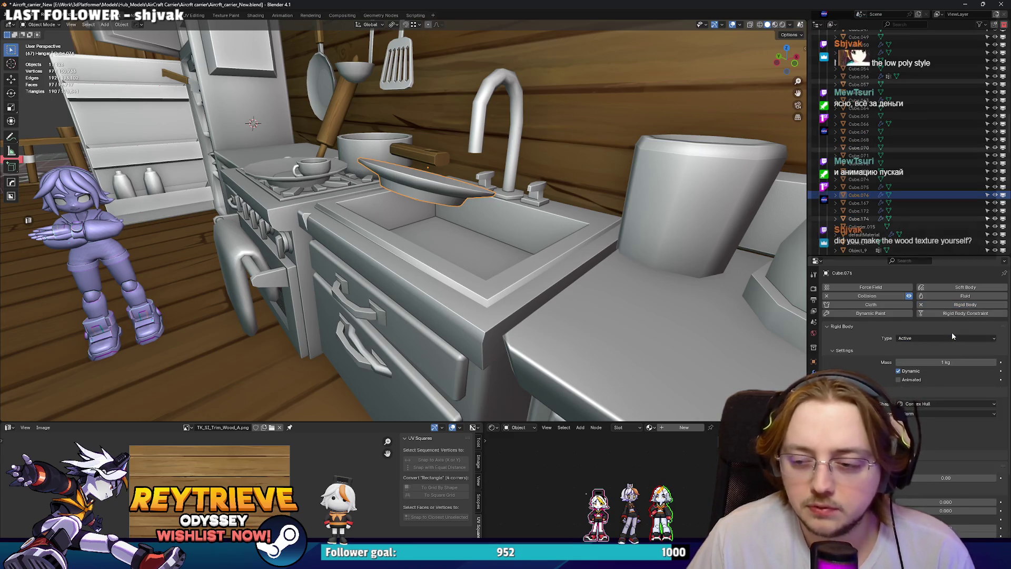
Look over the wider kitchen, then switch to Unreal Engine's island level.
scroll(474, 248, "down", 3)
mouse_move(474, 248)
middle_mouse_down()
mouse_move(495, 212)
mouse_move(454, 200)
mouse_move(364, 208)
mouse_move(497, 227)
mouse_move(519, 203)
mouse_move(506, 240)
mouse_move(499, 225)
middle_mouse_up()
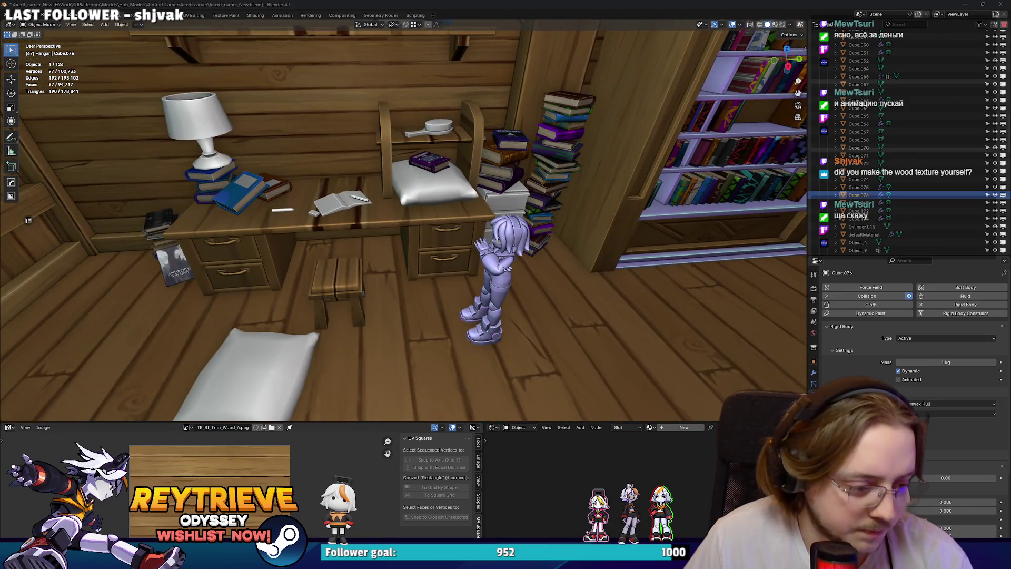
key("alt+Tab")
right_click_drag(396, 278, 397, 279)
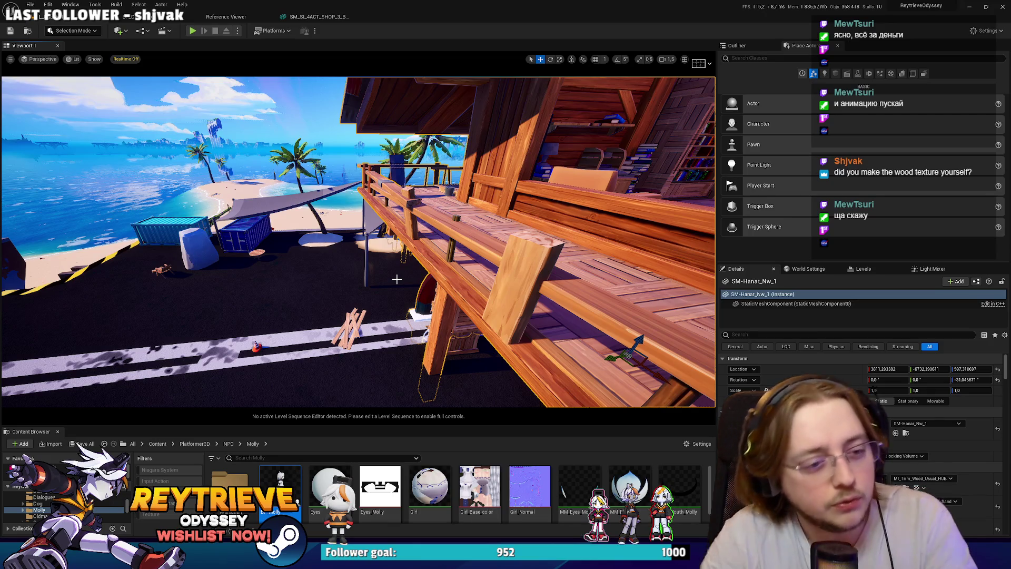
Select the wooden crate beside the hut and open its wood trim material.
right_click_drag(421, 257, 403, 254)
left_click(403, 255)
scroll(403, 255, "down", 1)
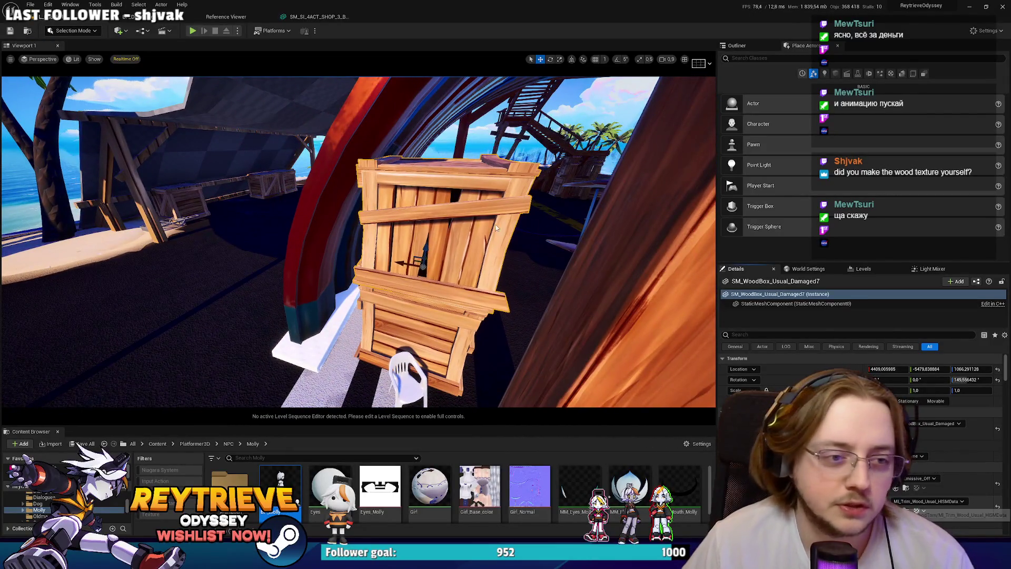
double_click(447, 215)
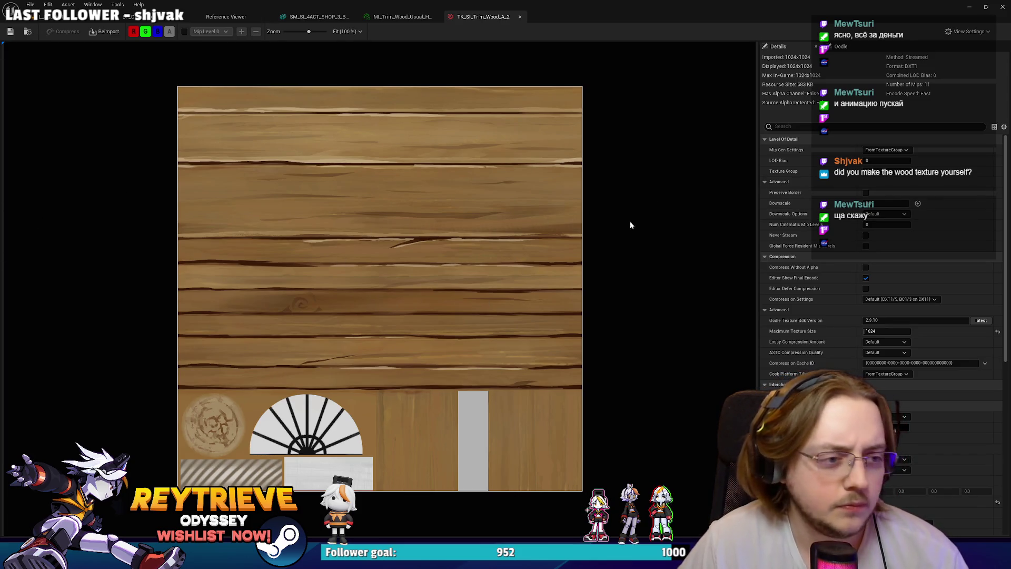
left_click(42, 17)
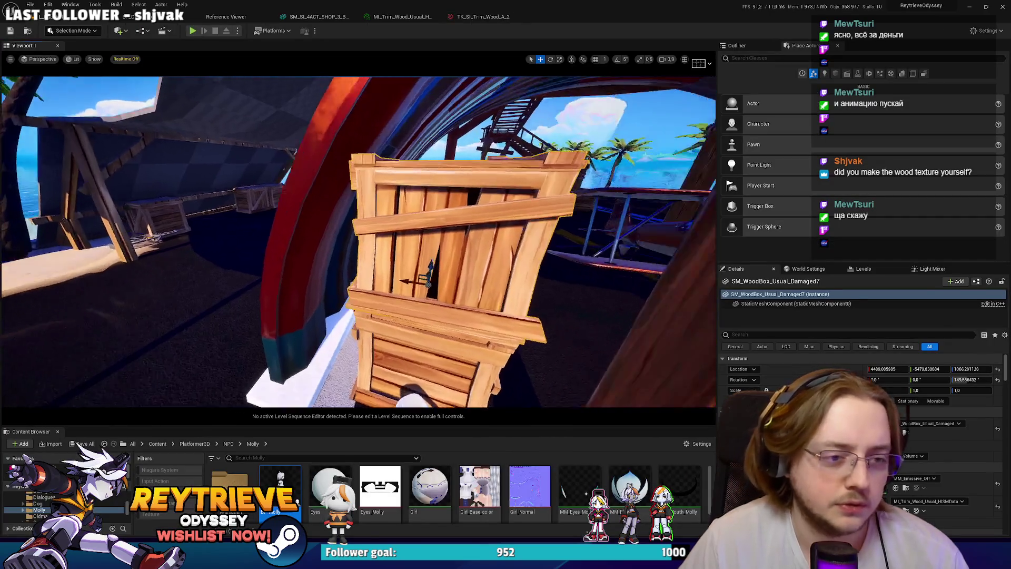
Inspect the ground planks, neighbouring crate and hut interior, then return to Blender.
right_click_drag(399, 300, 401, 363)
left_click(337, 227)
mouse_move(337, 226)
right_mouse_down()
mouse_move(394, 199)
mouse_move(642, 242)
mouse_move(569, 234)
mouse_move(553, 263)
mouse_move(393, 198)
mouse_move(396, 187)
mouse_move(353, 188)
mouse_move(439, 225)
right_mouse_up()
left_click(394, 199)
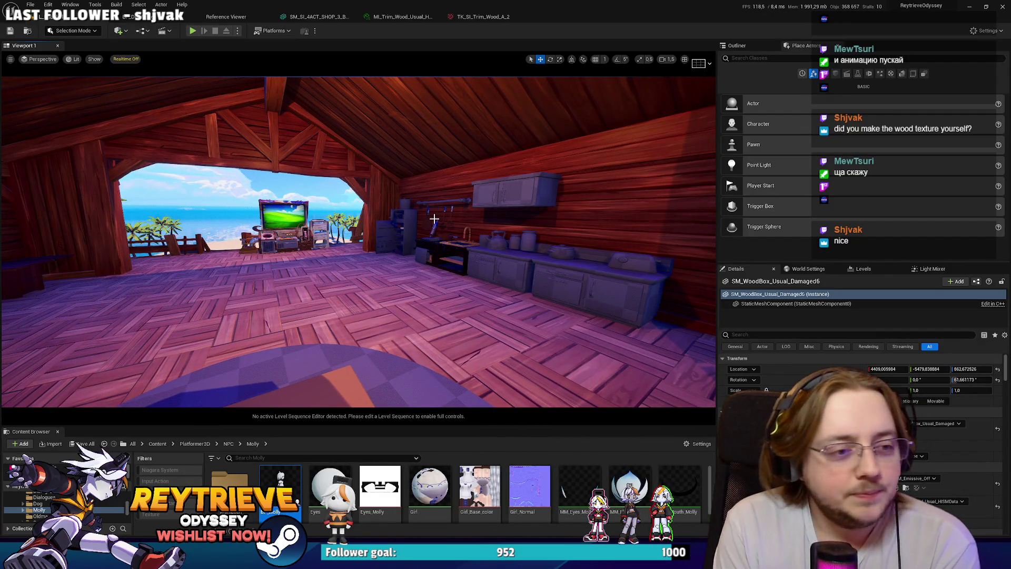
left_click(414, 206)
mouse_move(415, 206)
right_mouse_down()
mouse_move(379, 285)
mouse_move(345, 232)
mouse_move(380, 215)
mouse_move(354, 366)
right_mouse_up()
mouse_move(481, 119)
right_mouse_down()
mouse_move(453, 158)
mouse_move(448, 132)
mouse_move(469, 179)
mouse_move(390, 221)
right_mouse_up()
key("alt+Tab")
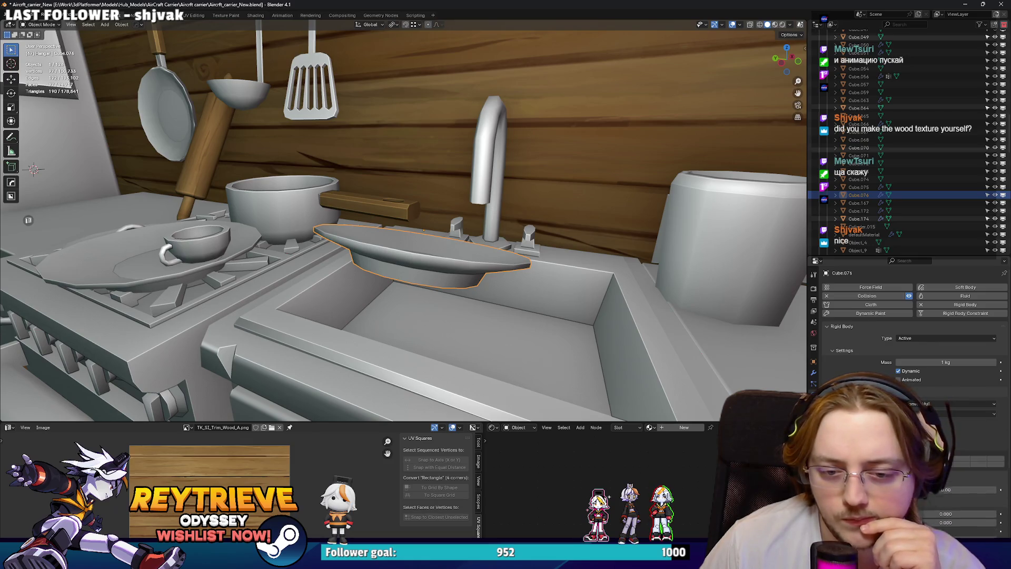
Duplicate the cup on the stove plate beside the sink, then delete the copy.
scroll(909, 342, "down", 4)
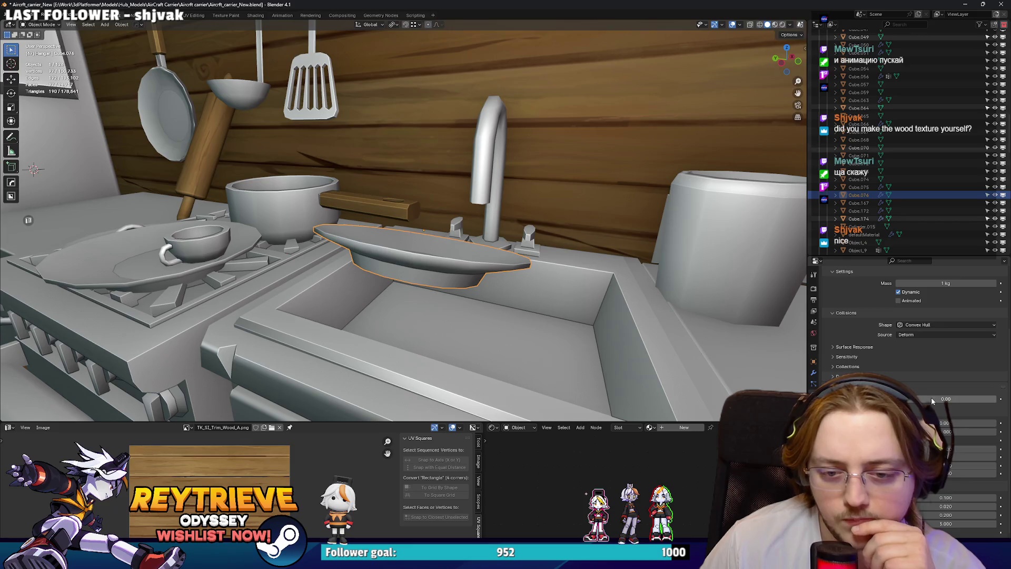
middle_click_drag(437, 256, 400, 248)
scroll(437, 257, "up", 2)
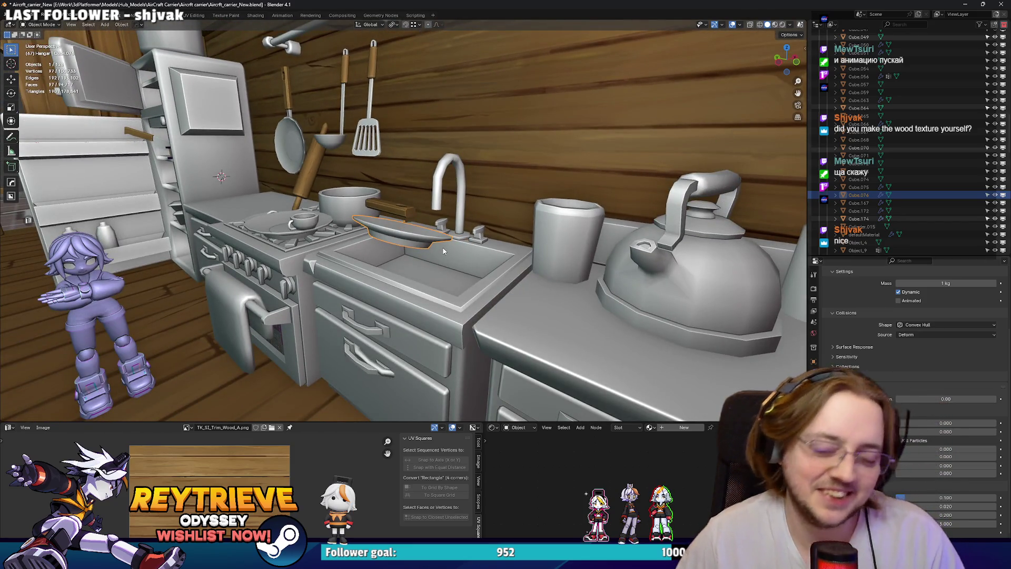
mouse_move(444, 251)
middle_mouse_down()
mouse_move(418, 254)
mouse_move(437, 261)
mouse_move(442, 254)
mouse_move(325, 256)
middle_mouse_up()
left_click(425, 252)
scroll(465, 258, "up", 2)
key("shift+d")
left_click(574, 235)
middle_click_drag(574, 235, 522, 267)
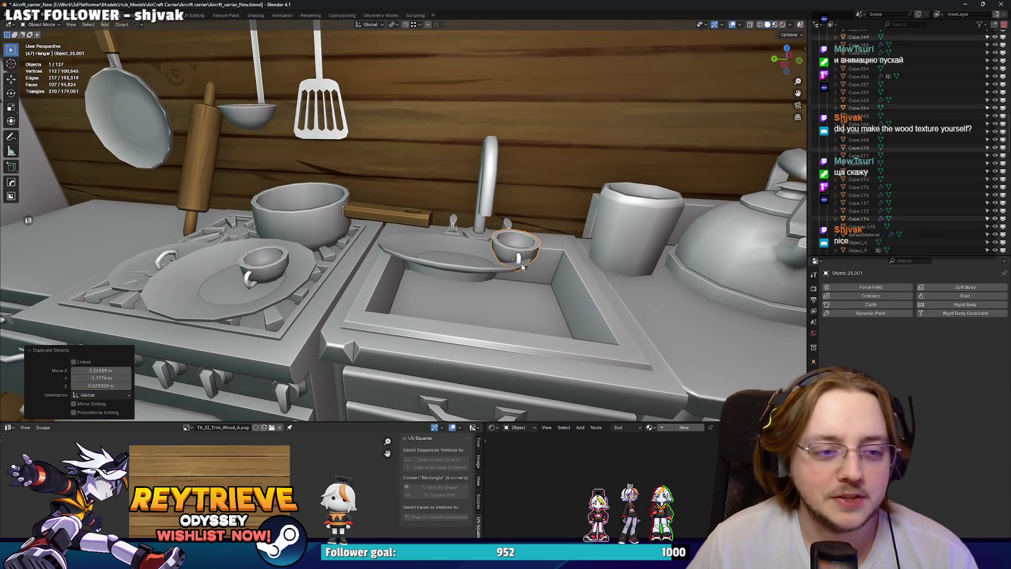
key("Delete")
Link the sink plate's object data to the stove plate's mesh with Ctrl+L.
left_click(437, 258)
middle_click_drag(260, 269, 450, 267)
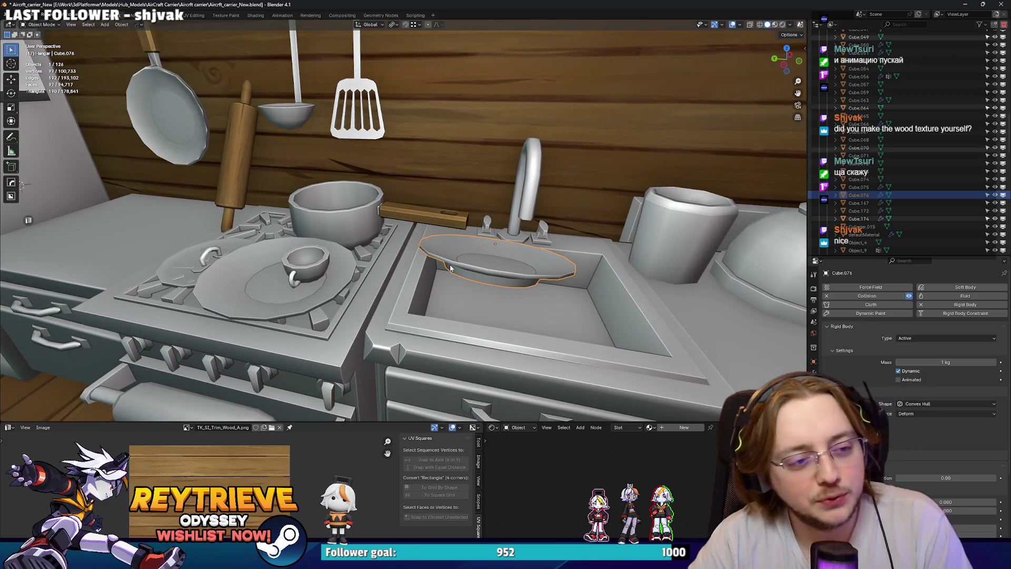
left_click(254, 280, "shift")
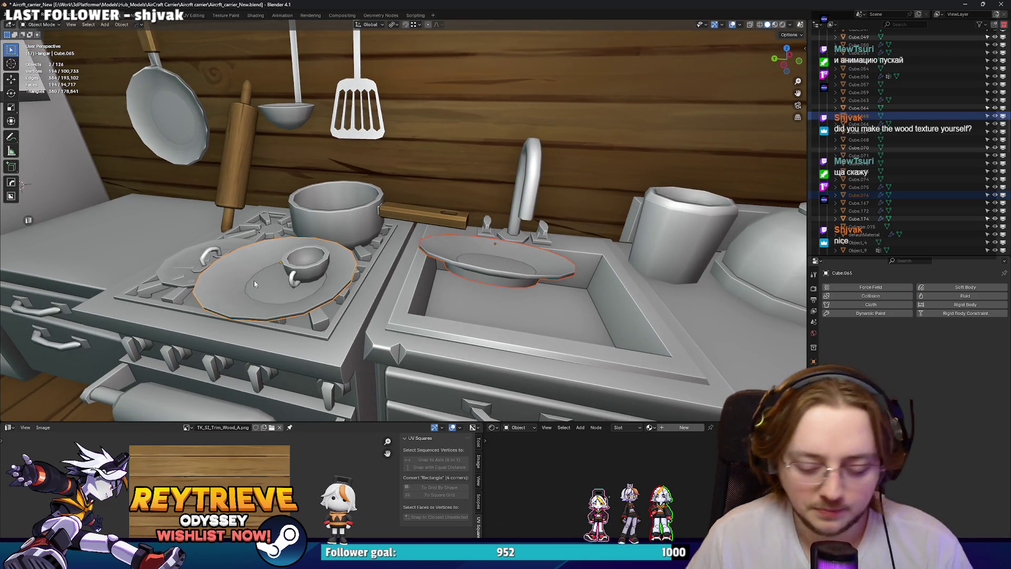
key("ctrl+l")
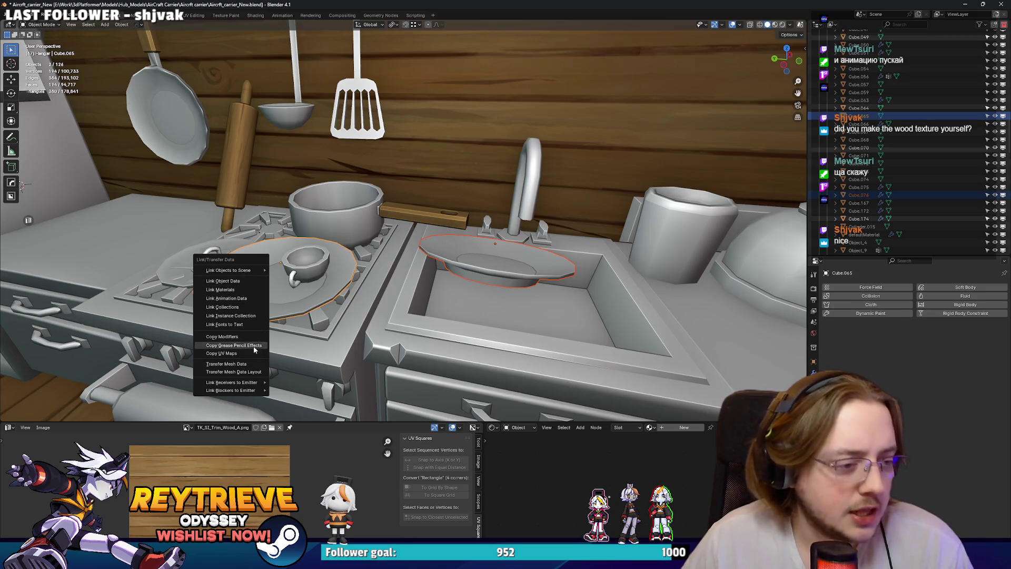
left_click(235, 281)
left_click(460, 252)
Dissolve an edge loop on the rim of the tall cup by the kettle.
mouse_move(519, 248)
middle_mouse_down()
mouse_move(394, 202)
mouse_move(431, 244)
mouse_move(474, 258)
mouse_move(435, 269)
mouse_move(441, 277)
mouse_move(454, 270)
middle_mouse_up()
left_click(394, 206)
key("Tab")
left_click(443, 238, "alt")
key("x")
left_click(421, 270)
scroll(500, 263, "up", 3)
left_click(436, 271, "alt")
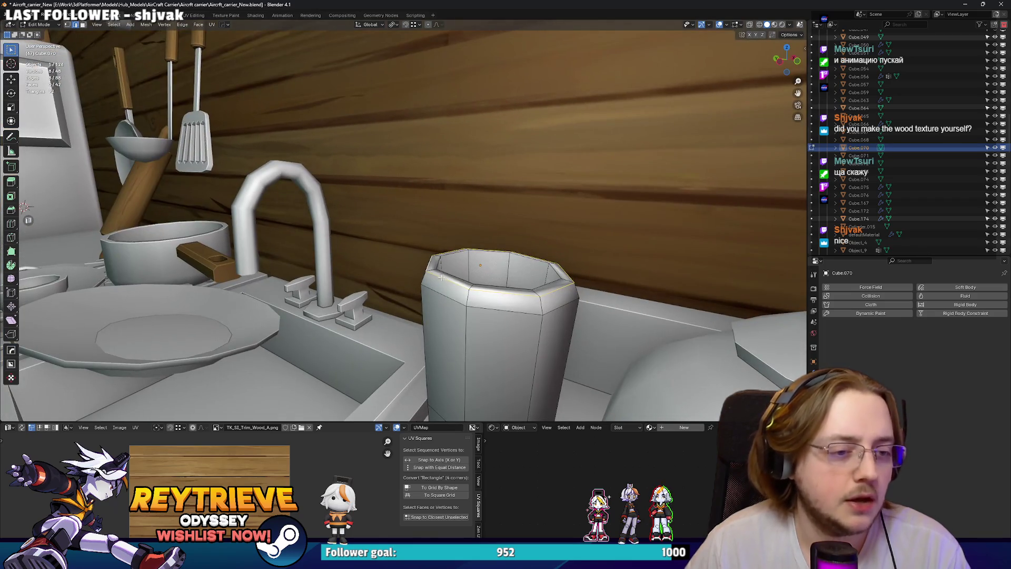
Dissolve another edge loop on the cup and leave Edit Mode.
key("x")
left_click(432, 292)
scroll(454, 271, "down", 2)
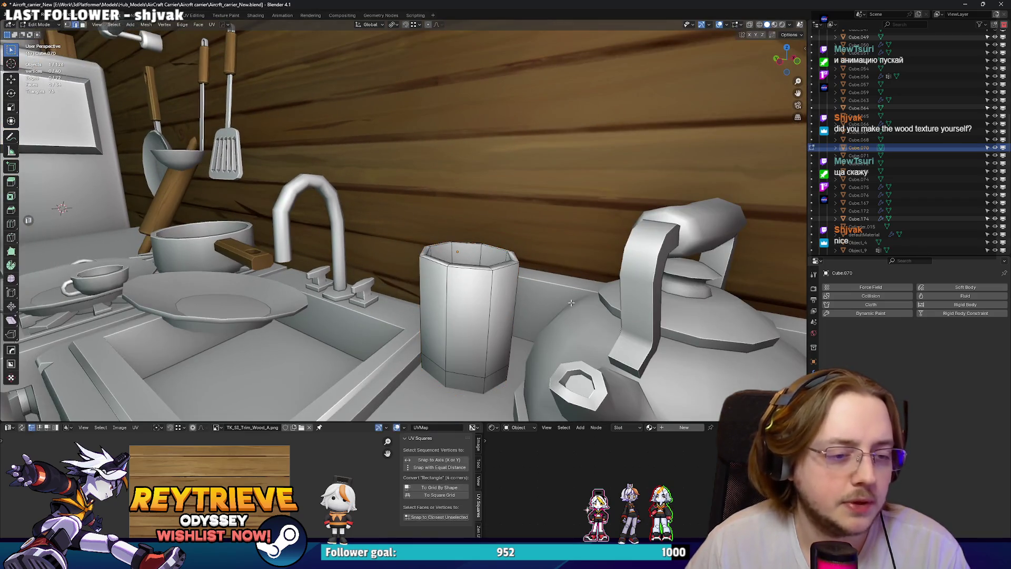
left_click(462, 268, "alt+shift")
key("ctrl+e")
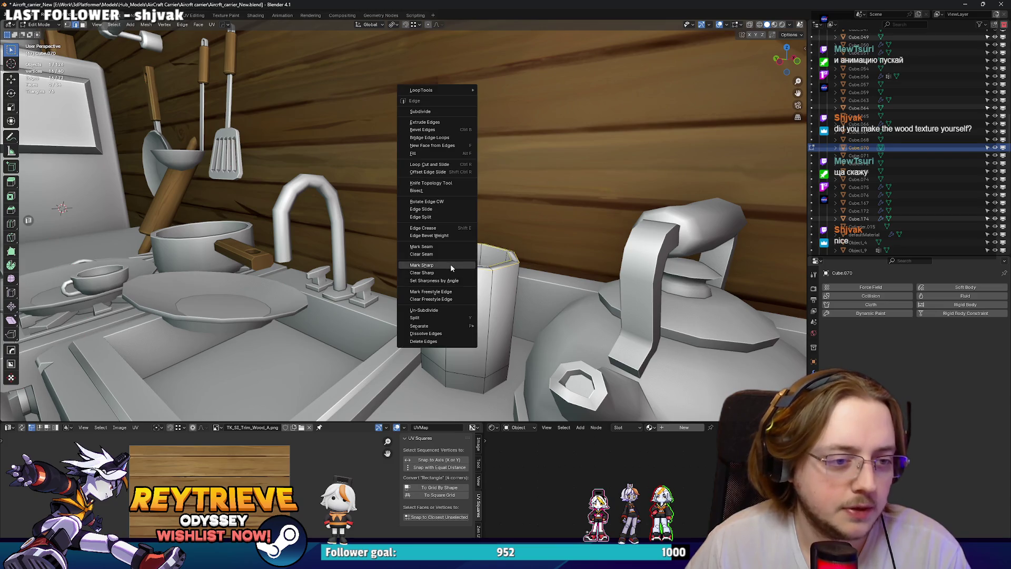
left_click(450, 265)
key("Tab")
Apply Shade Smooth by Angle to the cup.
scroll(437, 271, "down", 3)
scroll(437, 271, "up", 5)
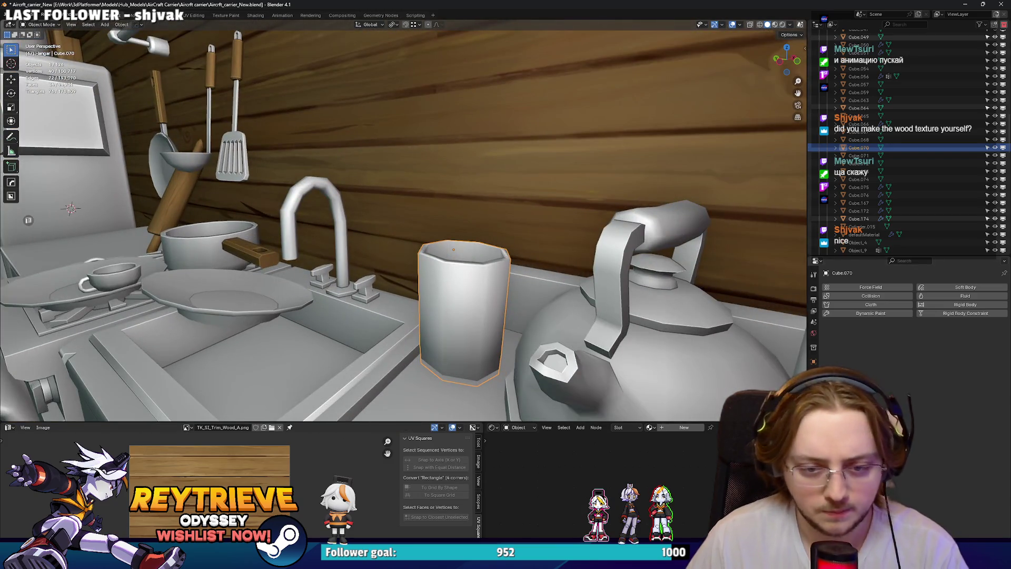
left_click(814, 383)
right_click(460, 282)
left_click(460, 282)
mouse_move(460, 282)
middle_mouse_down()
mouse_move(464, 294)
mouse_move(439, 278)
middle_mouse_up()
Select the cup's bottom face, view it from below, return to Object Mode, then bring up the tutorial.
key("Tab")
left_click(438, 279, "alt")
key("ctrl+KP_7")
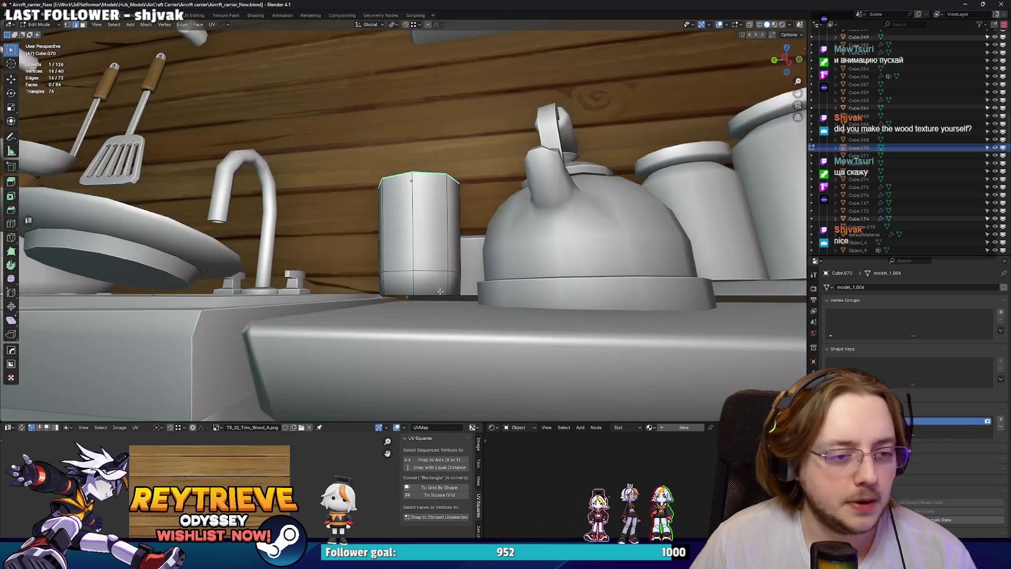
key("KP_Decimal")
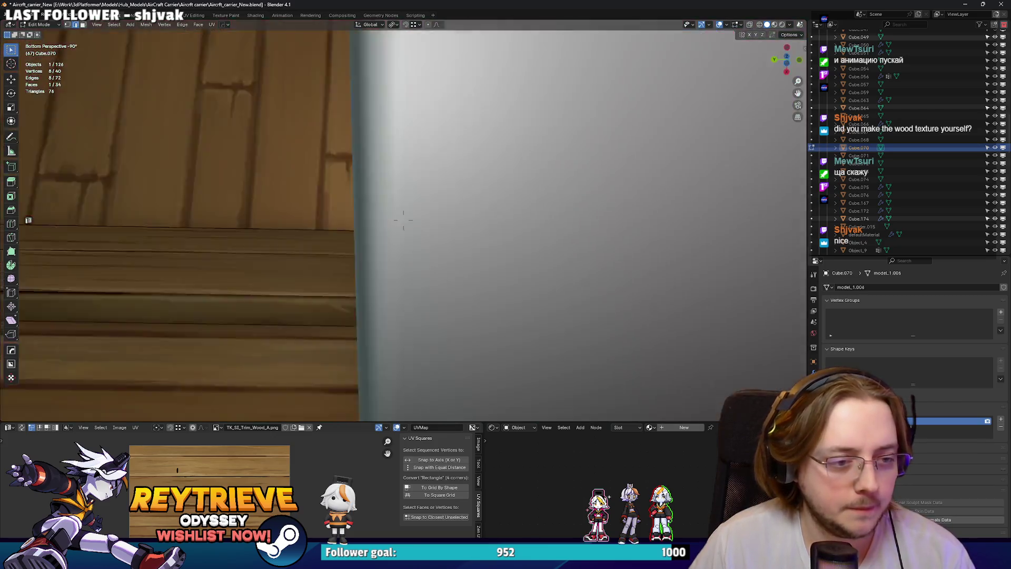
middle_click_drag(404, 221, 395, 205)
scroll(395, 205, "down", 3)
scroll(395, 205, "up", 3)
scroll(555, 291, "up", 3)
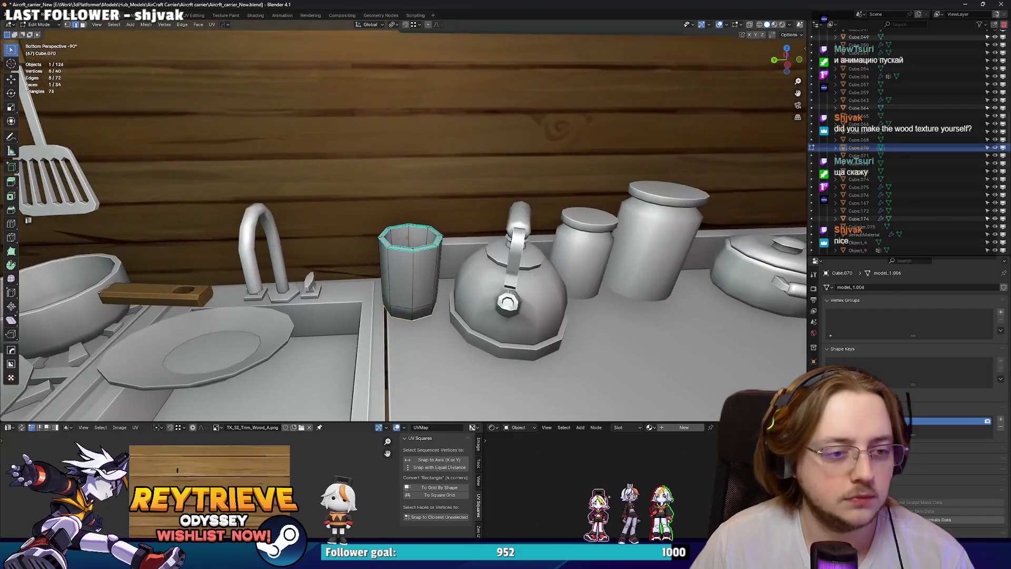
key("Tab")
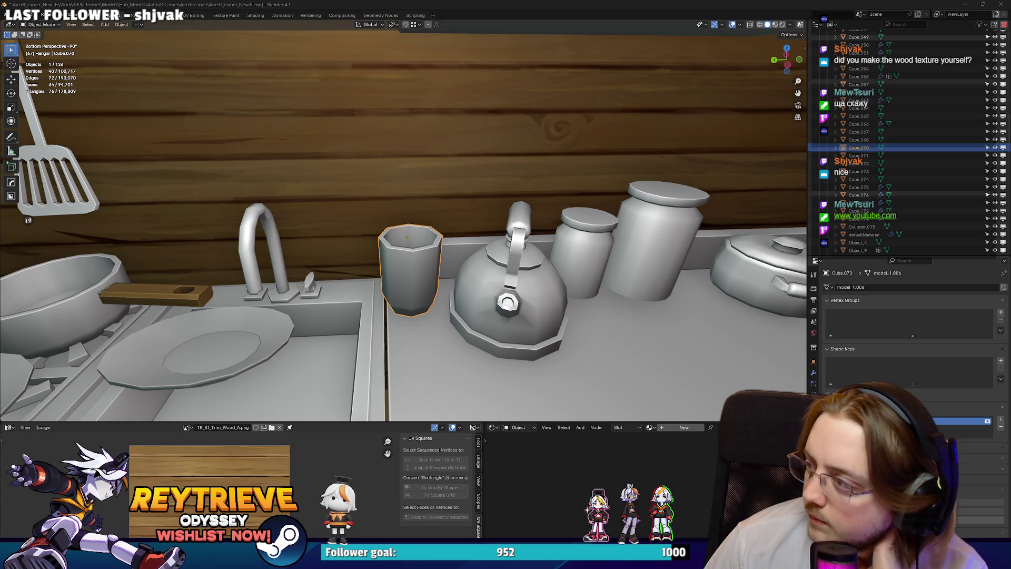
key("alt+Tab")
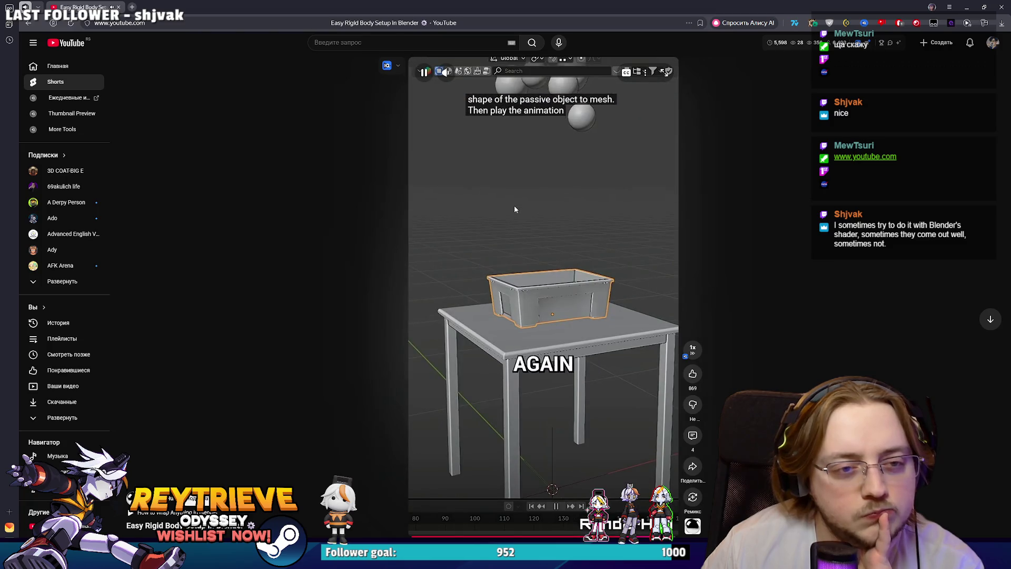
Pause the next YouTube short and minimise the browser to get back to Blender.
scroll(535, 180, "down", 1)
left_click(536, 181)
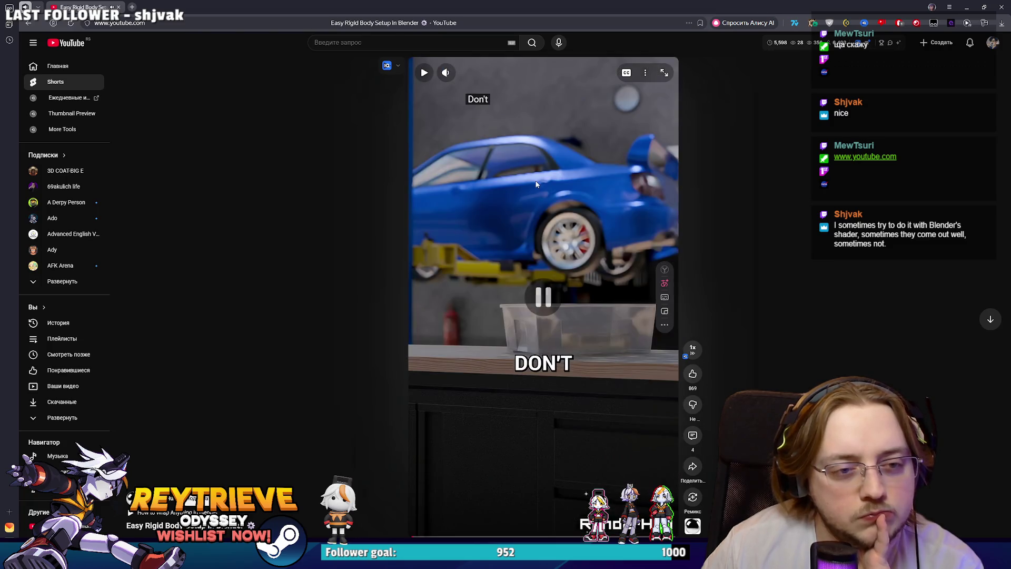
left_click(967, 8)
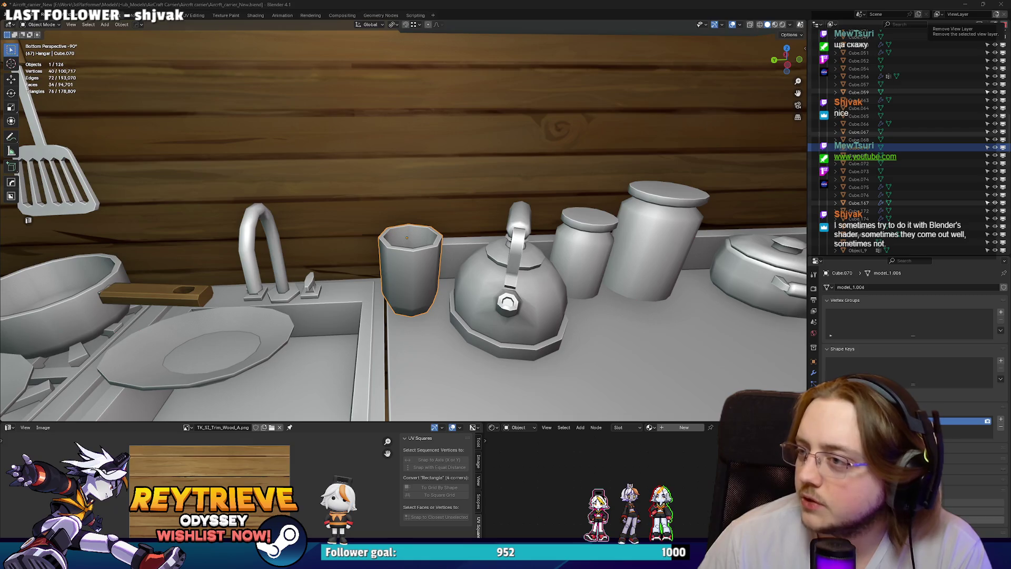
Nudge the cup a few millimetres into place beside the kettle.
scroll(418, 272, "down", 3)
middle_click_drag(418, 271, 387, 272)
scroll(418, 271, "up", 5)
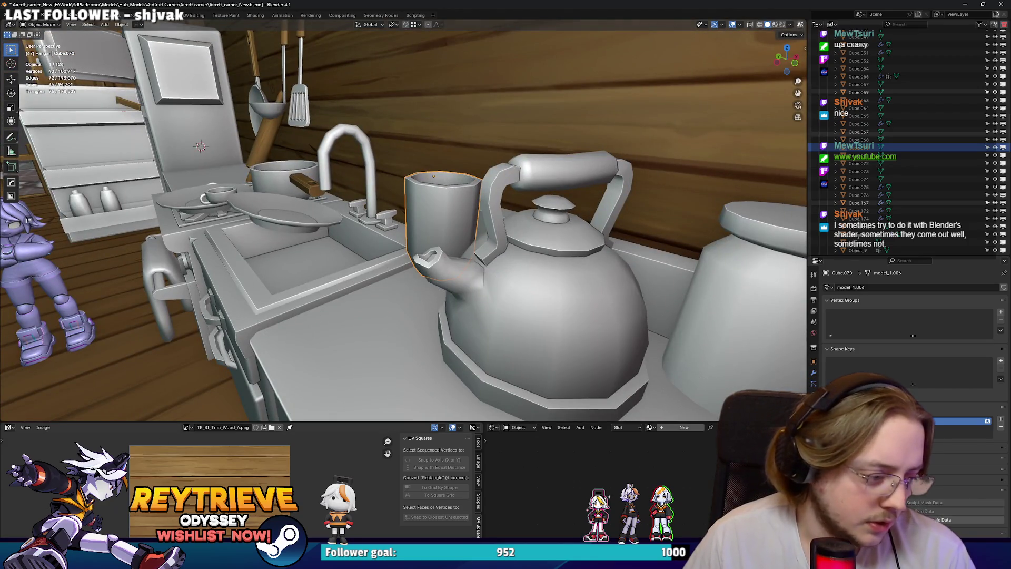
scroll(395, 234, "down", 3)
middle_click_drag(395, 234, 523, 290)
scroll(435, 260, "up", 4)
scroll(434, 261, "down", 3)
scroll(475, 253, "up", 3)
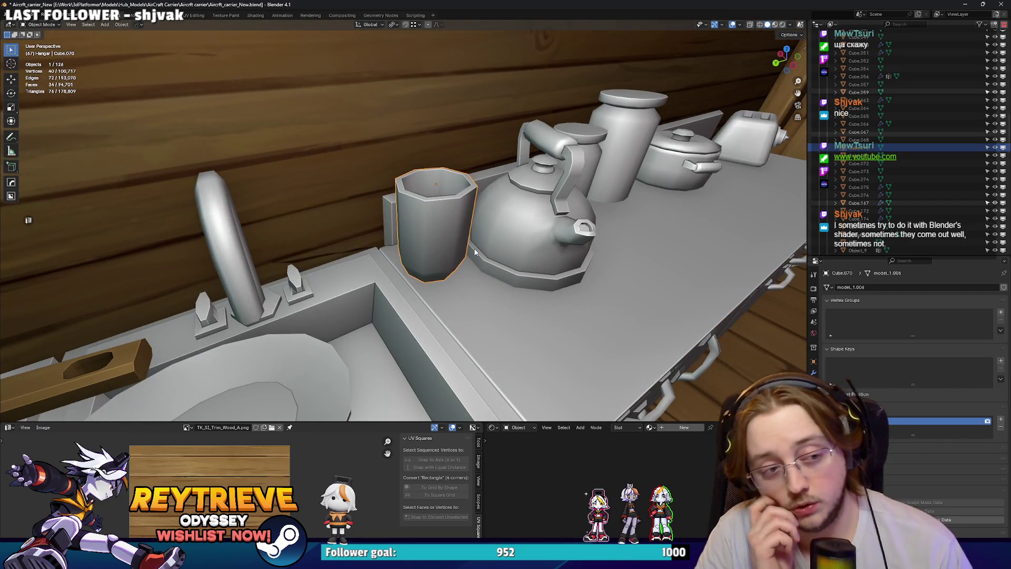
scroll(475, 253, "down", 2)
mouse_move(475, 253)
middle_mouse_down()
mouse_move(386, 239)
mouse_move(527, 263)
middle_mouse_up()
scroll(527, 263, "up", 2)
key("g")
key("y")
key("Escape")
mouse_move(596, 285)
middle_mouse_down()
mouse_move(424, 237)
mouse_move(464, 235)
mouse_move(432, 221)
middle_mouse_up()
key("g")
left_click(426, 240)
Bring up the cup's physics settings in the Properties panel.
scroll(464, 235, "up", 3)
scroll(464, 235, "down", 1)
scroll(463, 235, "down", 3)
scroll(432, 221, "down", 2)
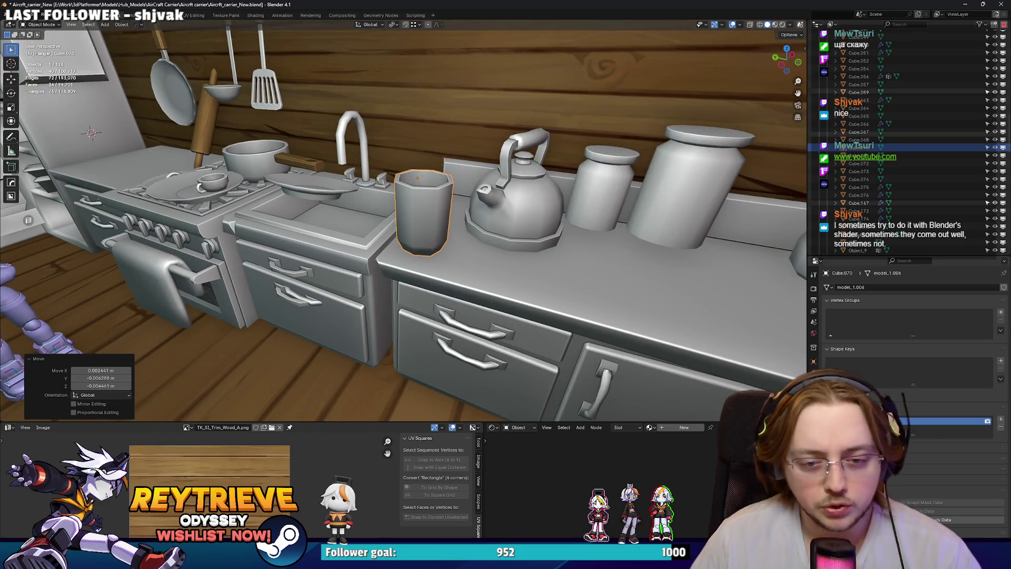
left_click(814, 407)
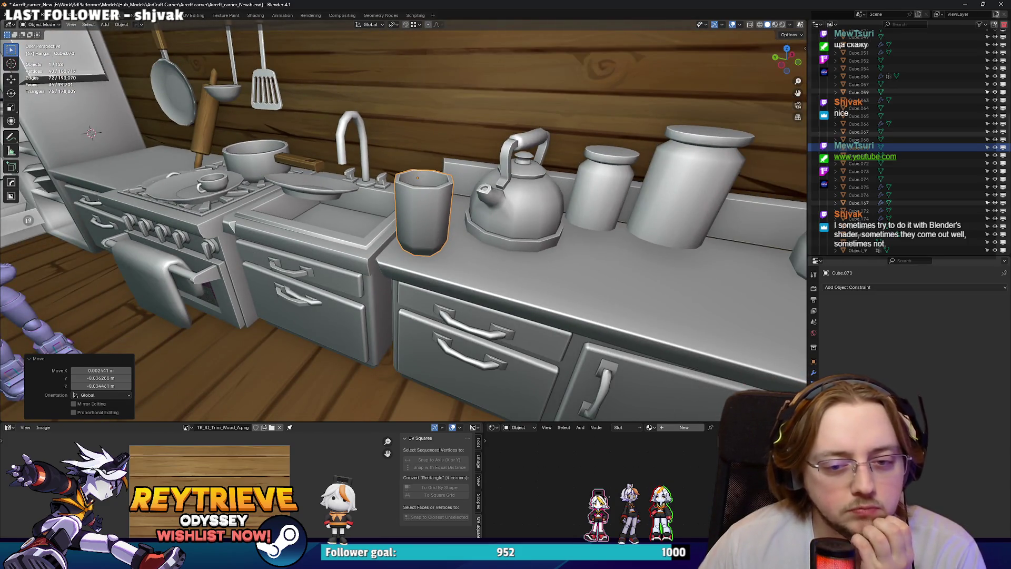
left_click(814, 395)
scroll(519, 236, "down", 3)
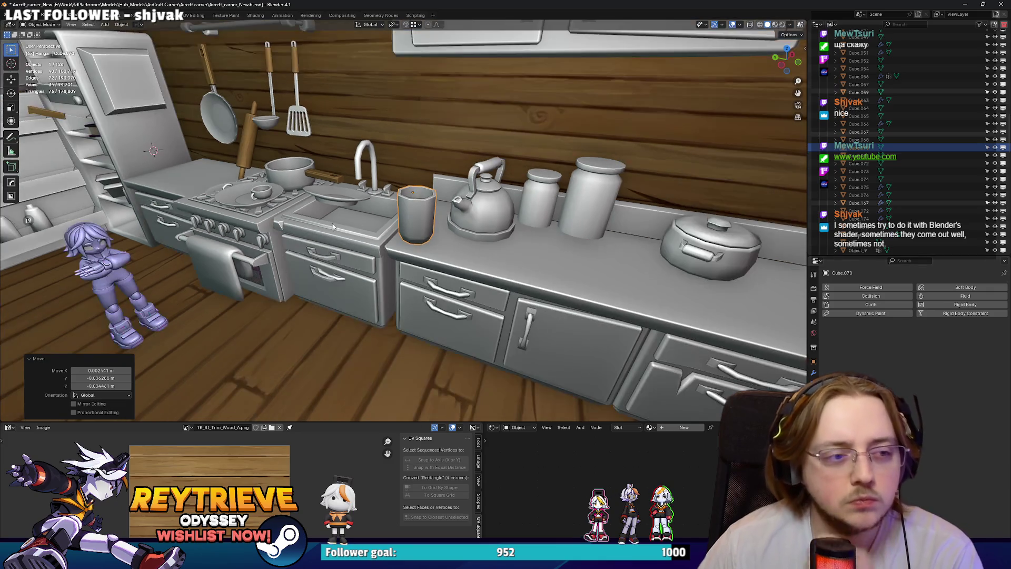
scroll(519, 237, "up", 3)
Replace the sink's collision physics with a Passive rigid body.
scroll(516, 258, "up", 3)
left_click(516, 260)
middle_click_drag(516, 260, 558, 263)
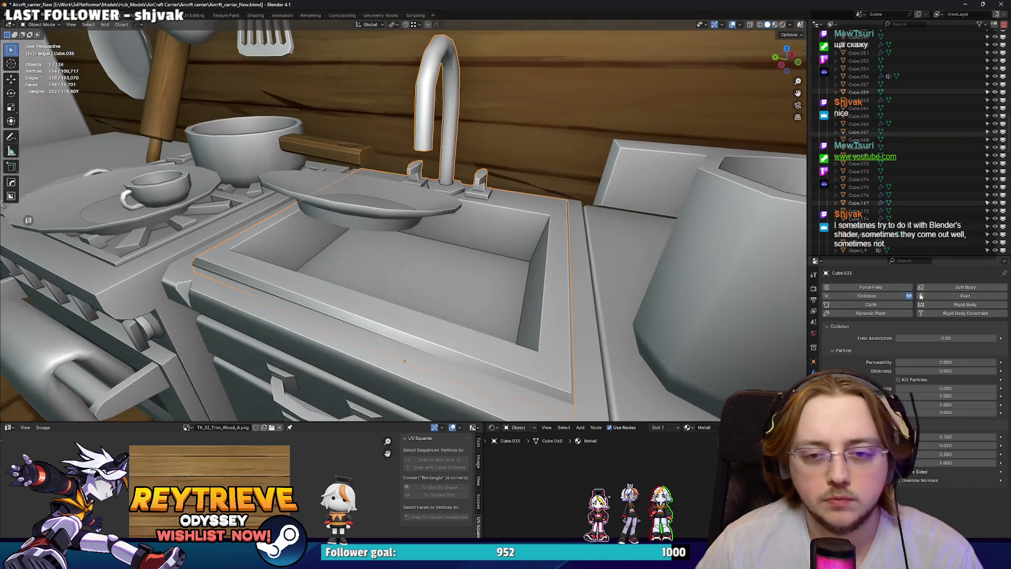
left_click(827, 296)
left_click(966, 305)
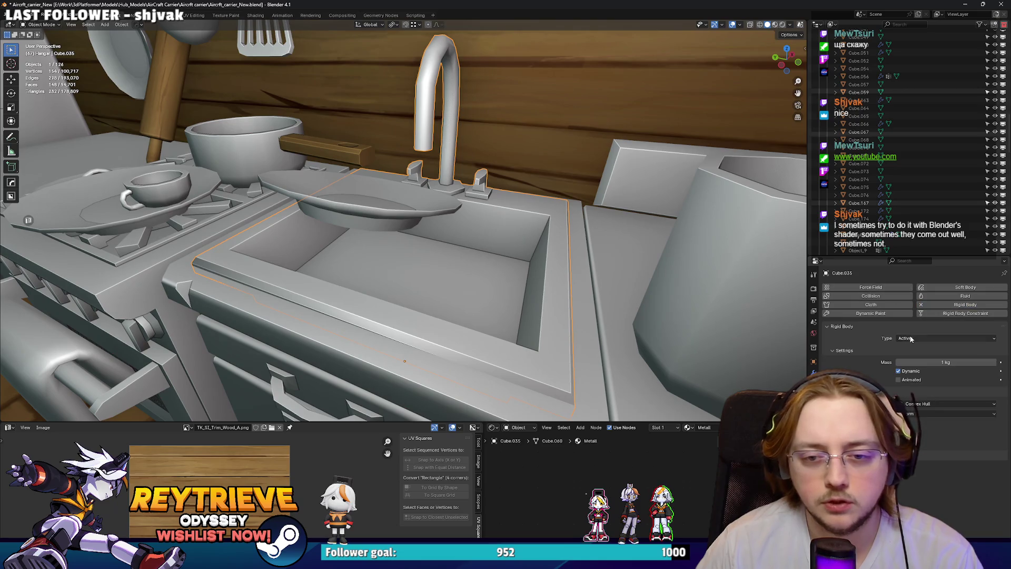
left_click(920, 338)
left_click(916, 347)
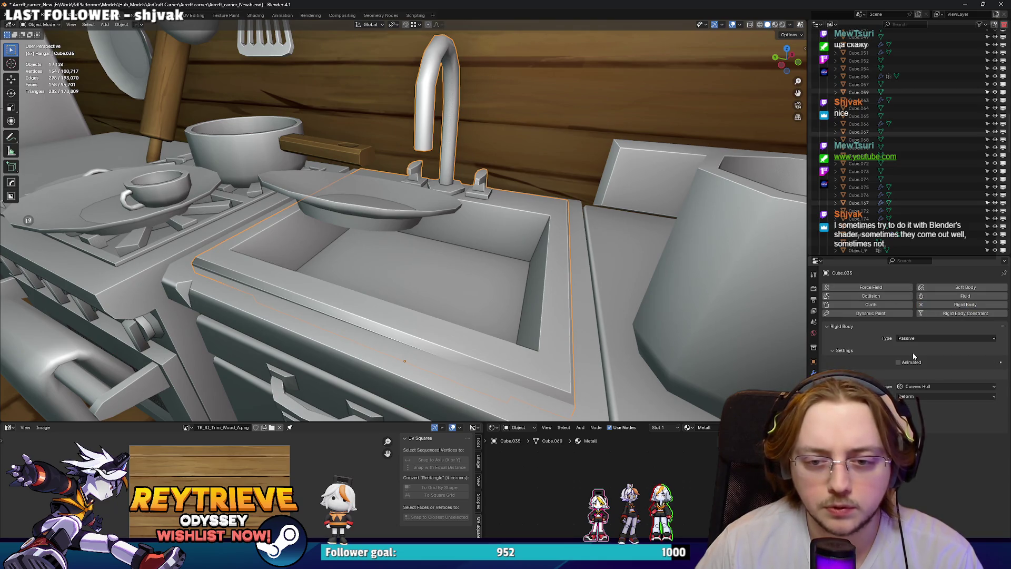
Leave the plate's shape as Convex Hull and set the sink's collision shape to Mesh.
left_click(414, 206)
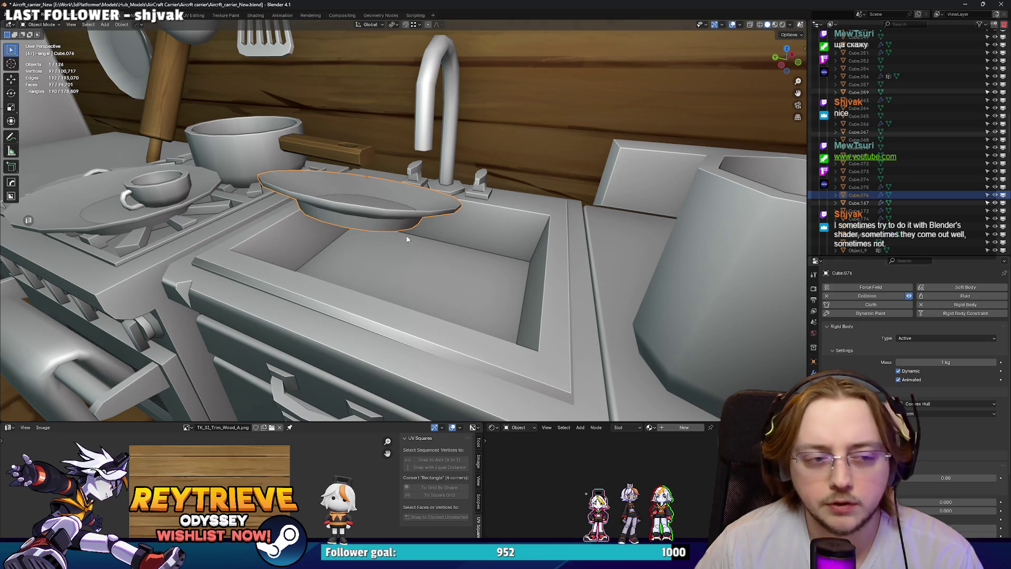
left_click(437, 238)
left_click(400, 208)
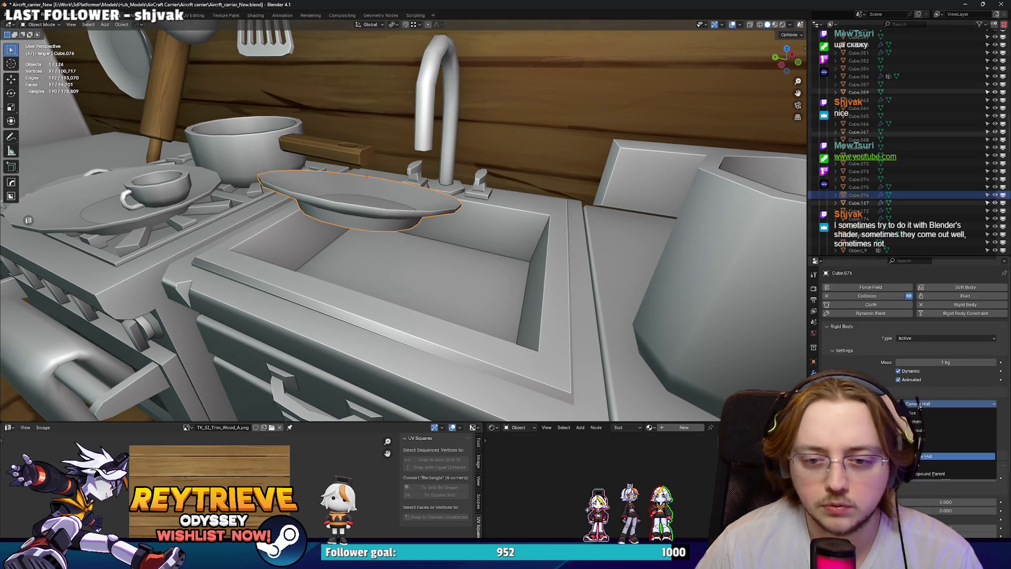
left_click(943, 404)
left_click(926, 457)
left_click(438, 238)
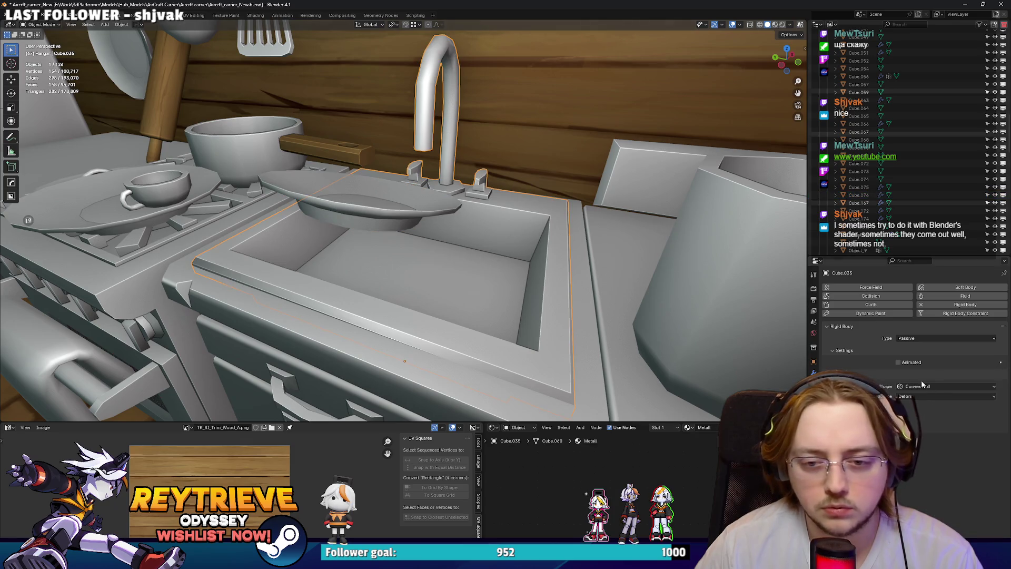
left_click(943, 386)
left_click(923, 448)
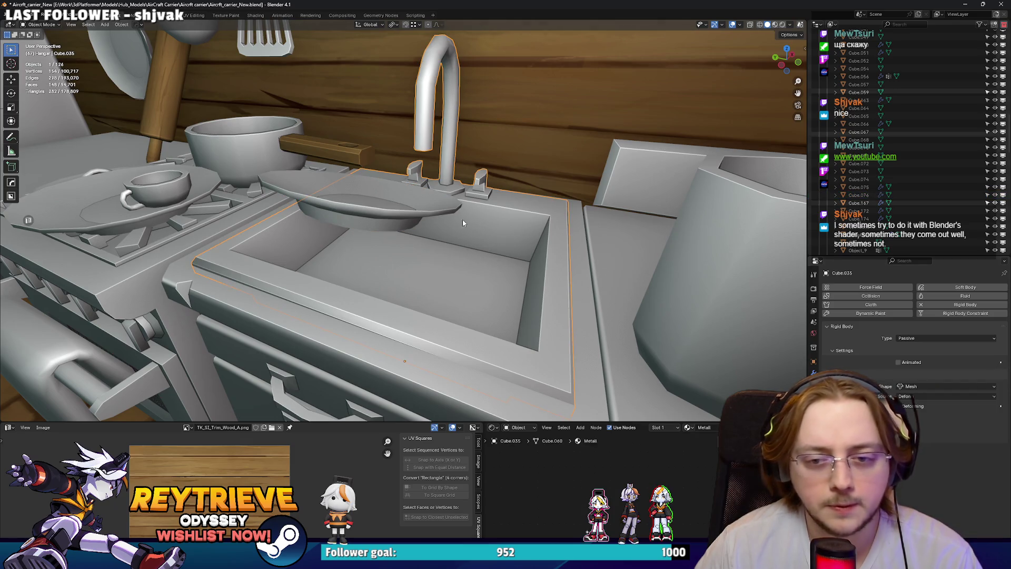
Add an Active rigid body to the plate above the sink.
left_click(429, 205)
middle_click_drag(476, 237, 120, 80)
left_click(121, 24)
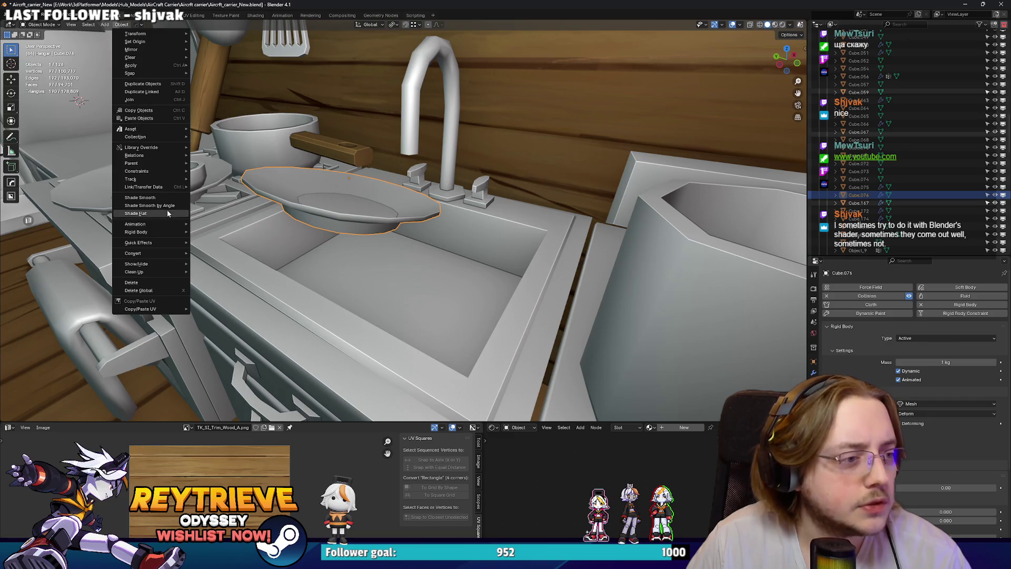
mouse_move(159, 232)
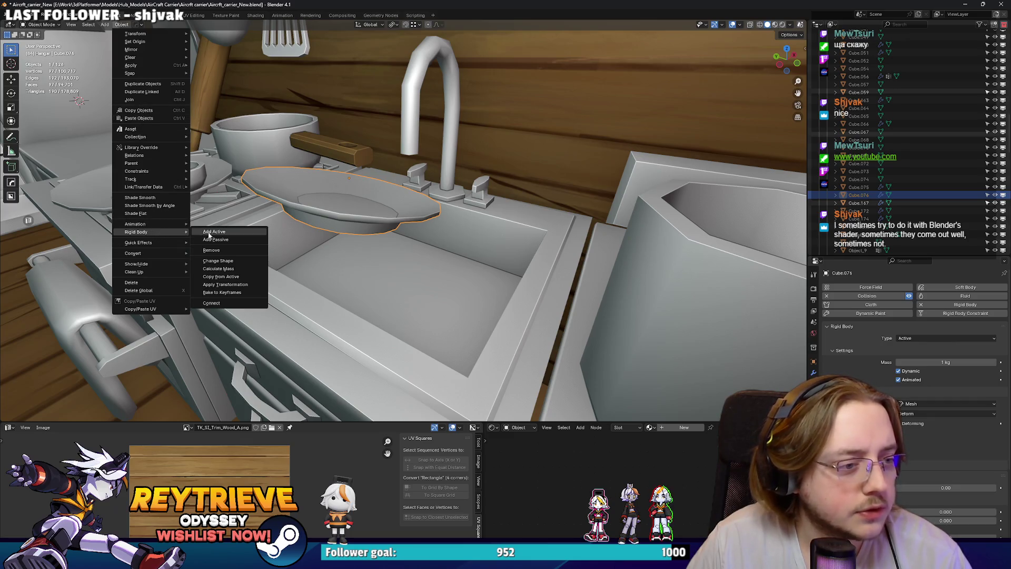
left_click(210, 232)
Add a Passive rigid body to the sink from the Object menu.
middle_click_drag(316, 221, 378, 216)
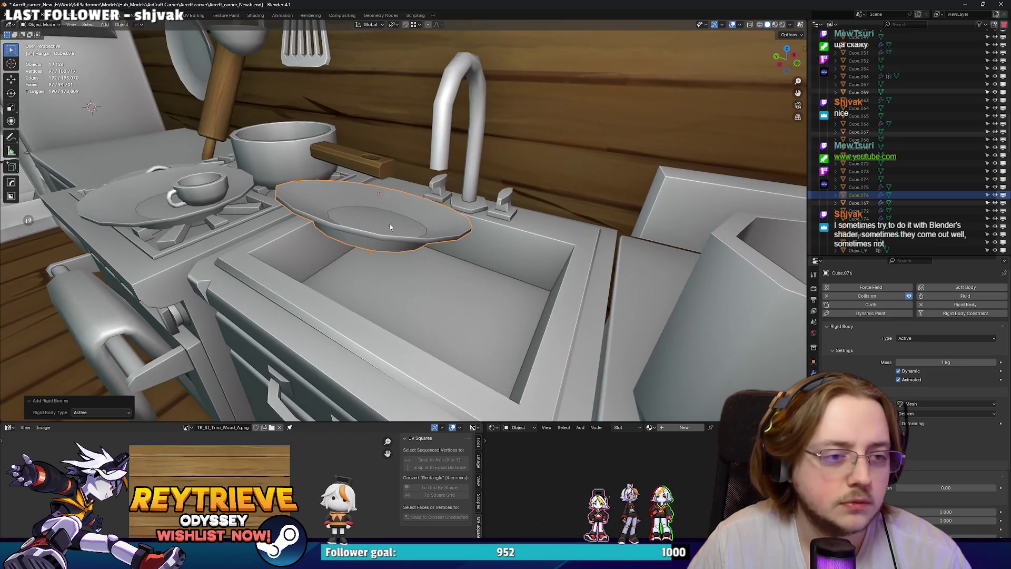
left_click(492, 267)
left_click(121, 24)
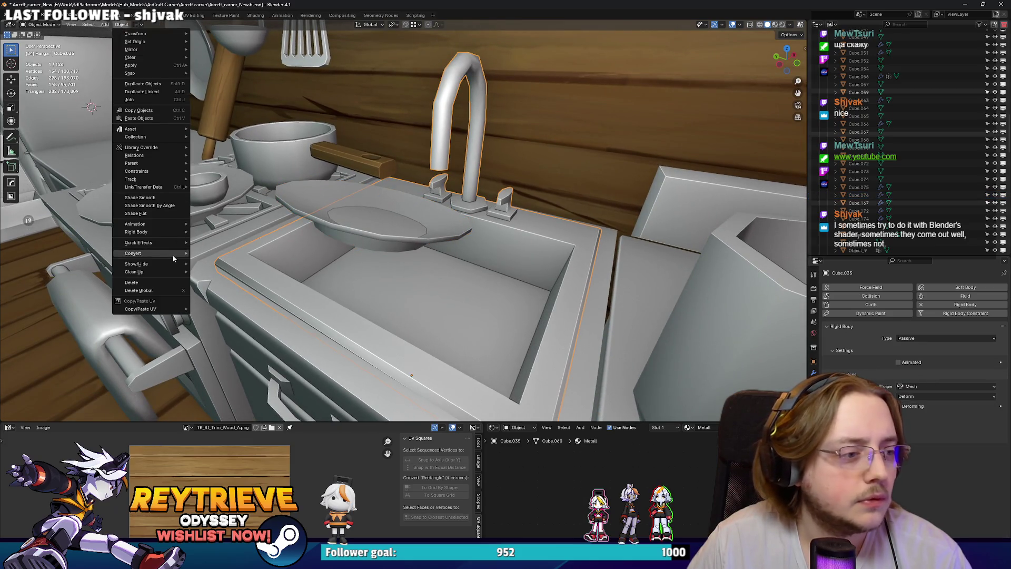
mouse_move(161, 233)
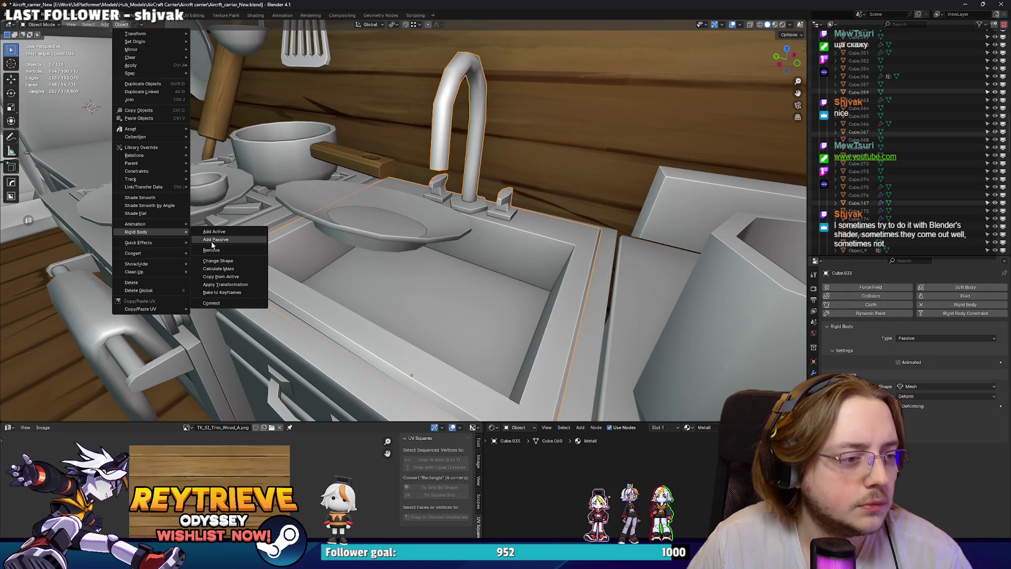
left_click(232, 242)
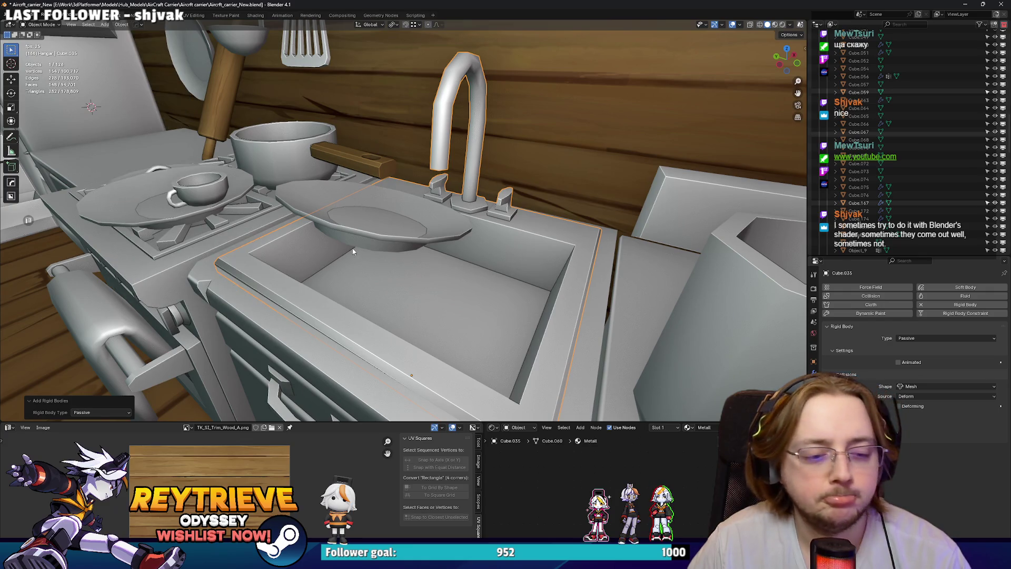
middle_click_drag(359, 248, 451, 238)
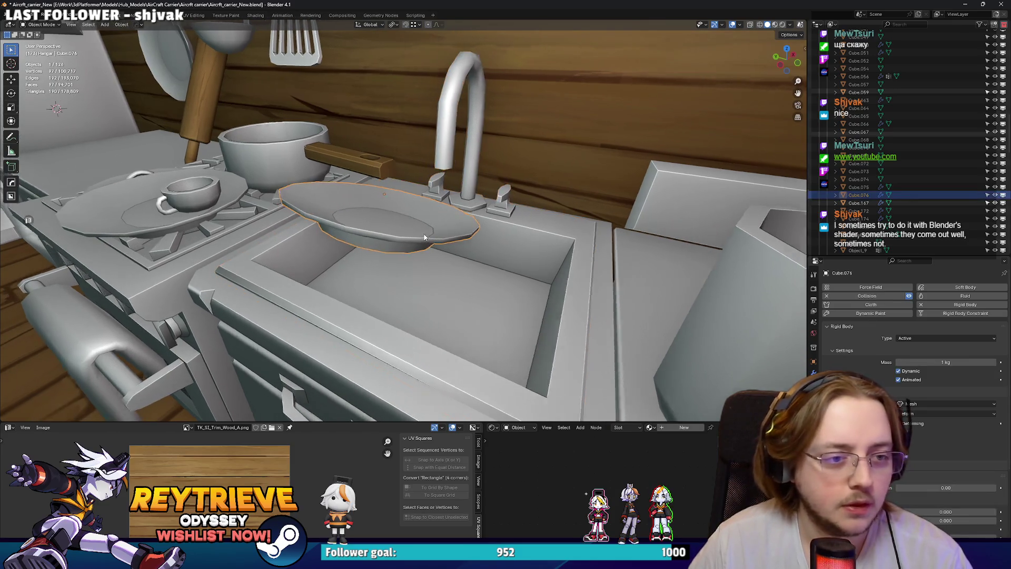
left_click(451, 238)
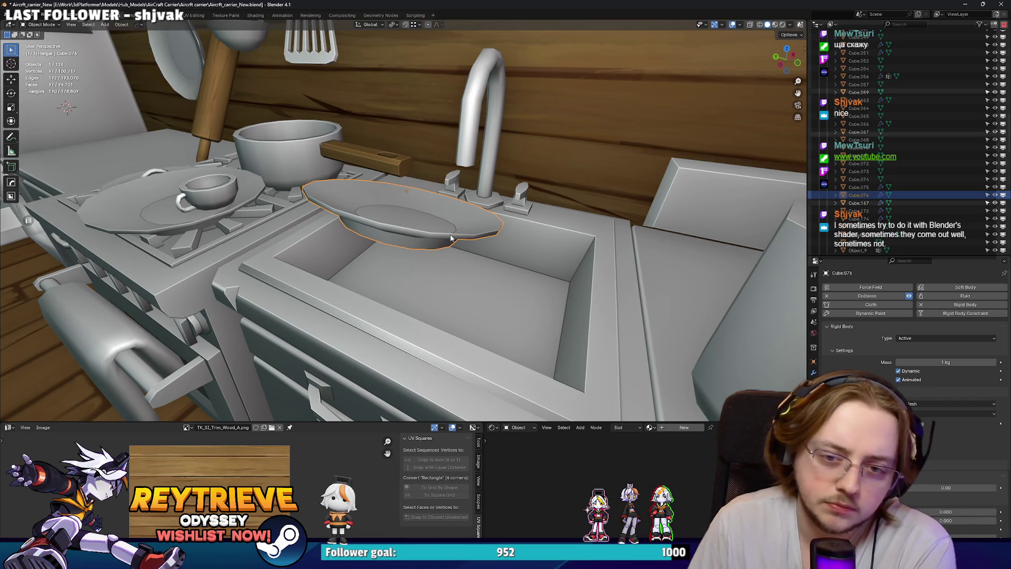
Strip the rigid body and collision physics from the plate and the sink's rigid body.
scroll(922, 343, "down", 5)
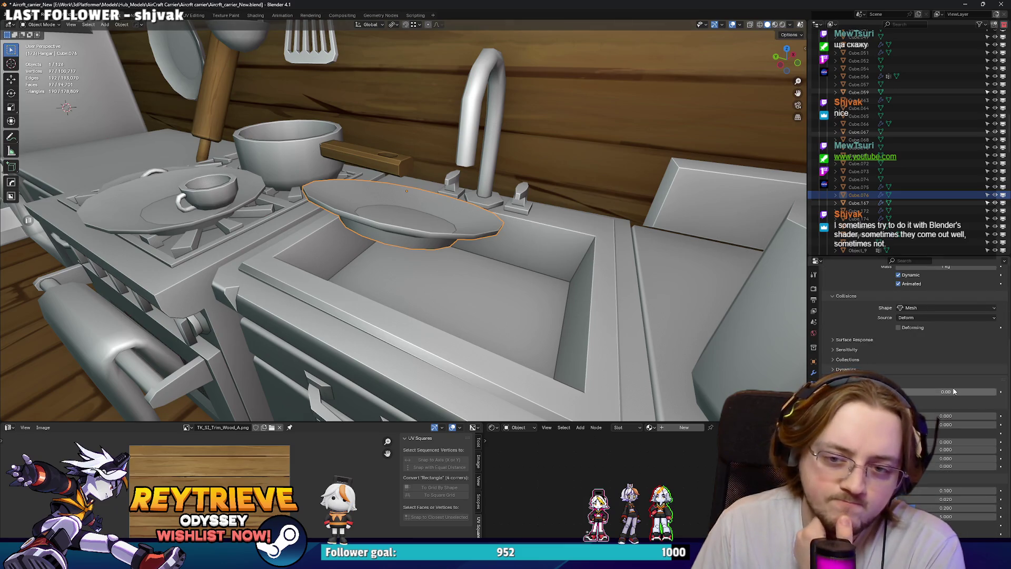
scroll(954, 391, "up", 5)
left_click(927, 304)
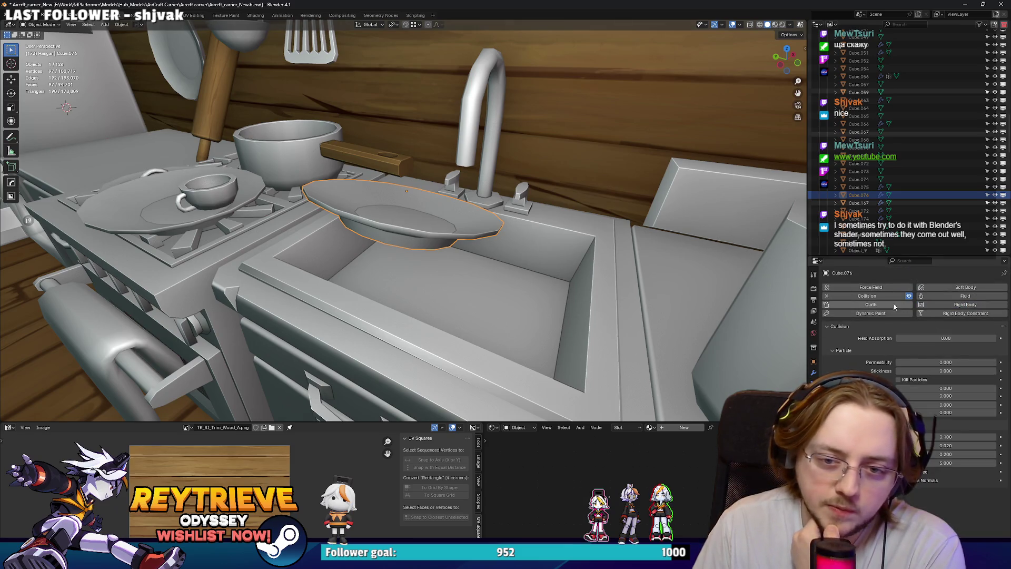
left_click(828, 296)
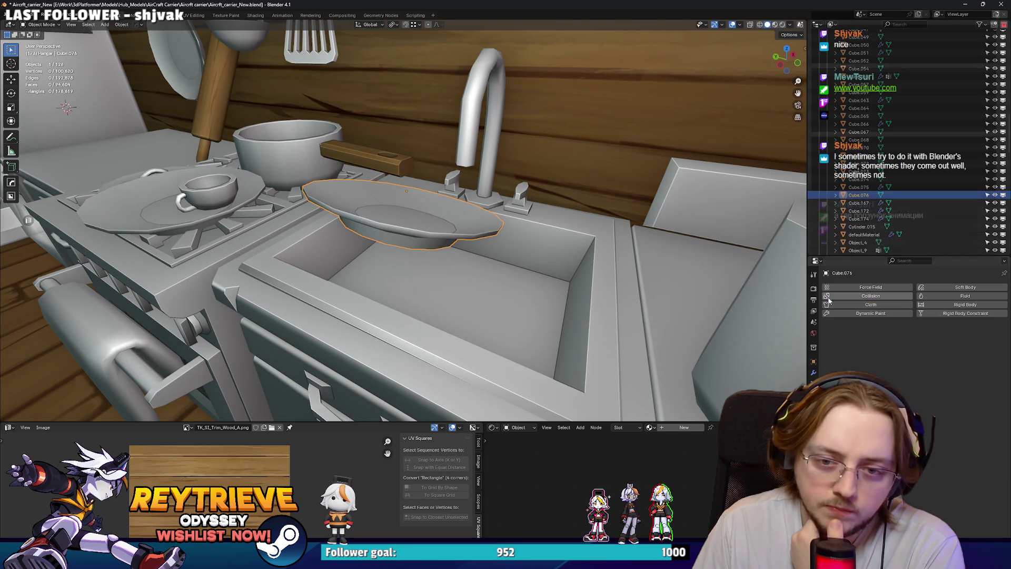
left_click(568, 316)
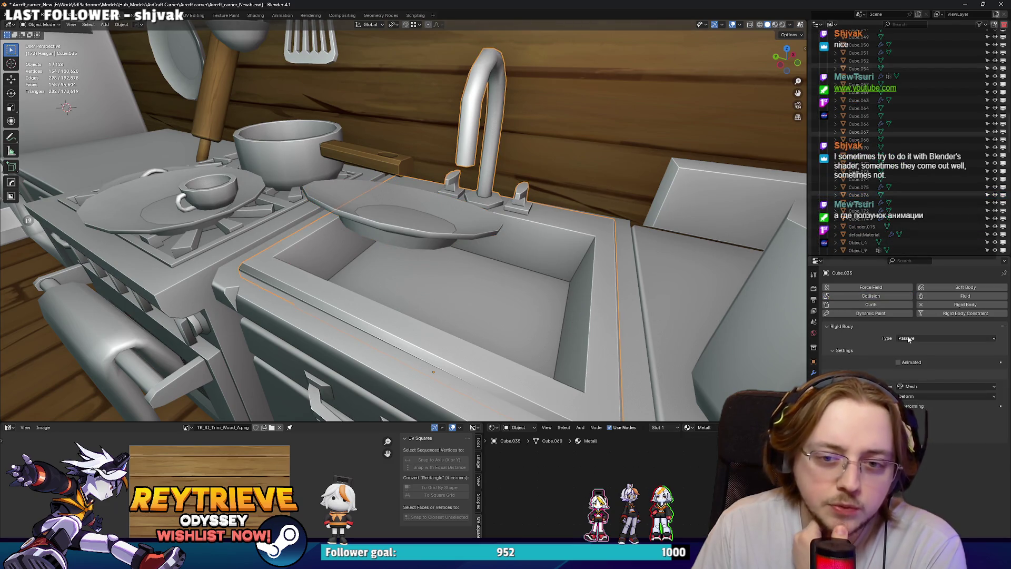
left_click(921, 307)
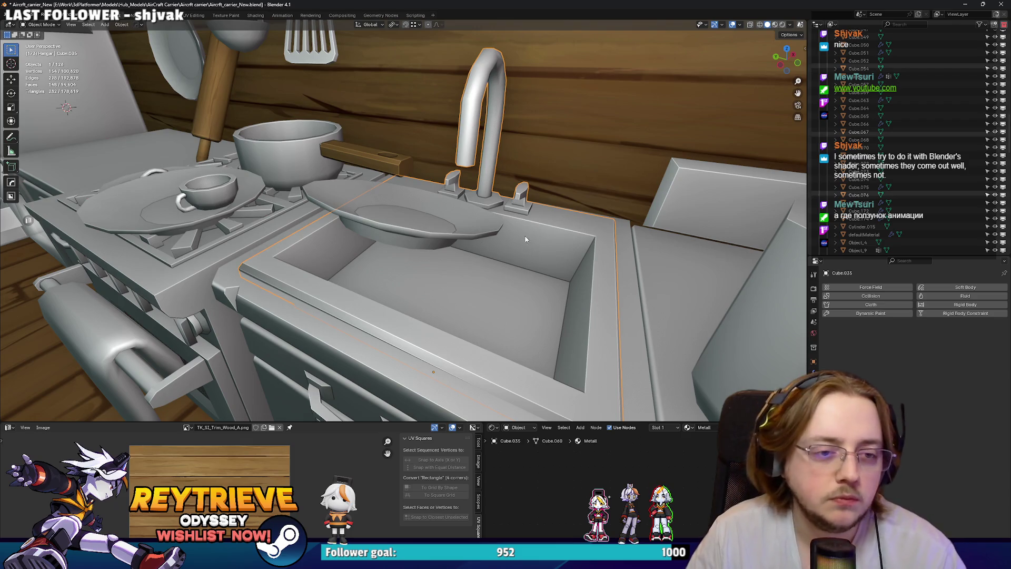
Re-add a Passive rigid body to the sink.
left_click(121, 24)
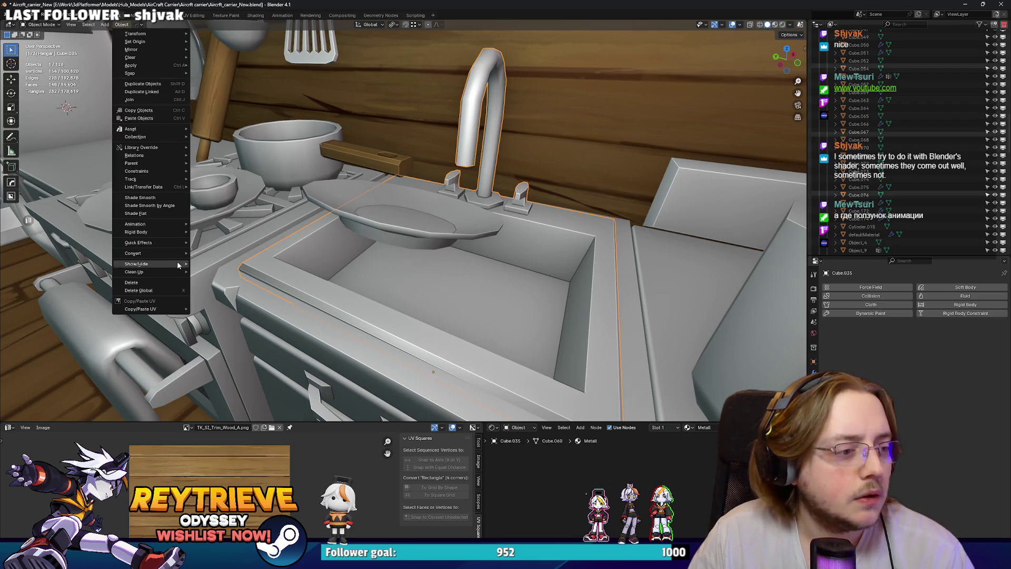
mouse_move(171, 224)
mouse_move(162, 232)
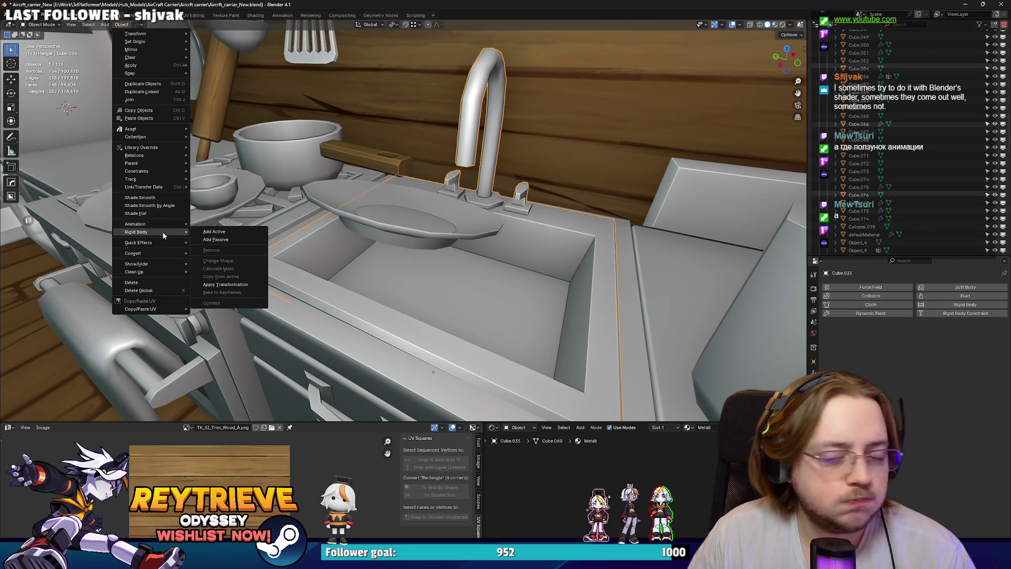
left_click(220, 240)
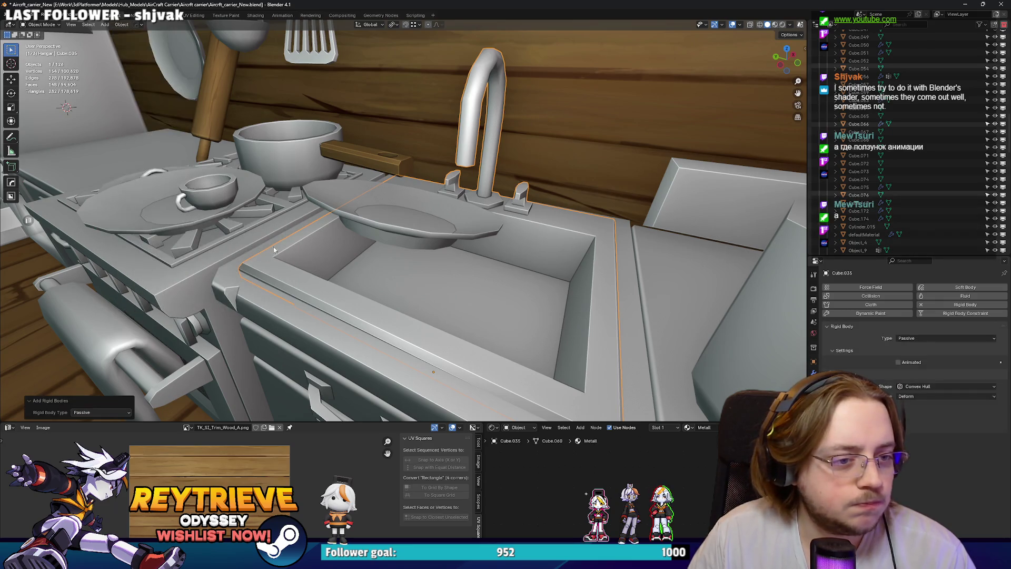
Re-add an Active rigid body to the plate and stop playback.
left_click(368, 206)
left_click(89, 24)
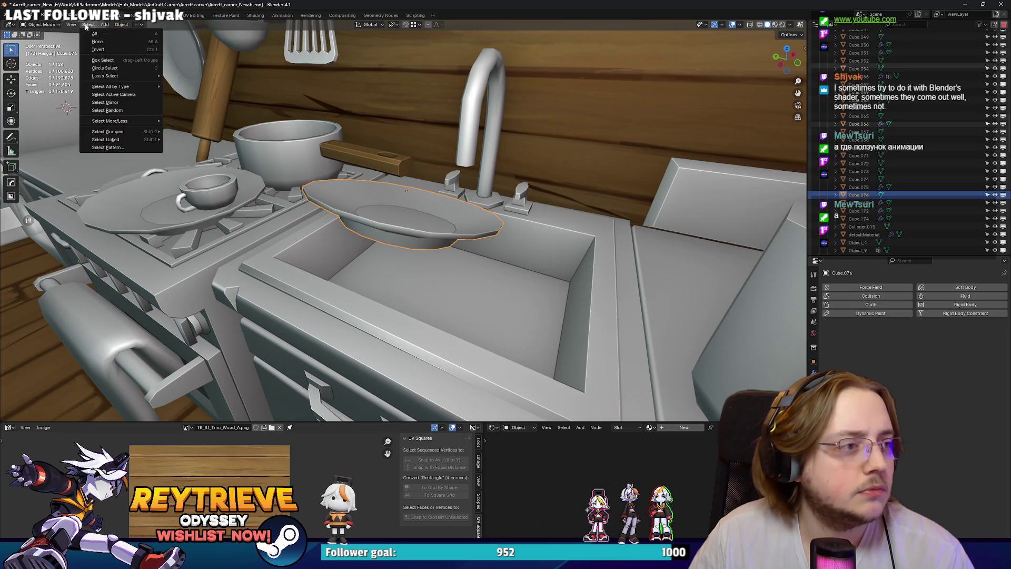
mouse_move(127, 28)
mouse_move(153, 235)
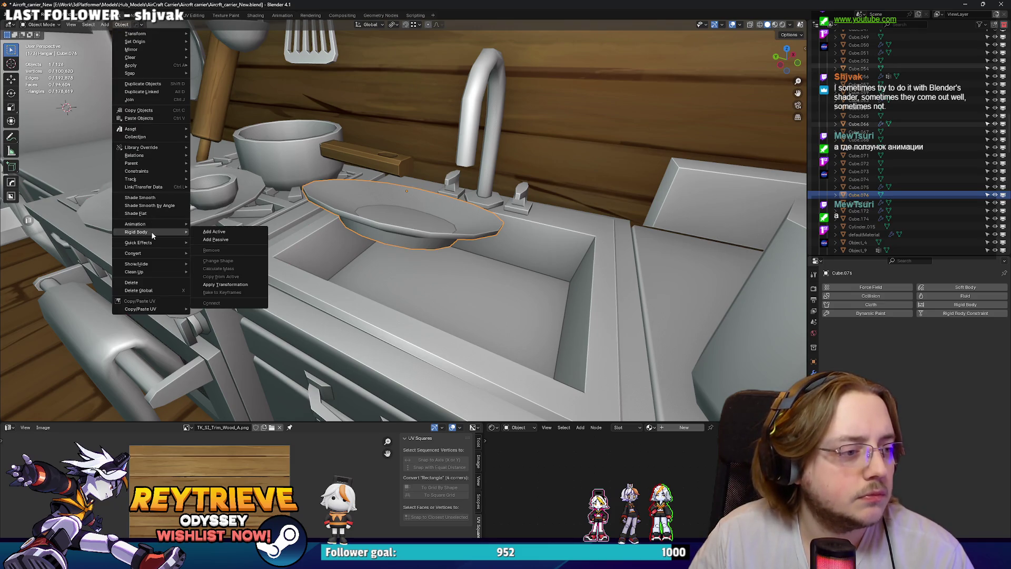
left_click(223, 234)
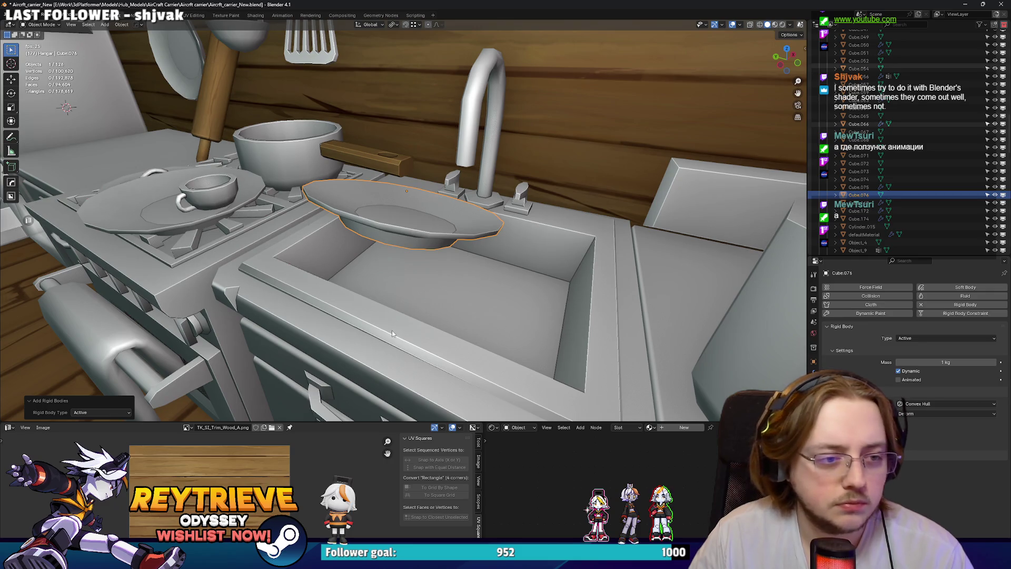
key("space")
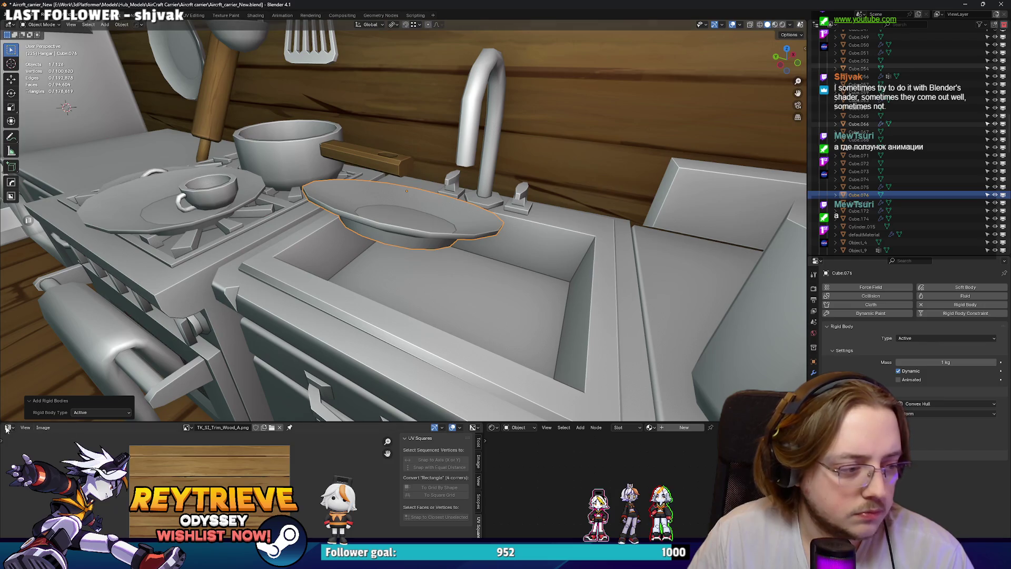
Lower the plate to hover just above the basin (about -0.26, -0.05, -0.23 m) and test-play the drop.
middle_click_drag(337, 327, 371, 301)
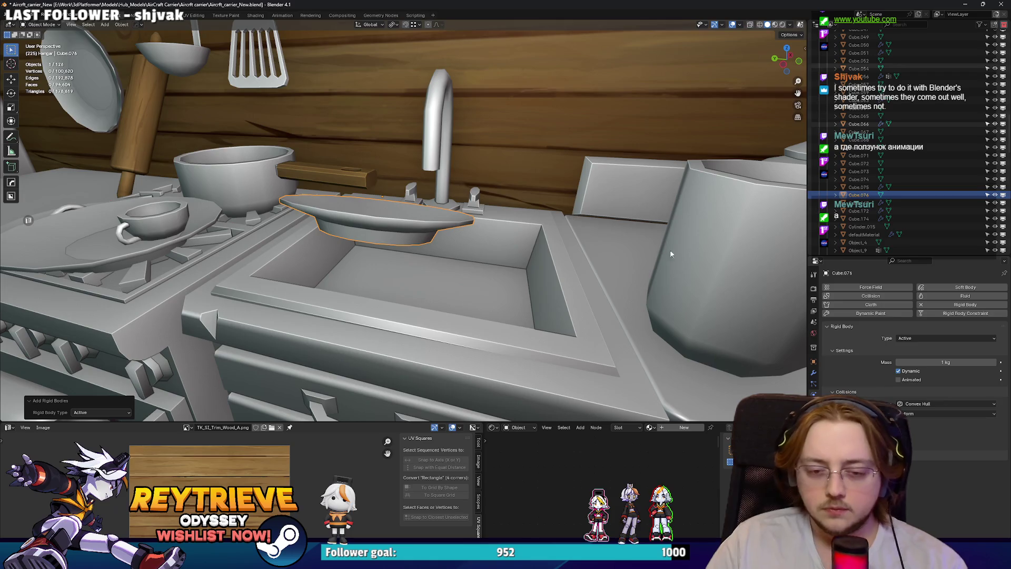
mouse_move(460, 237)
middle_mouse_down()
mouse_move(432, 244)
mouse_move(444, 212)
mouse_move(446, 225)
mouse_move(485, 206)
mouse_move(520, 222)
middle_mouse_up()
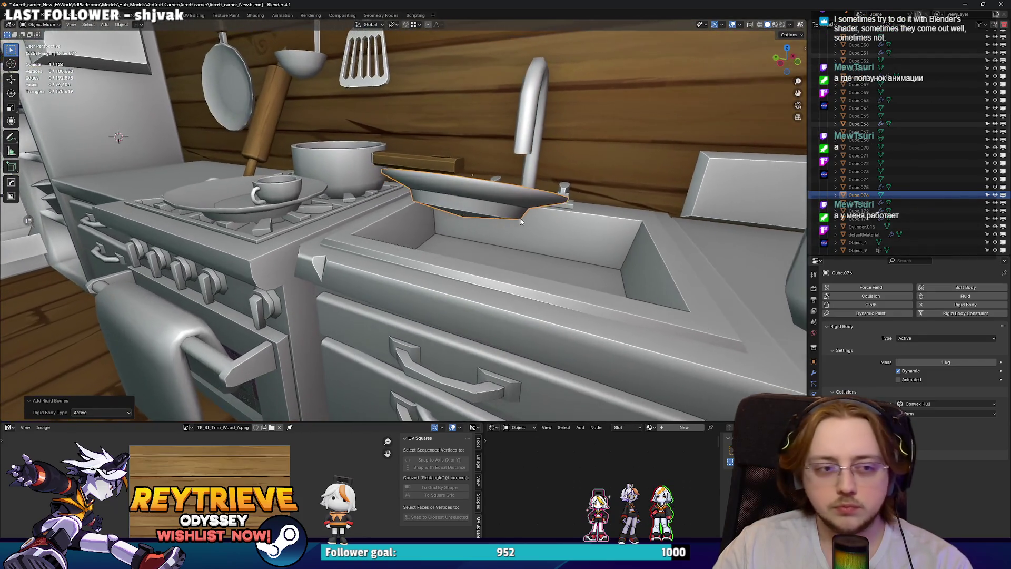
key("g")
left_click(506, 263)
middle_click_drag(505, 264, 426, 274)
key("space")
key("g")
left_click(388, 331)
mouse_move(387, 331)
middle_mouse_down()
mouse_move(419, 272)
mouse_move(365, 314)
mouse_move(375, 335)
mouse_move(396, 292)
mouse_move(387, 308)
middle_mouse_up()
key("space")
key("space")
left_click(8, 428)
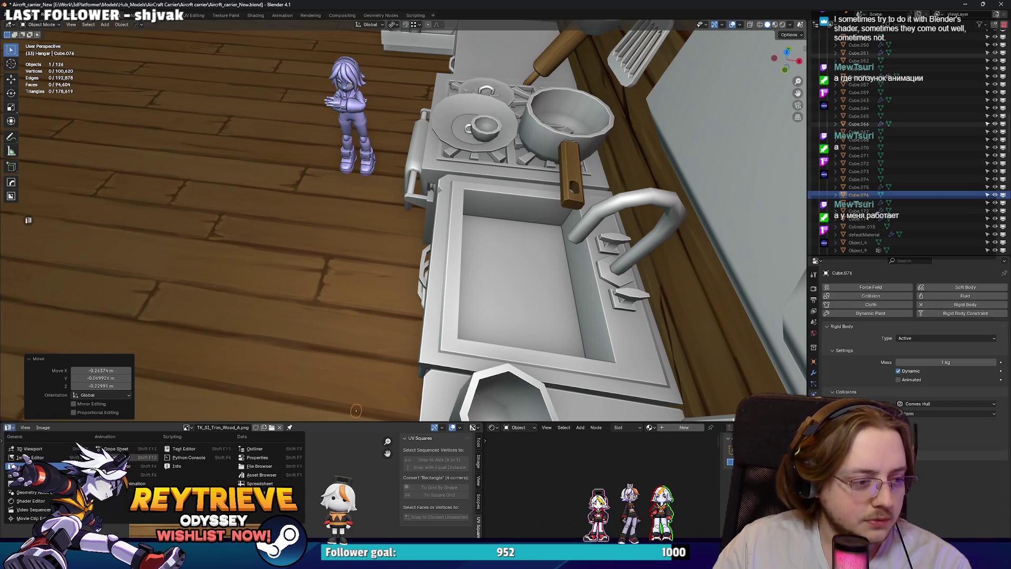
Show a Timeline in the bottom panel, rewind to frame 0, and raise the plate above the sink.
left_click(113, 457)
left_click_drag(127, 442, 89, 439)
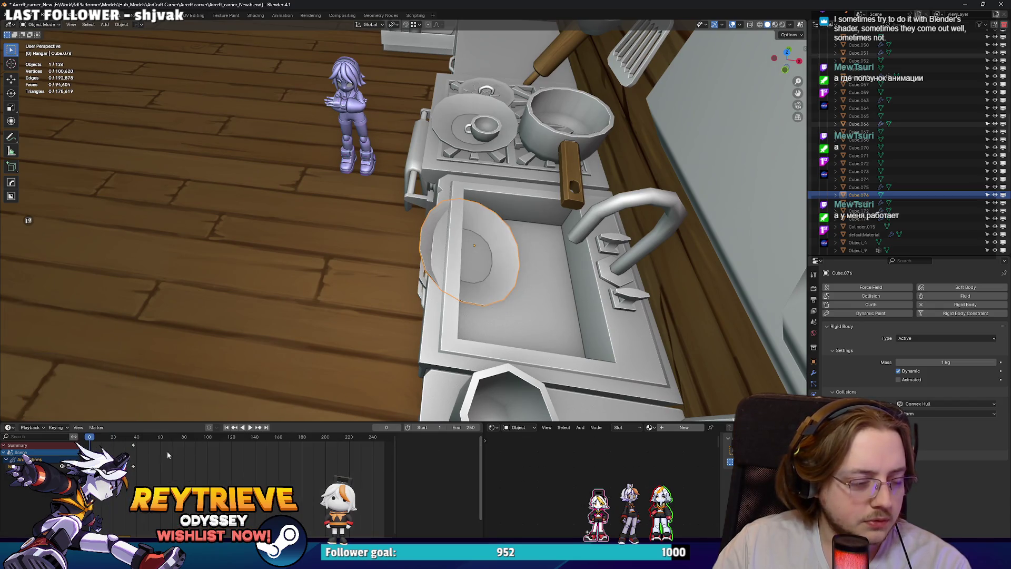
middle_click_drag(369, 295, 509, 265)
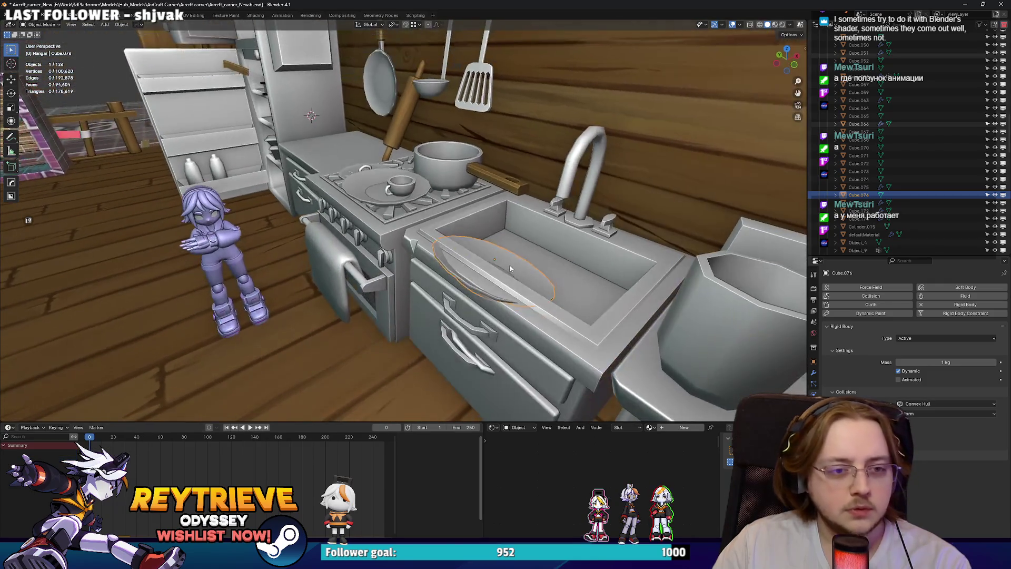
left_click_drag(510, 264, 532, 213)
scroll(501, 257, "up", 3)
middle_click_drag(502, 260, 490, 260)
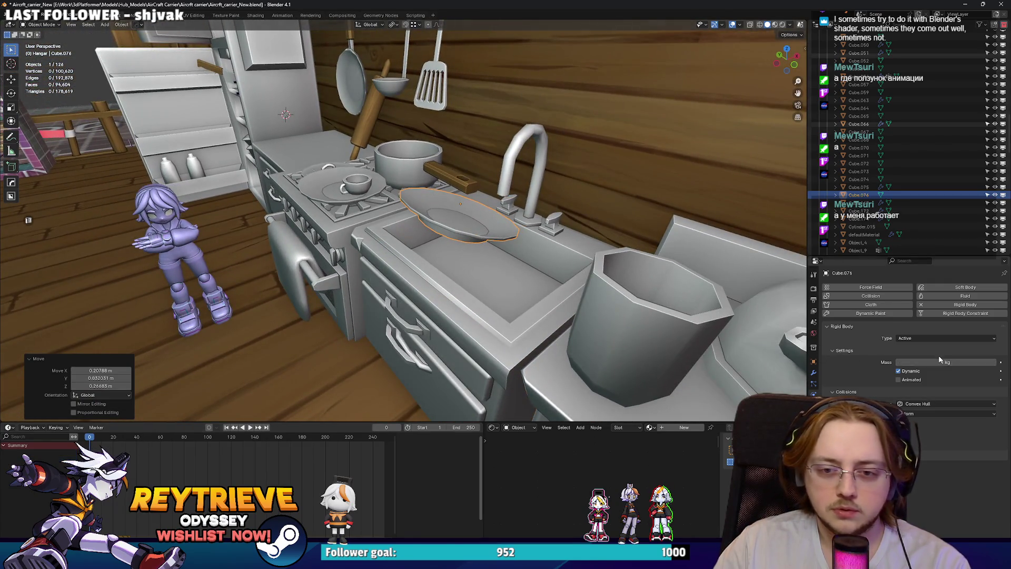
Give the plate a Mesh collision shape and play the simulation to test it.
left_click(908, 404)
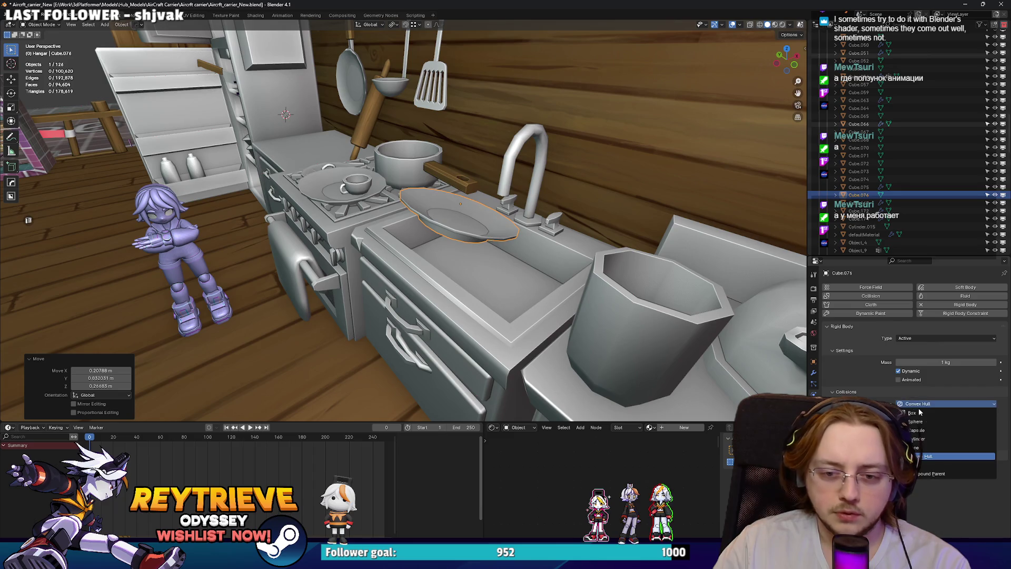
left_click(919, 465)
key("space")
middle_click_drag(538, 309, 267, 326)
key("Escape")
Set the sink's collision shape to Mesh as well and replay the plate dropping.
mouse_move(769, 322)
middle_mouse_down()
mouse_move(661, 295)
mouse_move(467, 273)
mouse_move(701, 277)
middle_mouse_up()
left_click(564, 271)
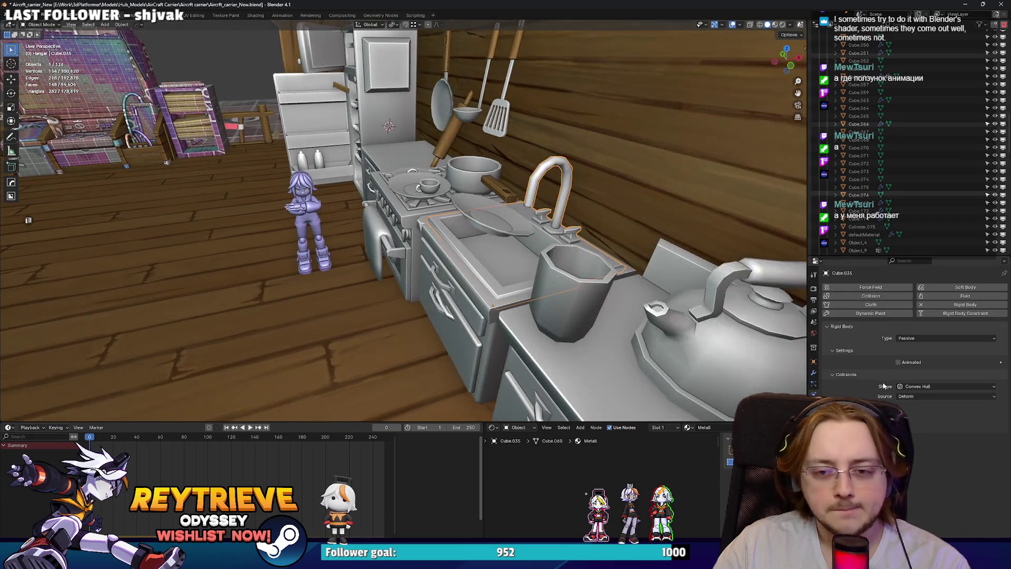
left_click(910, 387)
left_click(925, 448)
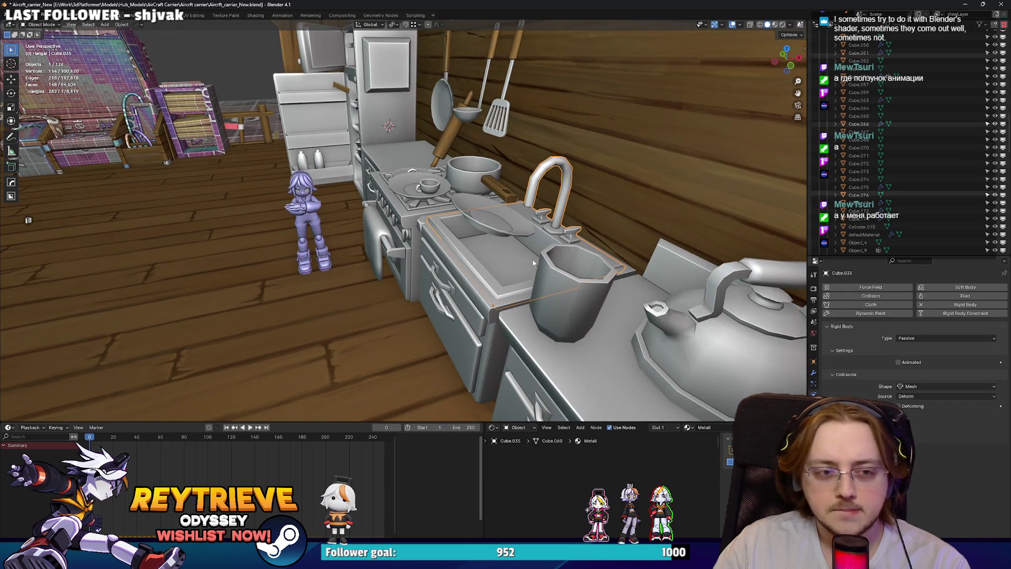
left_click(492, 227)
middle_click_drag(506, 232, 525, 236)
key("space")
scroll(526, 235, "up", 6)
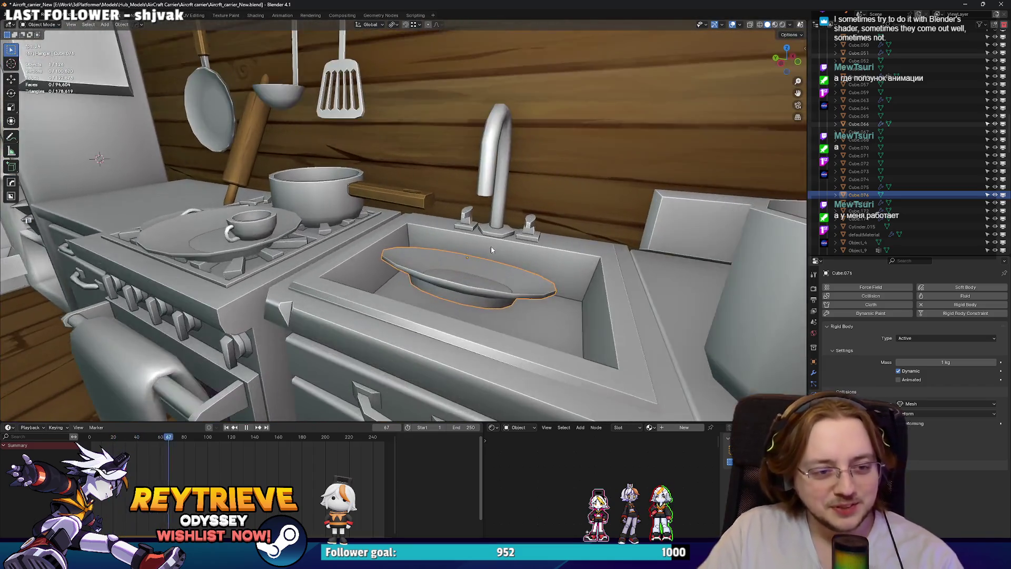
Replay the drop from the start and stop at frame 53 with the plate settled in the sink.
key("space")
mouse_move(490, 250)
middle_mouse_down()
mouse_move(533, 296)
mouse_move(574, 300)
middle_mouse_up()
left_click(574, 299)
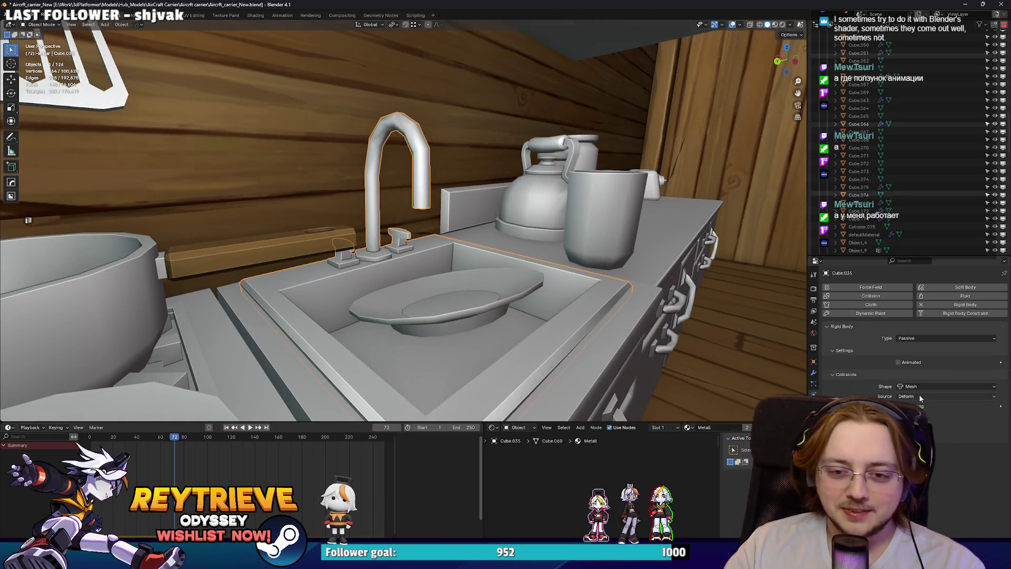
left_click(465, 308)
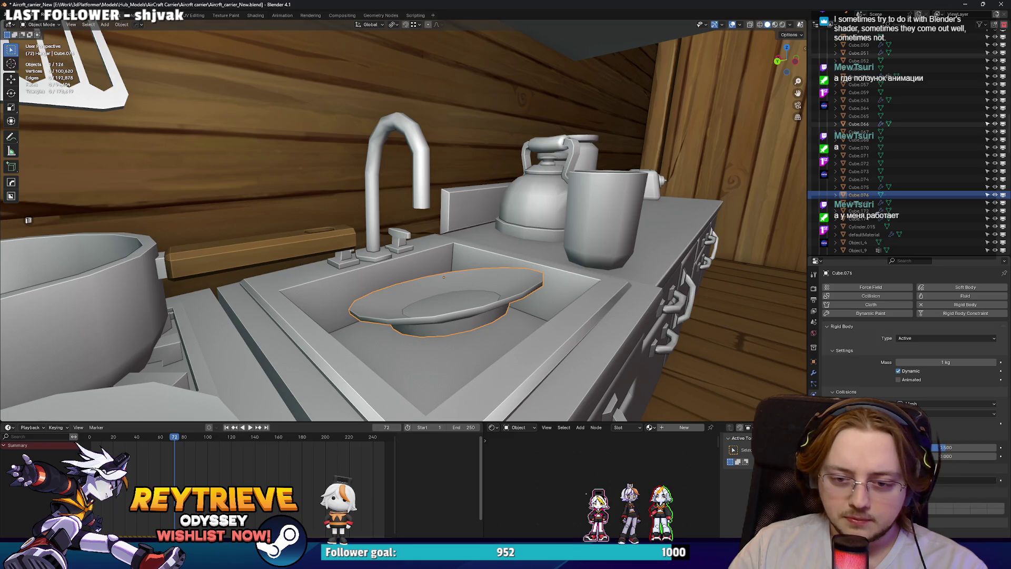
key("shift+Left")
key("space")
mouse_move(282, 382)
middle_mouse_down()
mouse_move(549, 321)
mouse_move(521, 334)
middle_mouse_up()
key("space")
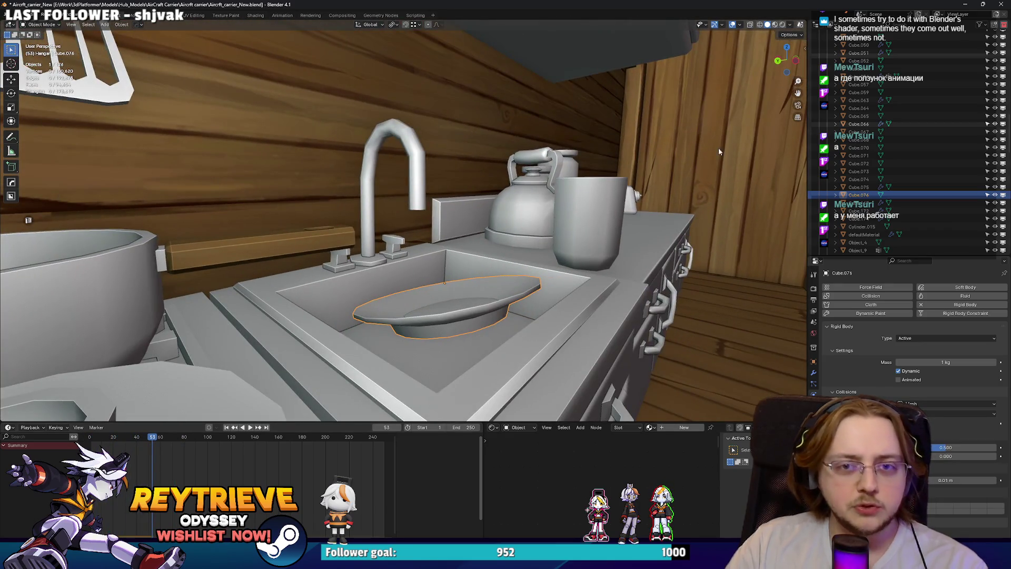
Frame the sink and plate together and remove the plate's rigid body physics.
scroll(604, 270, "down", 15)
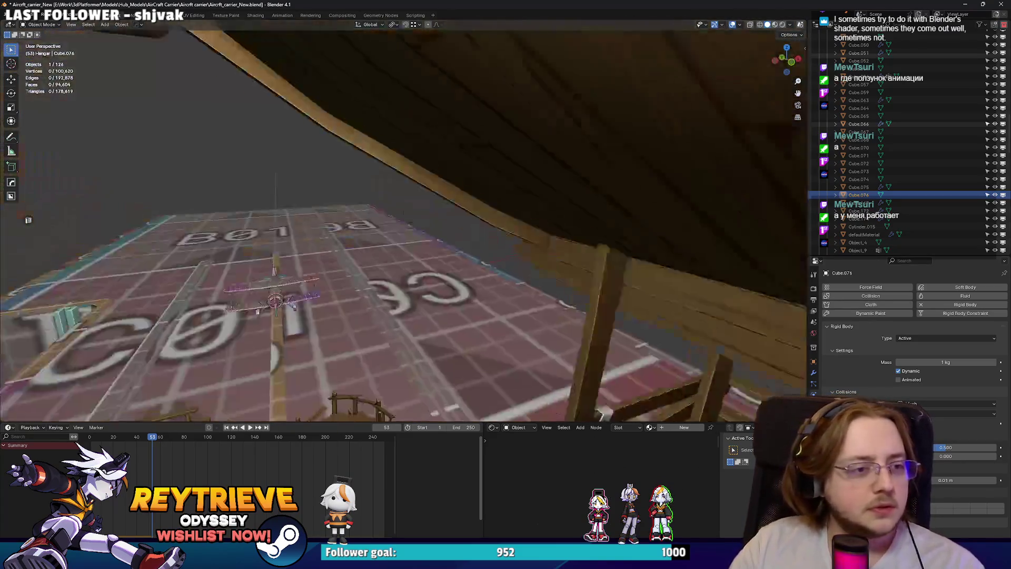
middle_click_drag(604, 269, 353, 179)
scroll(353, 179, "up", 15)
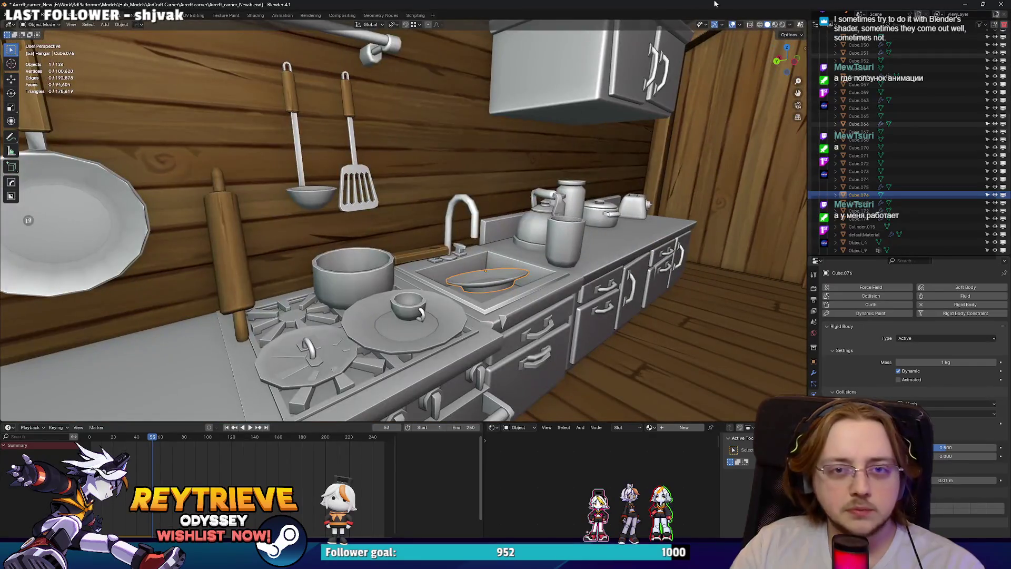
left_click(475, 266)
mouse_move(474, 266)
middle_mouse_down()
mouse_move(460, 265)
mouse_move(472, 274)
middle_mouse_up()
left_click(465, 273, "shift")
key("KP_Decimal")
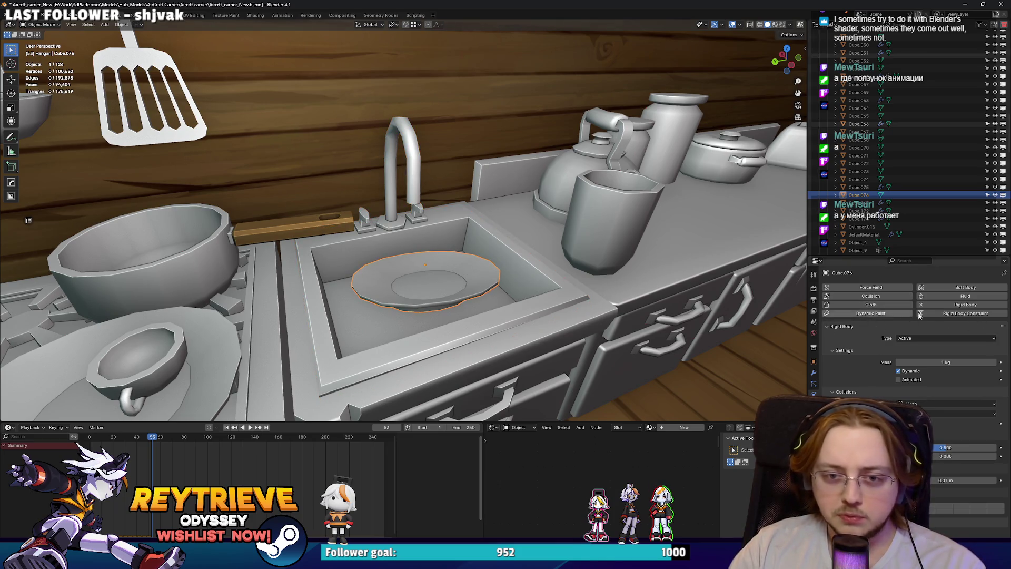
left_click(927, 306)
left_click(527, 335)
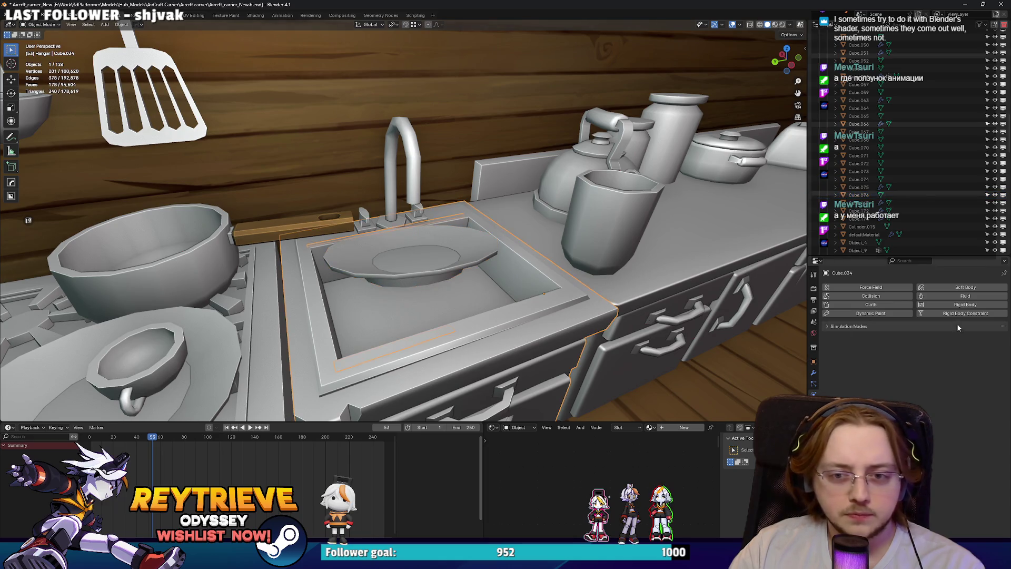
Remove the sink's rigid body physics.
key("KP_Decimal")
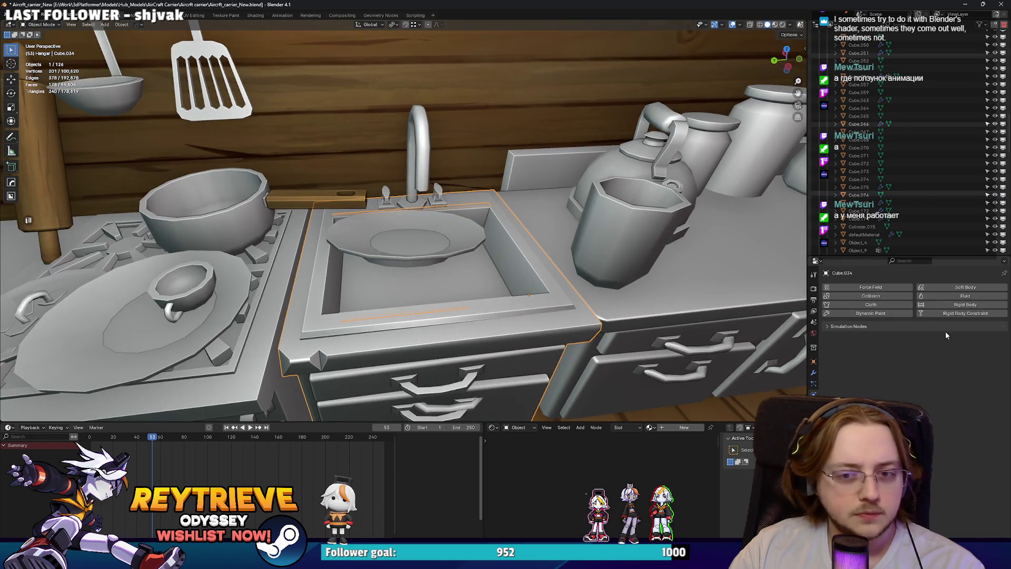
left_click(849, 326)
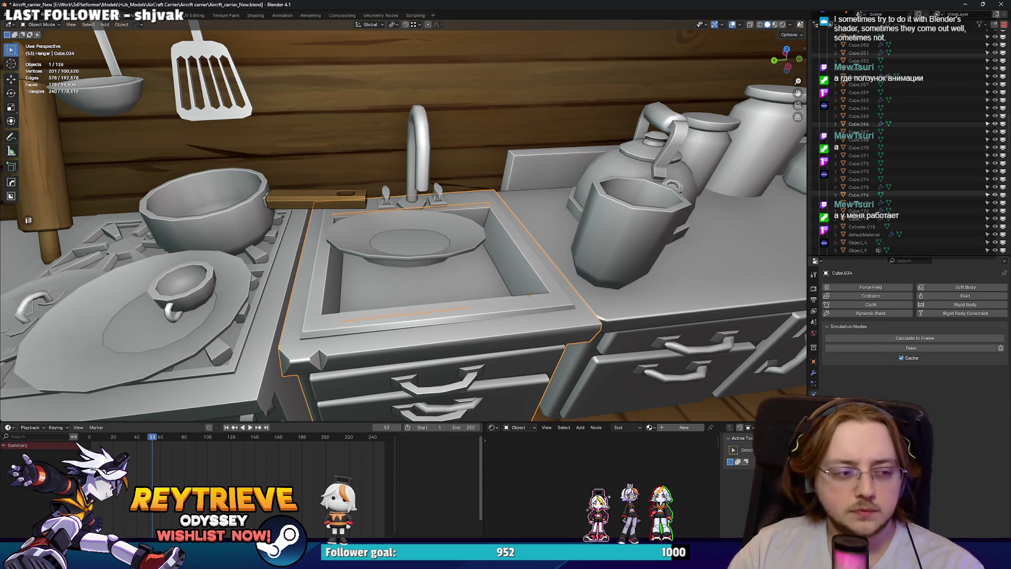
left_click(400, 256)
mouse_move(399, 256)
middle_mouse_down()
mouse_move(492, 260)
mouse_move(477, 321)
mouse_move(311, 332)
middle_mouse_up()
key("g")
right_click(485, 331)
left_click(311, 332)
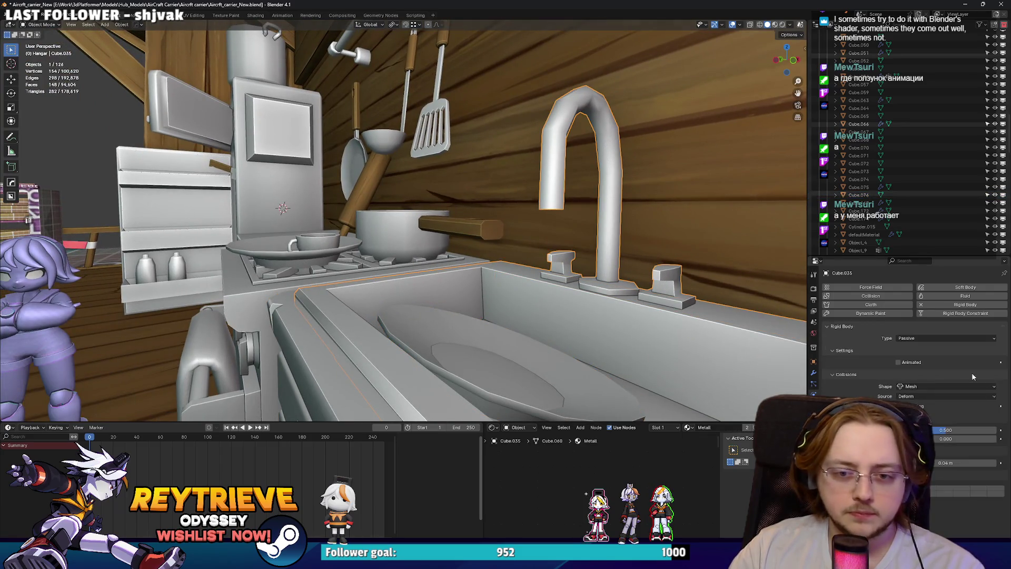
left_click(921, 306)
Rest the plate tilted in the sink basin and place a duplicate leaning against it.
mouse_move(548, 375)
middle_mouse_down()
mouse_move(464, 305)
mouse_move(445, 309)
mouse_move(515, 334)
mouse_move(427, 319)
middle_mouse_up()
left_click(482, 323)
key("g")
left_click(481, 323)
key("r")
left_click(463, 305)
key("g")
key("shift+d")
left_click(519, 333)
Place the copied plate in the sink, then add another copy and tilt it freely.
key("g")
left_click(437, 330)
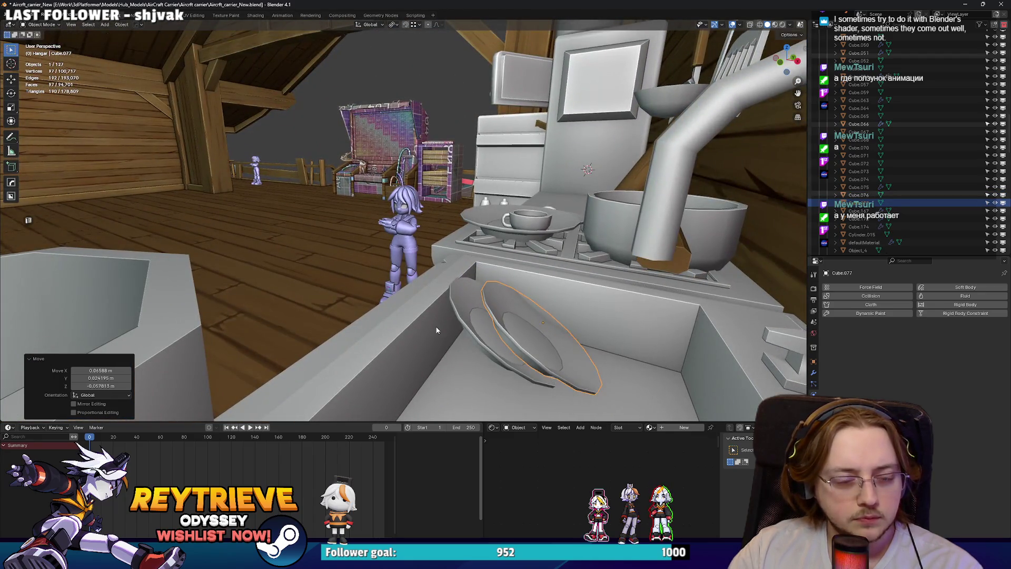
key("shift+d")
left_click(477, 334)
middle_click_drag(477, 334, 548, 314)
key("g")
left_click(559, 311)
key("r")
key("r")
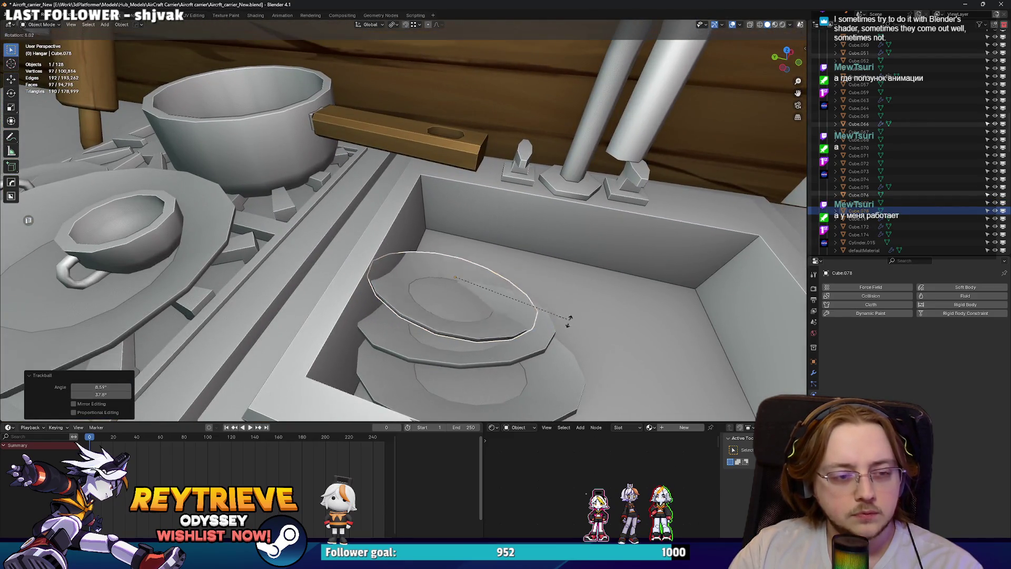
left_click(579, 314)
Duplicate another plate, tilt it and set it on top of the stack.
key("shift+d")
mouse_move(591, 315)
middle_mouse_down()
mouse_move(551, 302)
mouse_move(493, 315)
mouse_move(487, 307)
mouse_move(498, 303)
middle_mouse_up()
key("r")
key("r")
left_click(503, 297)
key("g")
left_click(509, 293)
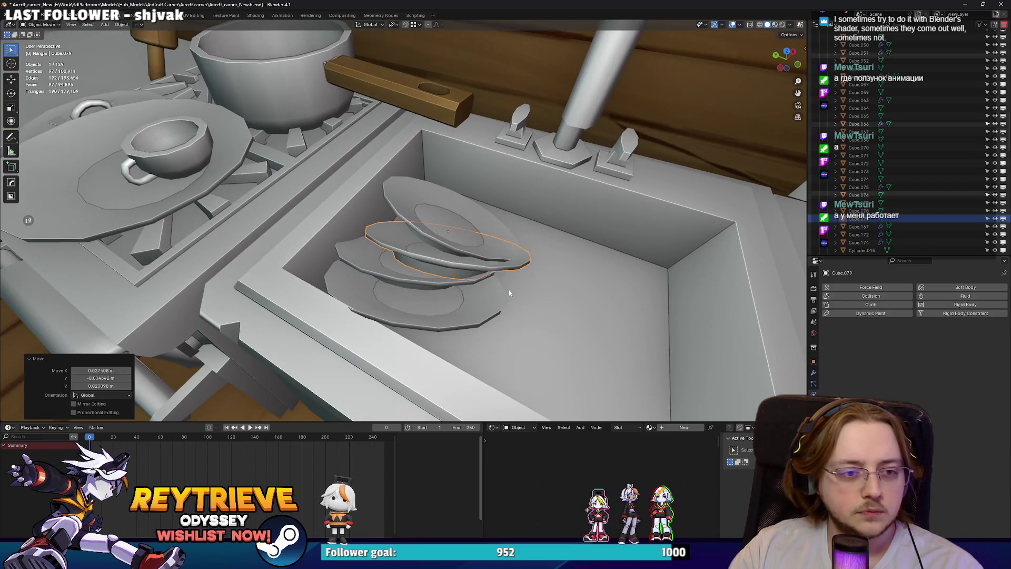
key("g")
left_click(474, 243)
Rotate the top two plates together and lower them into the stack.
left_click(442, 211, "shift")
middle_click_drag(463, 227, 490, 237)
key("r")
left_click(490, 237)
key("g")
left_click(428, 296)
Nudge one stacked plate, then slightly rotate and shift the top plate for an uneven look.
mouse_move(428, 296)
middle_mouse_down()
mouse_move(422, 285)
mouse_move(397, 289)
mouse_move(448, 197)
middle_mouse_up()
left_click(421, 274)
key("g")
left_click(416, 279)
left_click(448, 197)
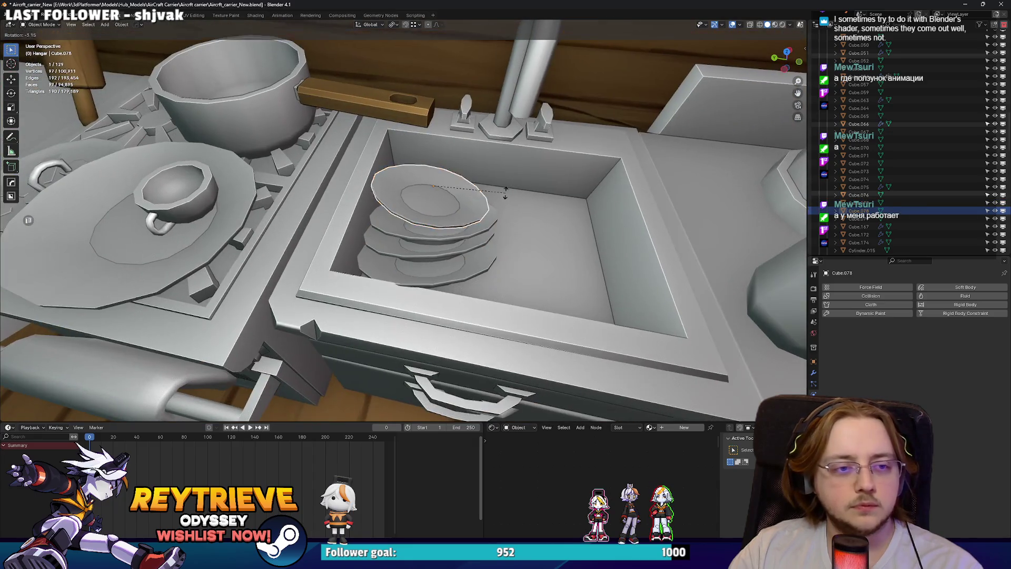
key("r")
left_click(475, 189)
key("g")
left_click(505, 184)
middle_click_drag(505, 183, 367, 172)
scroll(333, 156, "down", 6)
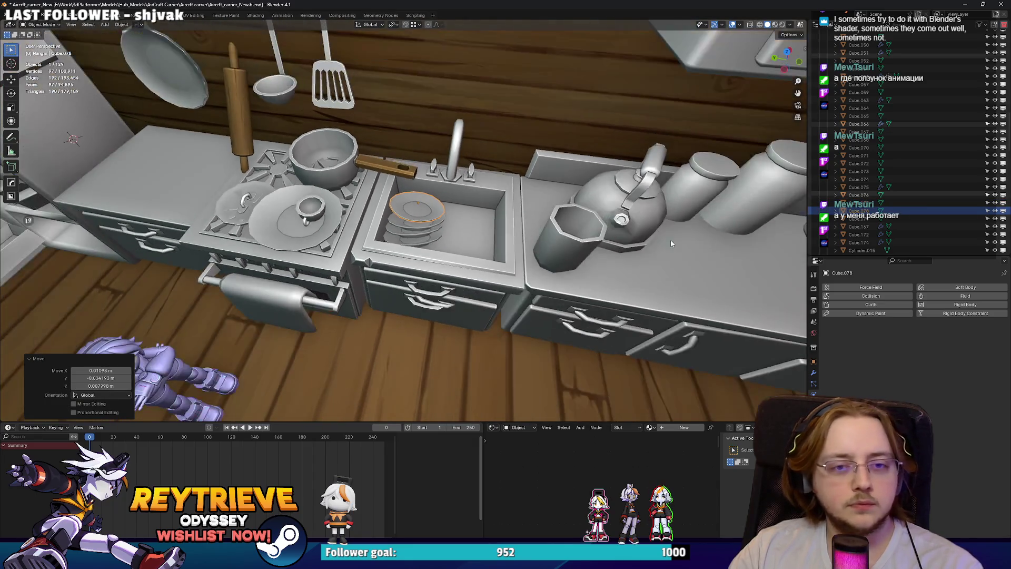
scroll(592, 219, "up", 3)
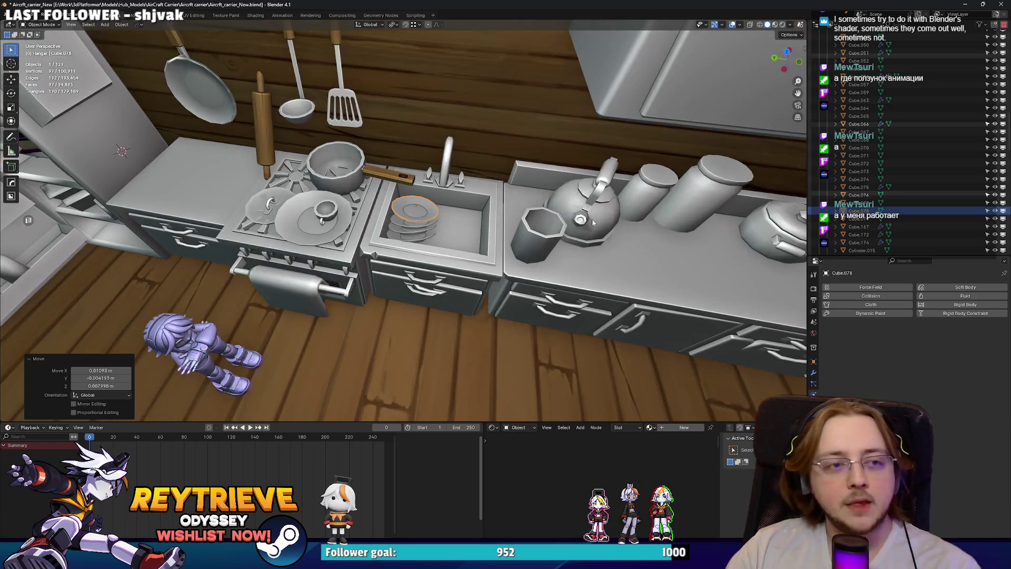
Duplicate the pot at the end of the counter and drop the copy into the sink.
left_click(592, 220)
key("KP_Decimal")
scroll(614, 234, "down", 3)
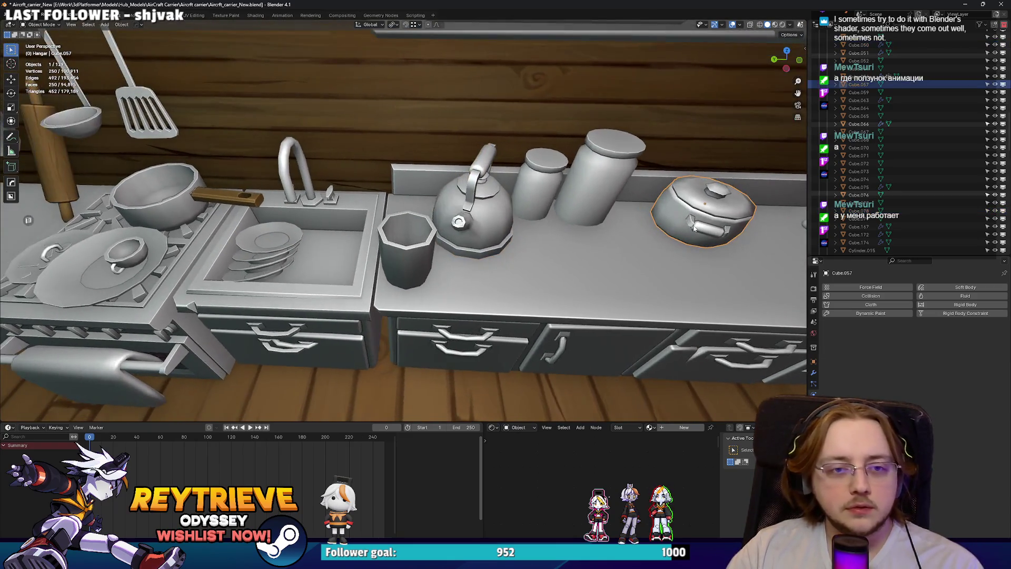
left_click(695, 228)
key("shift+d")
left_click(309, 247)
Delete the lid faces from the pot copy in Edit Mode.
key("Tab")
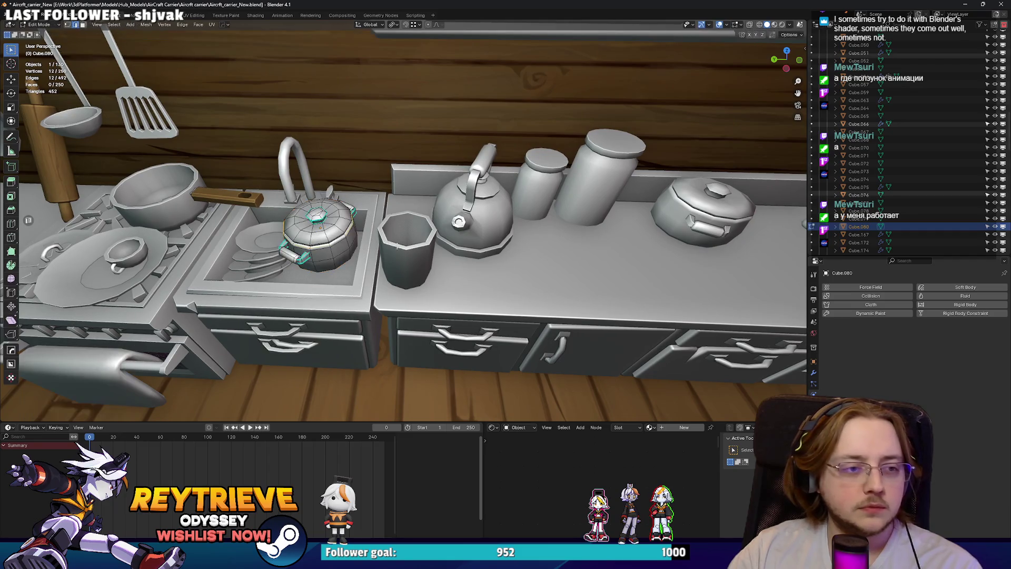
scroll(373, 216, "up", 5)
scroll(356, 220, "down", 4)
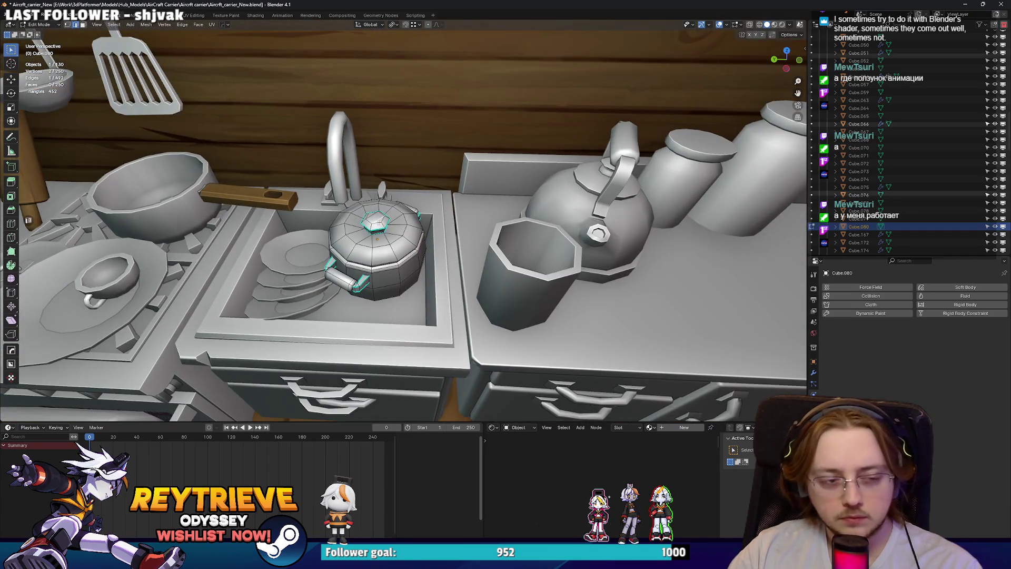
key("l")
scroll(381, 224, "up", 3)
key("x")
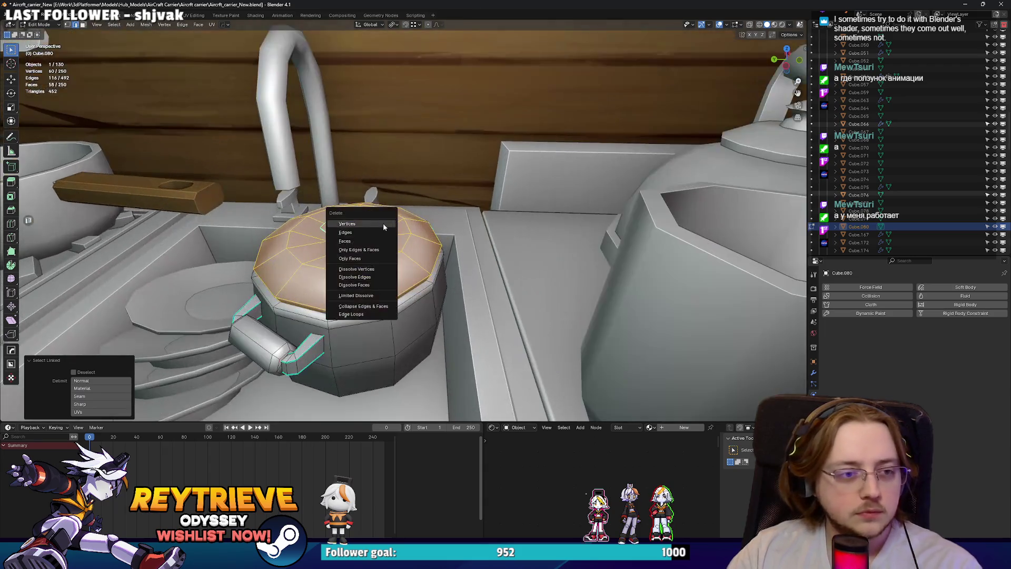
left_click(371, 244)
scroll(437, 249, "down", 4)
Select the whole pot mesh and lower it into the sink.
key("l")
mouse_move(437, 249)
middle_mouse_down()
mouse_move(385, 278)
mouse_move(315, 258)
mouse_move(432, 263)
middle_mouse_up()
key("g")
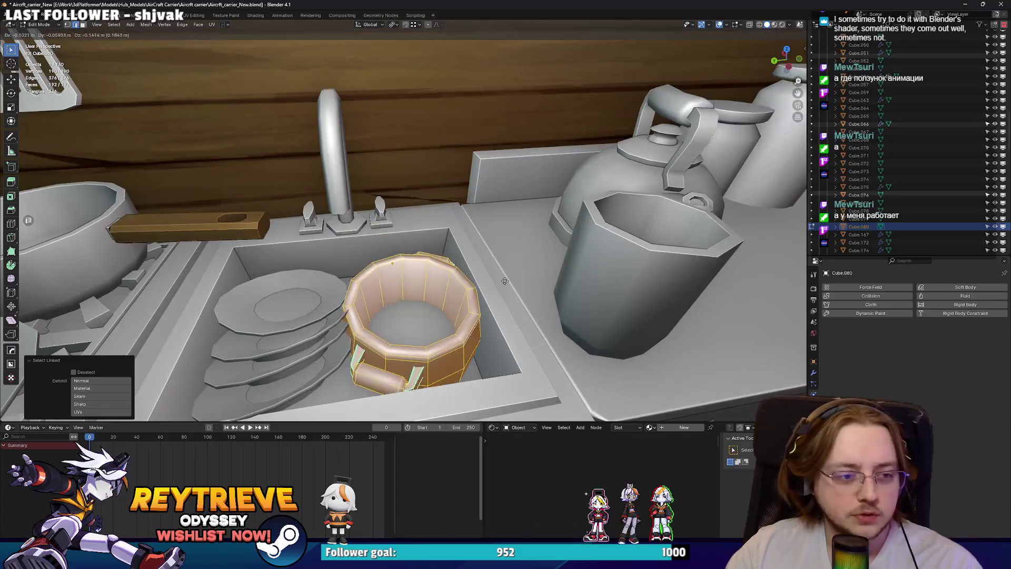
left_click(501, 272)
scroll(501, 274, "down", 5)
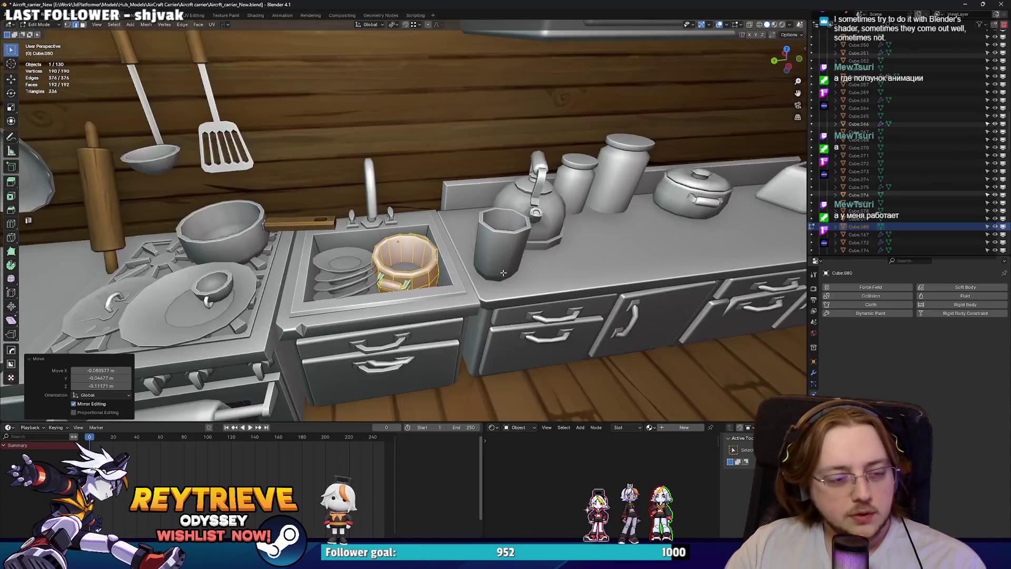
scroll(501, 274, "up", 5)
key("Tab")
Set the pot's origin to its geometry and tip it onto its side.
right_click(407, 242)
mouse_move(405, 266)
left_click(464, 275)
key("r")
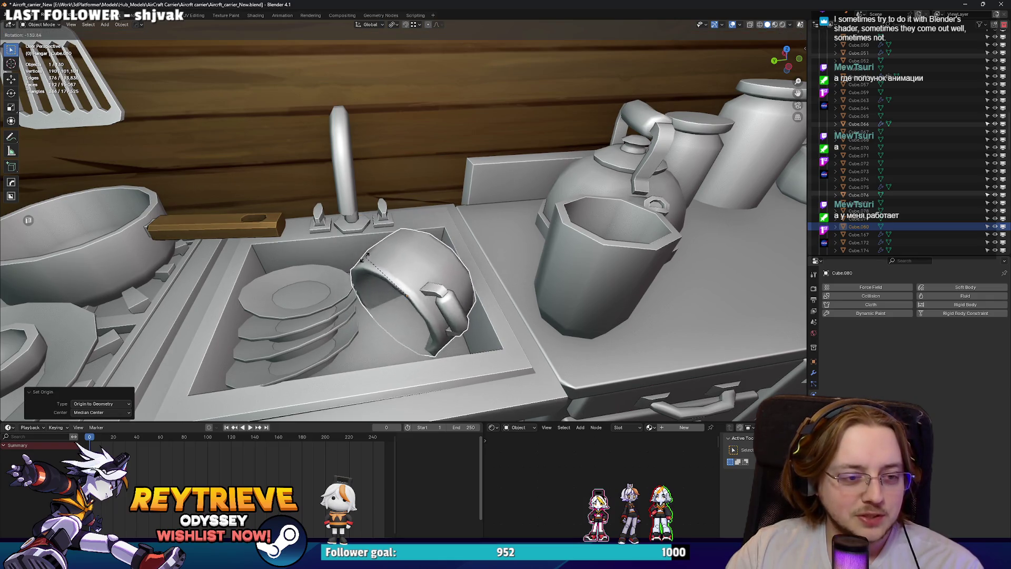
left_click(372, 263)
key("r")
key("r")
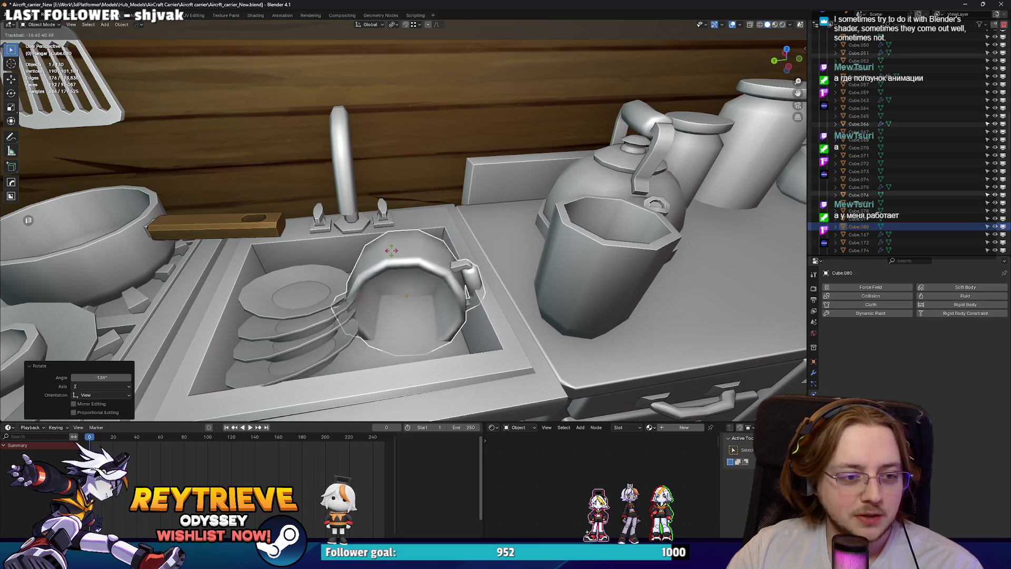
left_click(483, 295)
Raise the pot slightly, turn it around Z and settle it beside the plates.
key("g")
key("z")
left_click(486, 283)
key("r")
key("z")
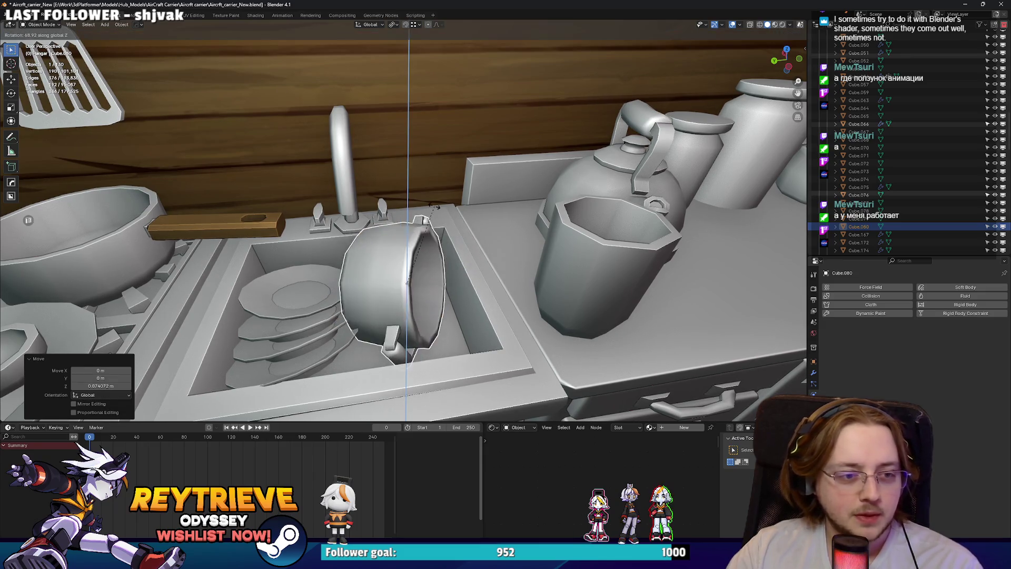
left_click(424, 300)
mouse_move(432, 295)
middle_mouse_down()
mouse_move(443, 264)
mouse_move(424, 279)
mouse_move(405, 271)
mouse_move(436, 289)
mouse_move(368, 285)
mouse_move(323, 308)
middle_mouse_up()
key("g")
left_click(433, 278)
Select the top sink plate and add the next plate to the selection.
left_click(424, 279)
right_click(432, 282)
scroll(368, 285, "down", 4)
left_click(319, 292, "shift")
Link the sink plates and the stove plate to share one mesh via Link Object Data.
left_click(320, 287, "shift")
left_click(169, 228, "shift")
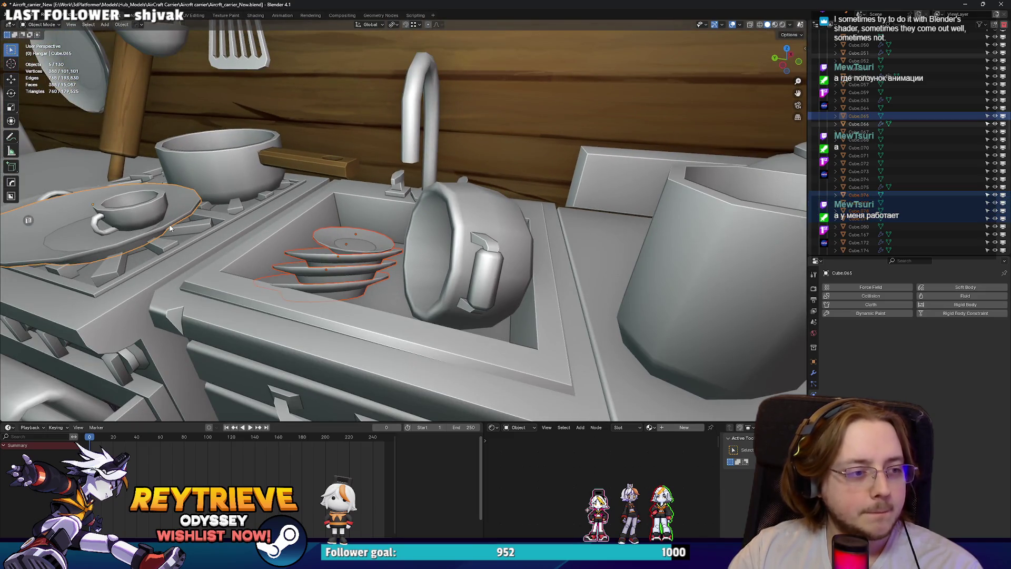
key("ctrl+l")
left_click(163, 222)
Reposition the top plate within the sink.
scroll(349, 286, "up", 2)
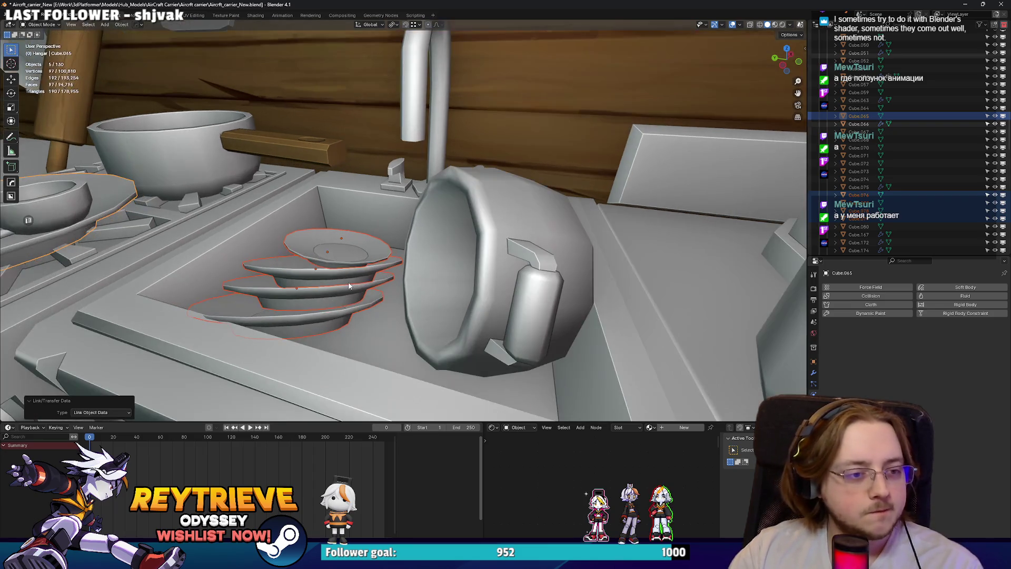
left_click(342, 262)
middle_click_drag(341, 262, 452, 263)
key("g")
left_click(401, 295)
mouse_move(400, 295)
middle_mouse_down()
mouse_move(355, 280)
mouse_move(259, 283)
mouse_move(364, 276)
mouse_move(407, 252)
mouse_move(455, 270)
mouse_move(428, 245)
middle_mouse_up()
key("g")
left_click(355, 281)
key("g")
left_click(252, 274)
Add a duplicate plate into the sink beside the stack.
key("shift+d")
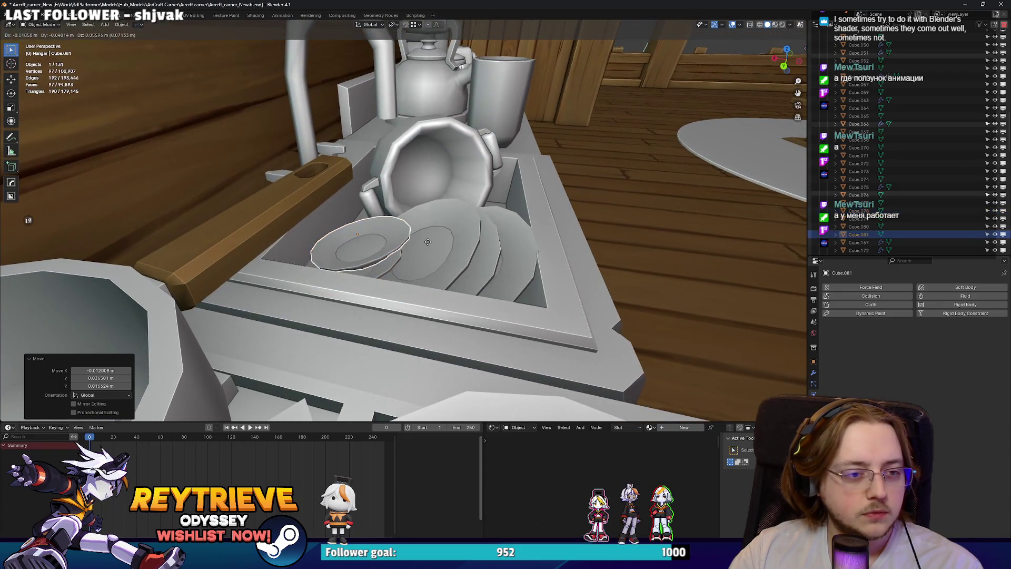
left_click(424, 252)
scroll(383, 252, "up", 3)
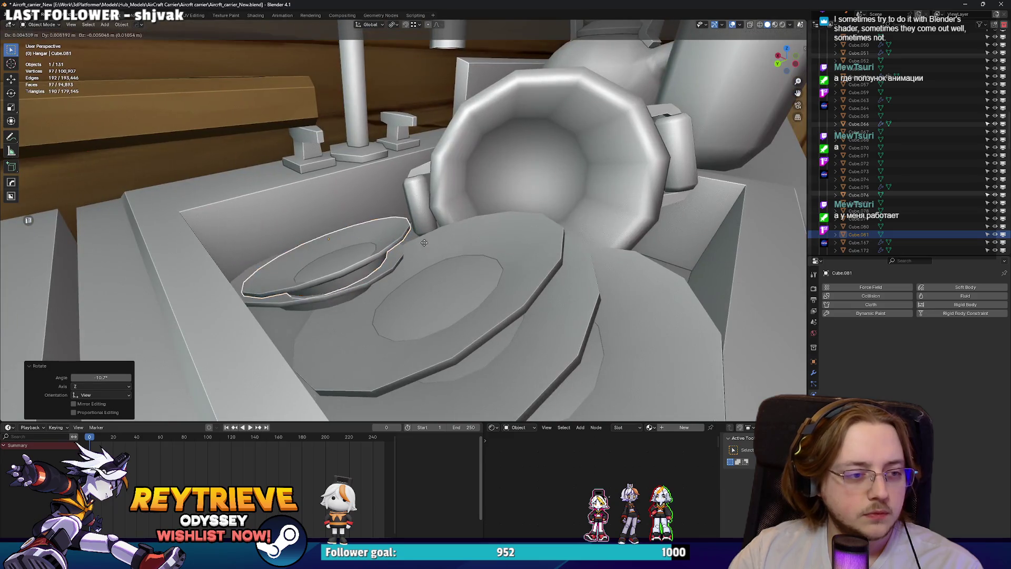
left_click(371, 275)
mouse_move(372, 274)
middle_mouse_down()
mouse_move(416, 256)
mouse_move(384, 243)
mouse_move(350, 245)
mouse_move(378, 255)
middle_mouse_up()
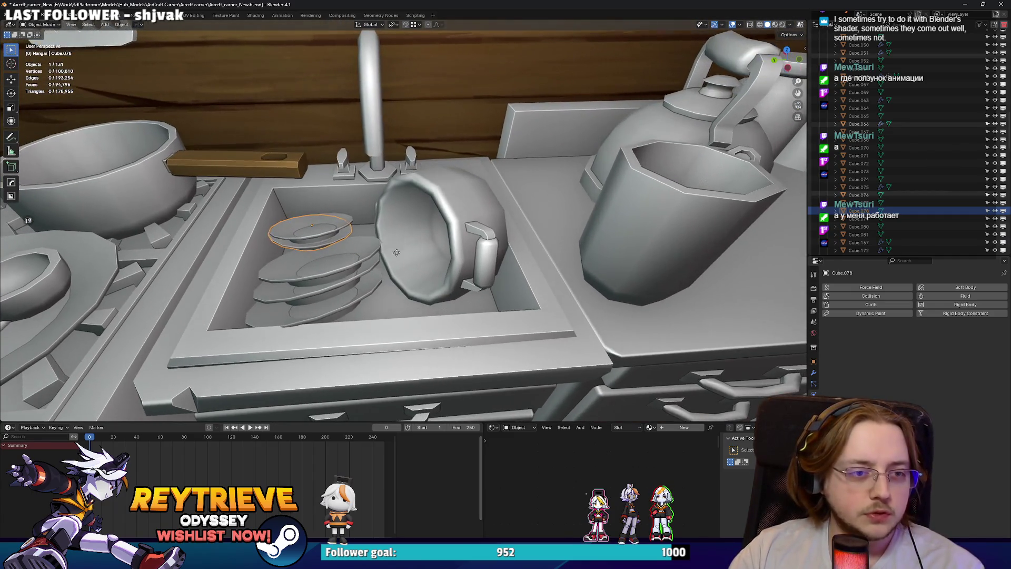
Duplicate a plate and stand it upright behind the stack.
key("shift+d")
left_click(457, 255)
mouse_move(457, 255)
middle_mouse_down()
mouse_move(516, 256)
mouse_move(479, 278)
mouse_move(448, 242)
mouse_move(447, 277)
mouse_move(462, 270)
mouse_move(403, 269)
mouse_move(346, 285)
mouse_move(474, 260)
mouse_move(335, 224)
mouse_move(359, 248)
middle_mouse_up()
key("s")
left_click(518, 255)
scroll(408, 232, "up", 3)
left_click(337, 233)
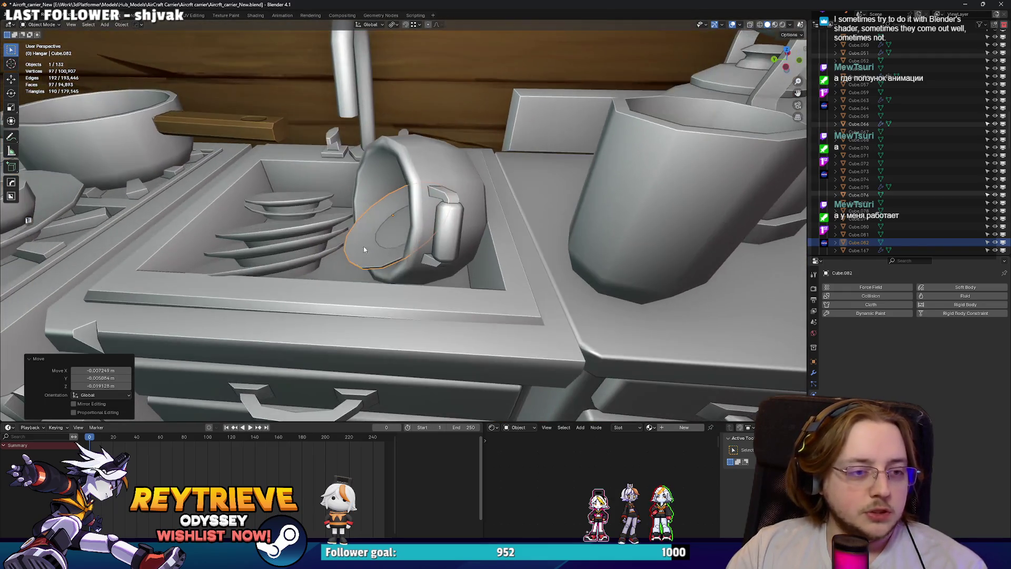
key("g")
mouse_move(442, 216)
middle_mouse_down()
mouse_move(429, 226)
mouse_move(474, 245)
mouse_move(441, 262)
mouse_move(431, 255)
middle_mouse_up()
left_click(422, 226)
left_click(446, 265)
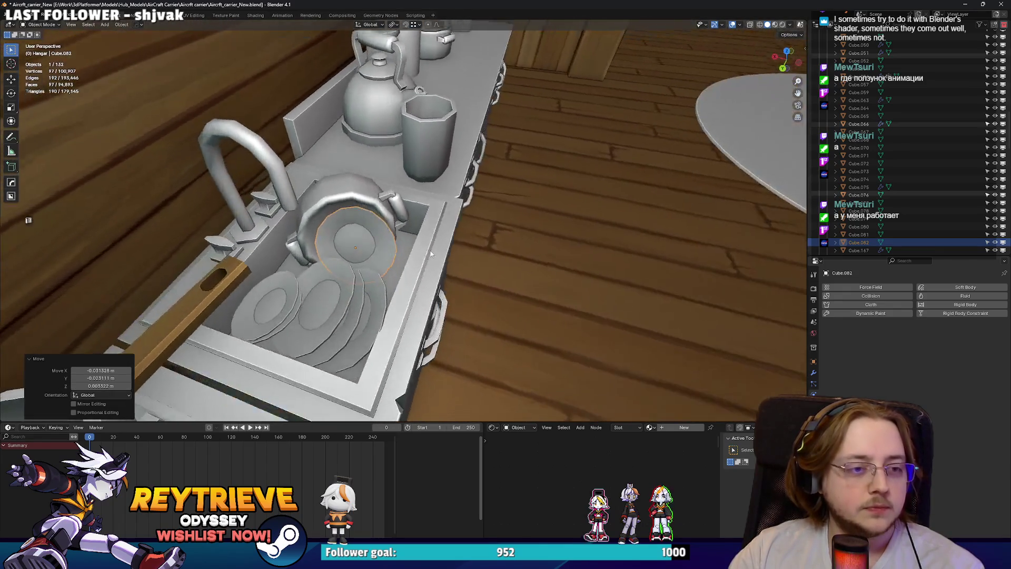
Duplicate another plate and move it toward the back of the sink.
left_click(380, 283)
middle_click_drag(381, 283, 373, 313)
left_click(460, 246)
key("r")
key("r")
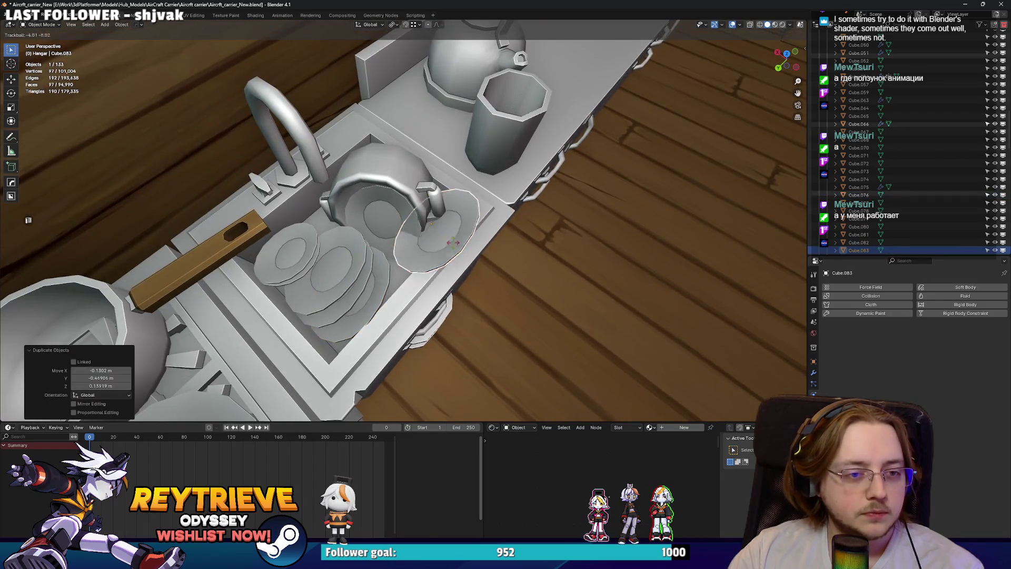
key("Escape")
scroll(432, 228, "up", 3)
key("g")
key("Return")
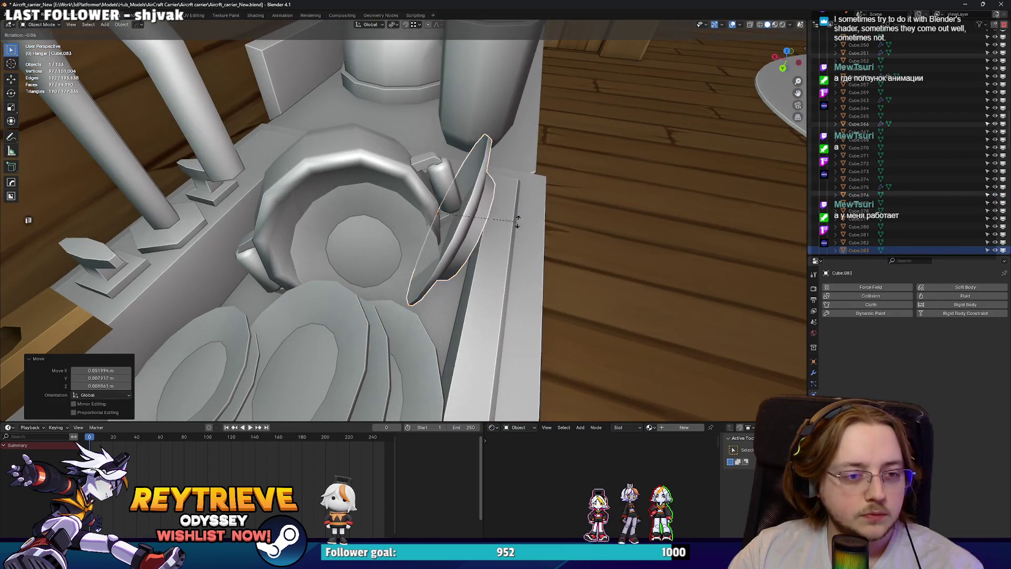
middle_click_drag(502, 209, 499, 214)
key("g")
left_click(496, 221)
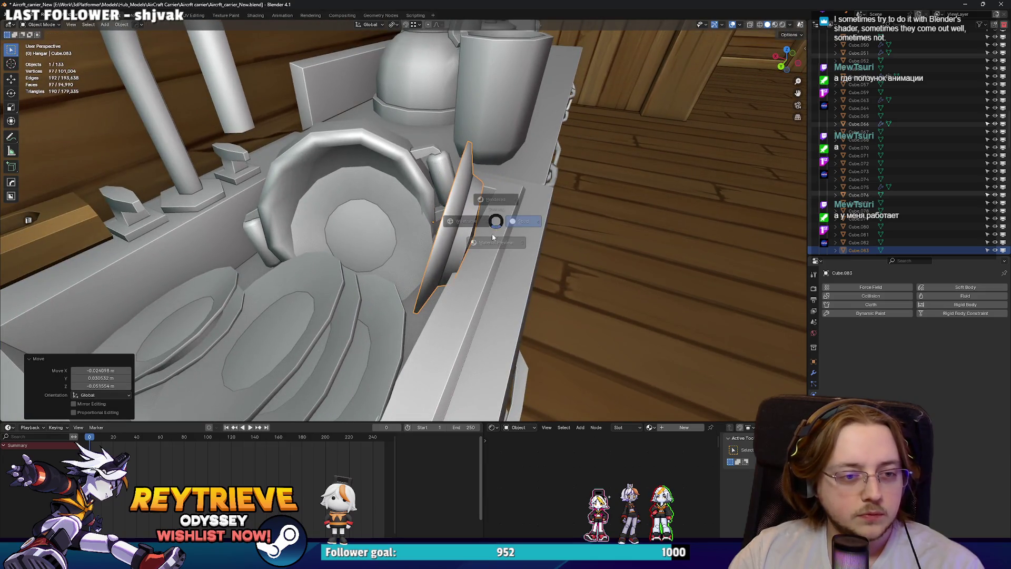
Check the material preview, then slide the new plate upright beside the pot.
left_click(494, 238)
left_click(768, 24)
left_click(539, 192)
middle_click_drag(539, 191, 509, 207)
key("g")
scroll(495, 211, "down", 5)
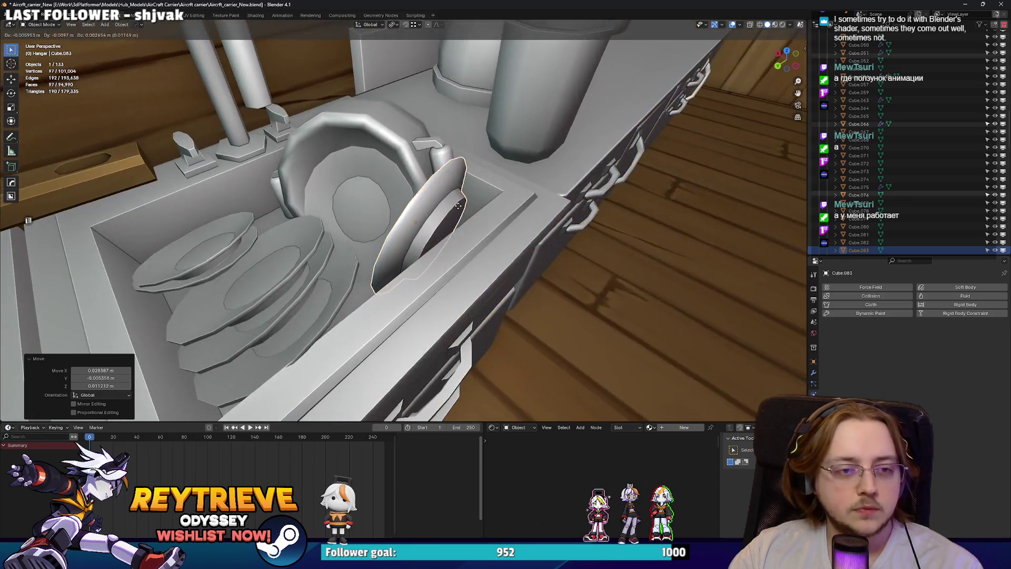
key("g")
left_click(418, 208)
mouse_move(418, 208)
middle_mouse_down()
mouse_move(401, 216)
mouse_move(418, 208)
middle_mouse_up()
scroll(418, 209, "up", 3)
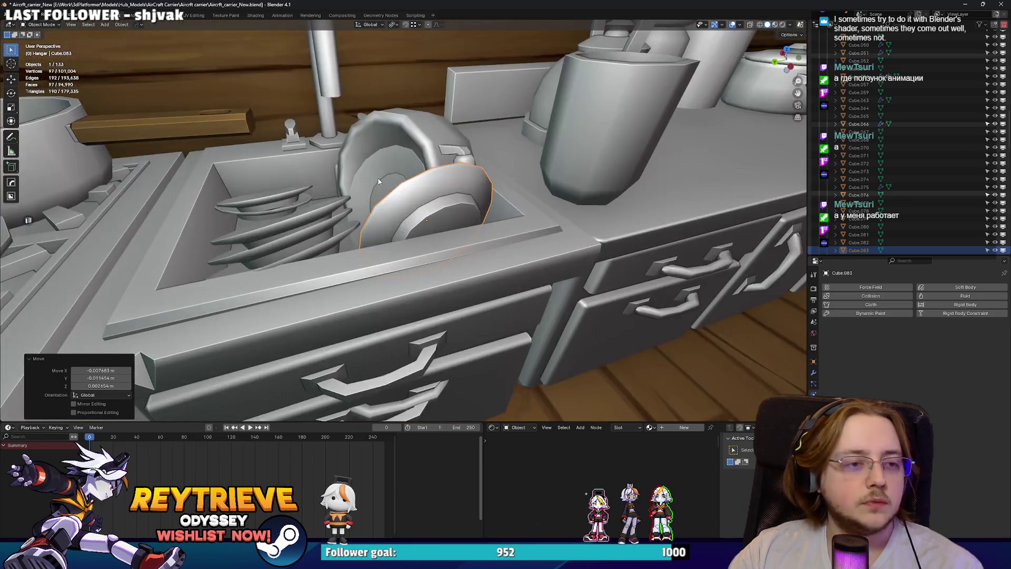
Link the new upright plates to the shared plate mesh with Link Object Data.
left_click(379, 181, "shift")
key("ctrl+l")
left_click(315, 230)
scroll(314, 230, "down", 5)
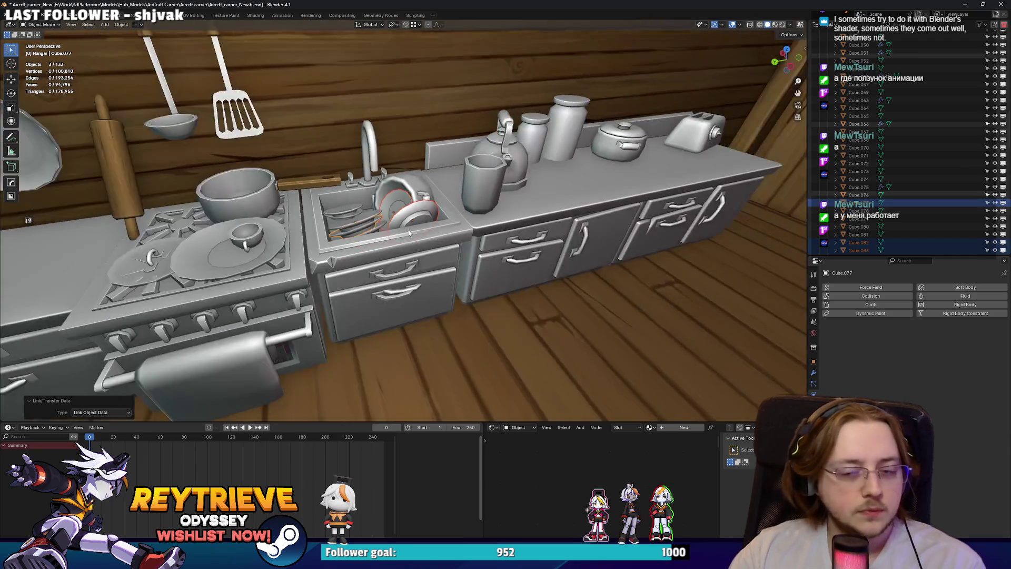
Scale the plate on the stove to about 0.7 and nudge it along Y.
middle_click_drag(409, 229, 432, 222)
left_click(379, 222)
scroll(331, 232, "up", 6)
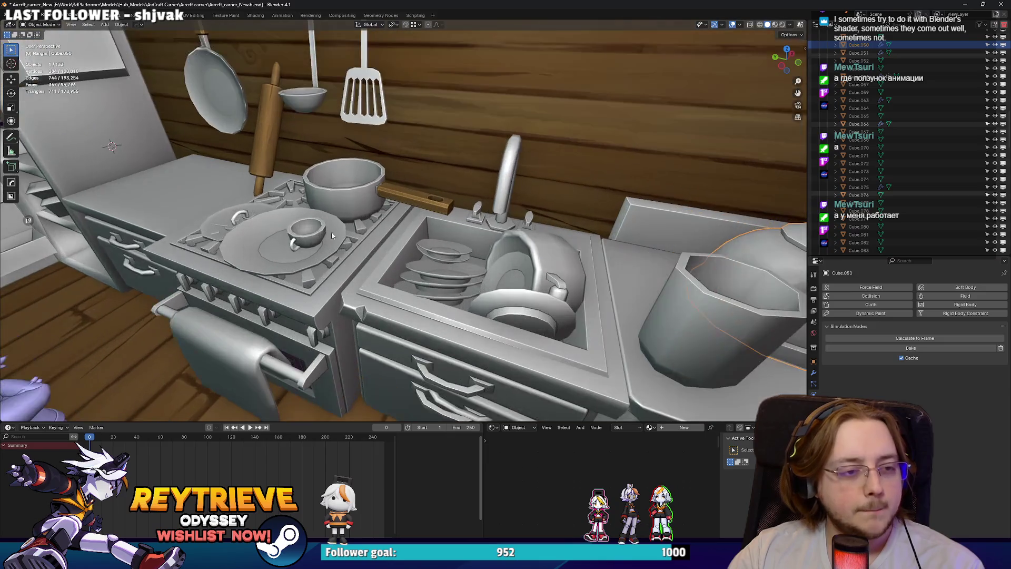
left_click(332, 236)
scroll(502, 258, "up", 3)
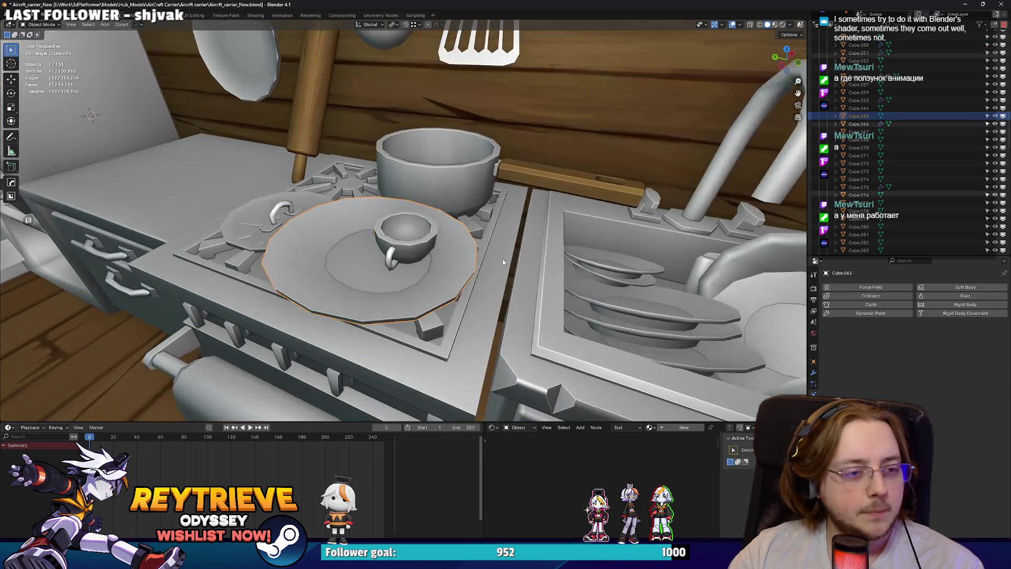
key("s")
left_click(503, 258)
mouse_move(503, 259)
middle_mouse_down()
mouse_move(437, 224)
mouse_move(464, 254)
middle_mouse_up()
left_click(448, 228)
key("g")
key("y")
Duplicate the stove cup into the sink and link both cups to share one mesh.
left_click(388, 228)
mouse_move(388, 228)
middle_mouse_down()
mouse_move(295, 237)
mouse_move(288, 225)
middle_mouse_up()
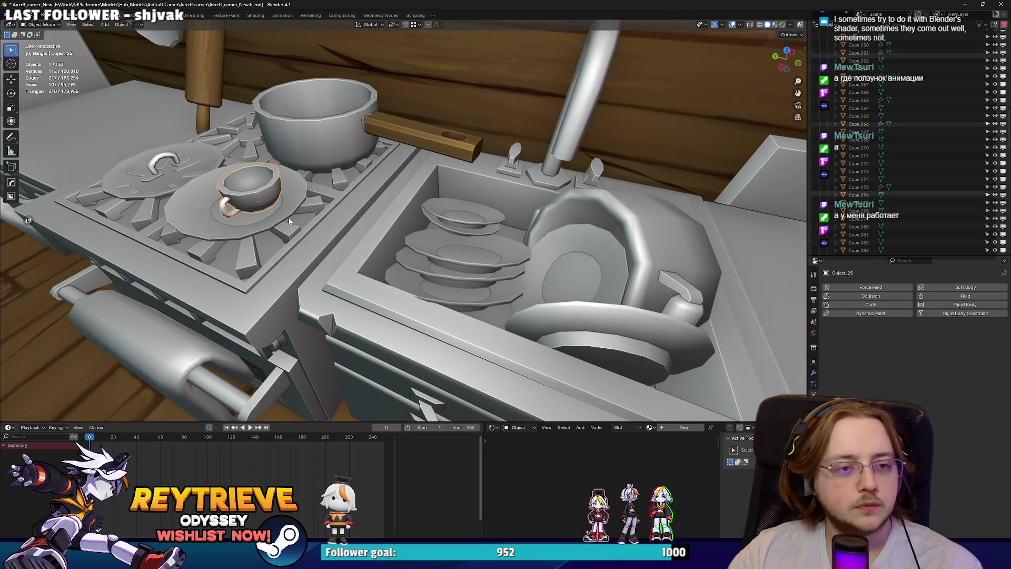
key("shift+d")
left_click(513, 255)
left_click(233, 201, "shift")
key("ctrl+l")
left_click(232, 198)
Tilt the cup copy so it rests on the plate stack in the sink.
middle_click_drag(492, 235, 477, 232)
key("g")
left_click(489, 228)
key("r")
key("r")
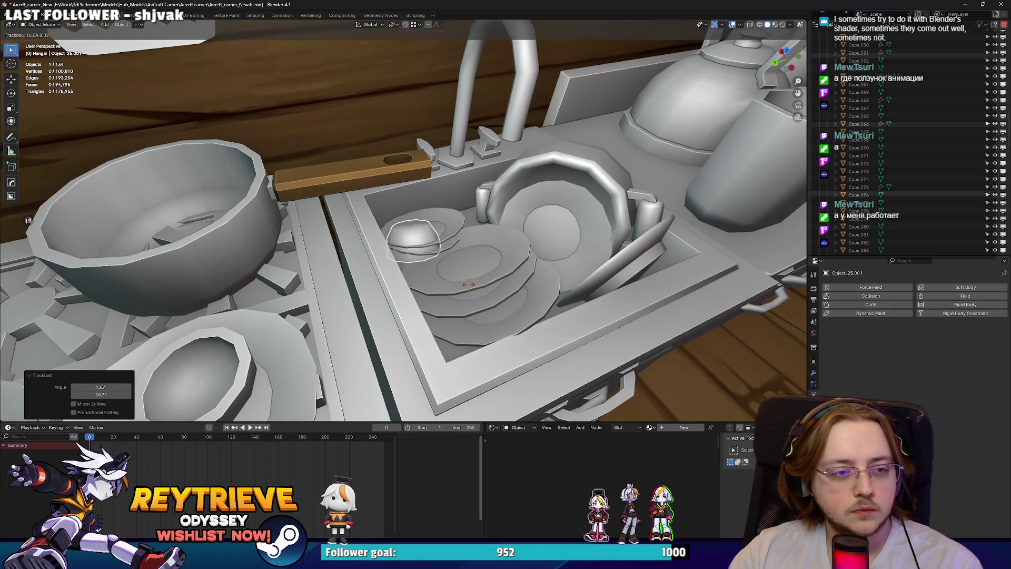
middle_click_drag(477, 250, 489, 242)
key("r")
left_click(437, 301)
middle_click_drag(437, 300, 554, 205)
key("r")
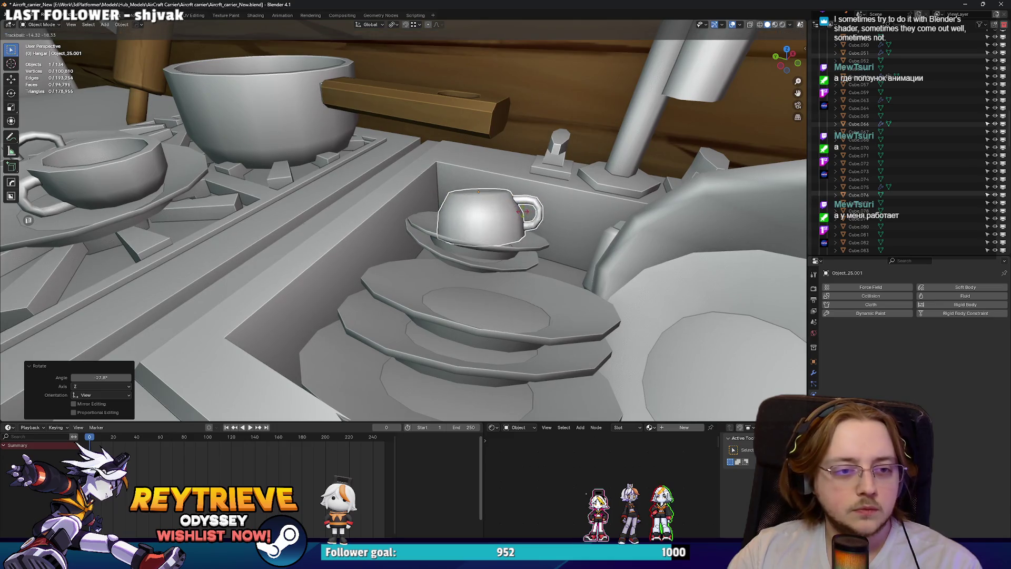
key("g")
left_click(532, 218)
key("r")
left_click(565, 236)
Turn the second cup about 175° and move it beside the faucet behind the sink.
mouse_move(565, 236)
middle_mouse_down()
mouse_move(454, 229)
mouse_move(483, 244)
mouse_move(412, 308)
mouse_move(372, 292)
mouse_move(251, 299)
middle_mouse_up()
left_click(409, 247)
middle_click_drag(409, 247, 400, 220)
key("r")
left_click(335, 103)
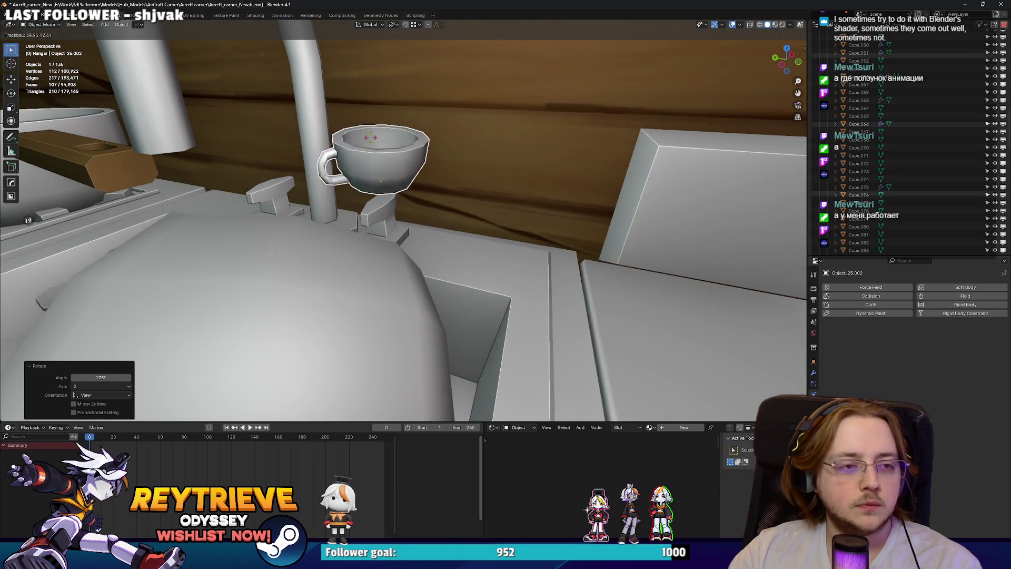
key("g")
mouse_move(450, 205)
middle_mouse_down()
mouse_move(427, 242)
mouse_move(466, 278)
mouse_move(403, 216)
mouse_move(451, 301)
middle_mouse_up()
key("g")
left_click(443, 253)
key("g")
key("y")
left_click(466, 279)
left_click(858, 68)
key("KP_Decimal")
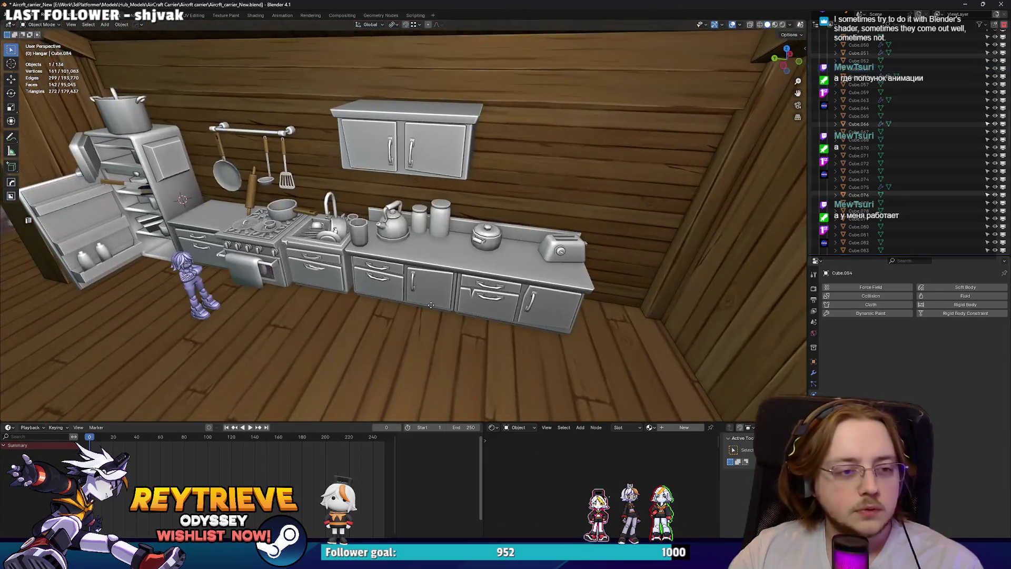
Scale the soap bottle down and set it next to the sink faucet.
left_click_drag(327, 213, 328, 210)
key("KP_Decimal")
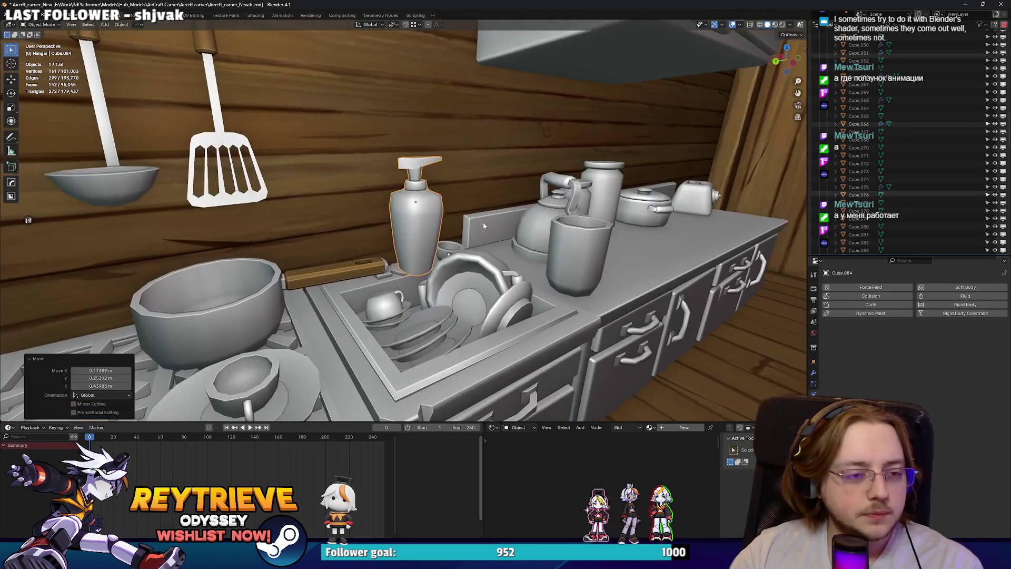
mouse_move(483, 226)
middle_mouse_down()
mouse_move(406, 233)
mouse_move(366, 223)
mouse_move(418, 239)
middle_mouse_up()
key("s")
left_click(388, 236)
key("g")
left_click(393, 245)
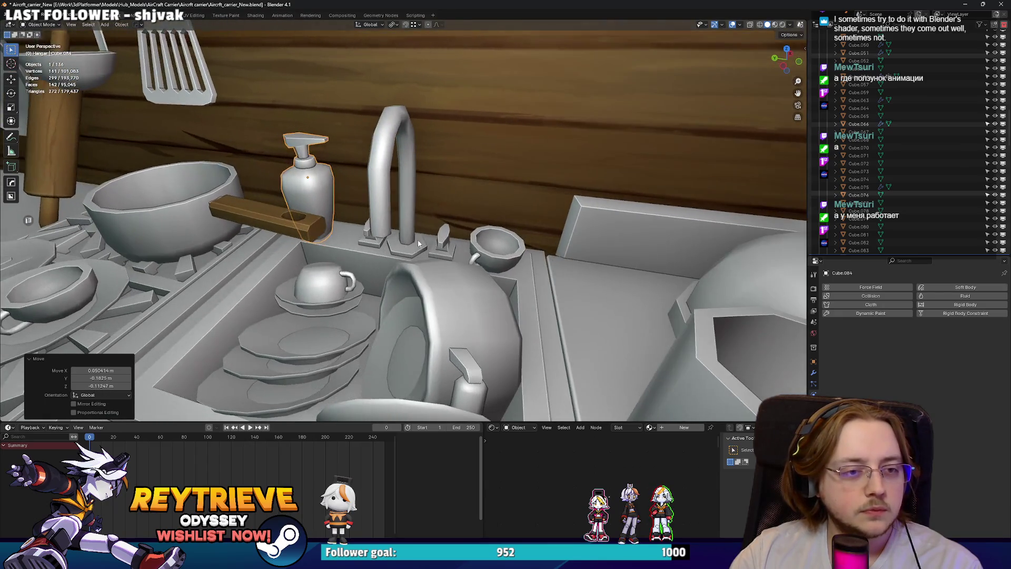
left_click(314, 289)
Nudge the soap bottle again and toggle it into Edit Mode and back.
mouse_move(315, 290)
middle_mouse_down()
mouse_move(253, 279)
mouse_move(295, 274)
middle_mouse_up()
mouse_move(403, 221)
middle_mouse_down()
mouse_move(404, 243)
mouse_move(440, 248)
mouse_move(403, 201)
mouse_move(455, 199)
mouse_move(434, 225)
mouse_move(327, 166)
middle_mouse_up()
key("g")
key("g")
key("Tab")
key("ctrl+Tab")
key("Tab")
scroll(476, 207, "down", 5)
scroll(313, 223, "up", 2)
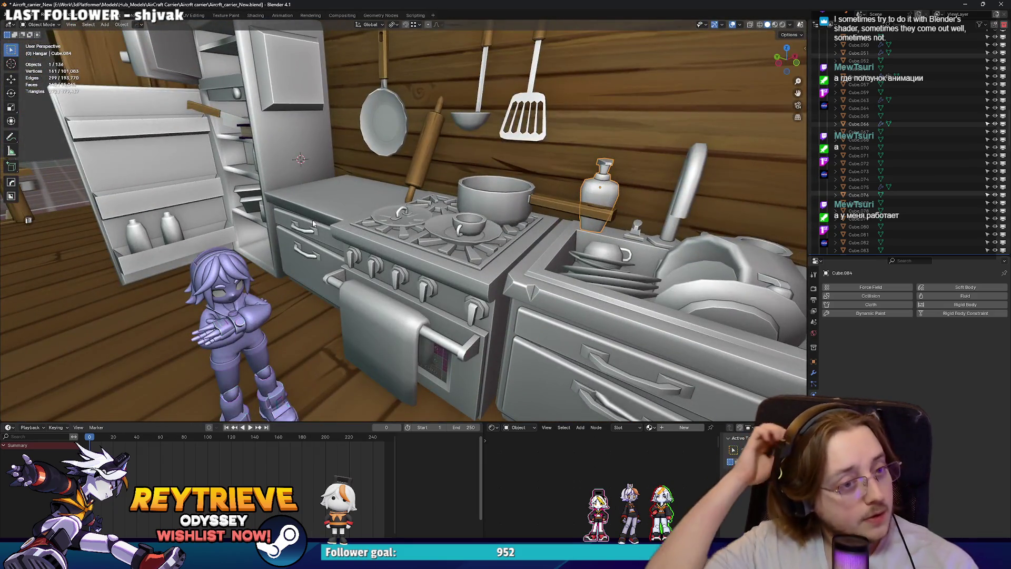
Select the utensil rail and shift it slightly along X.
key("a")
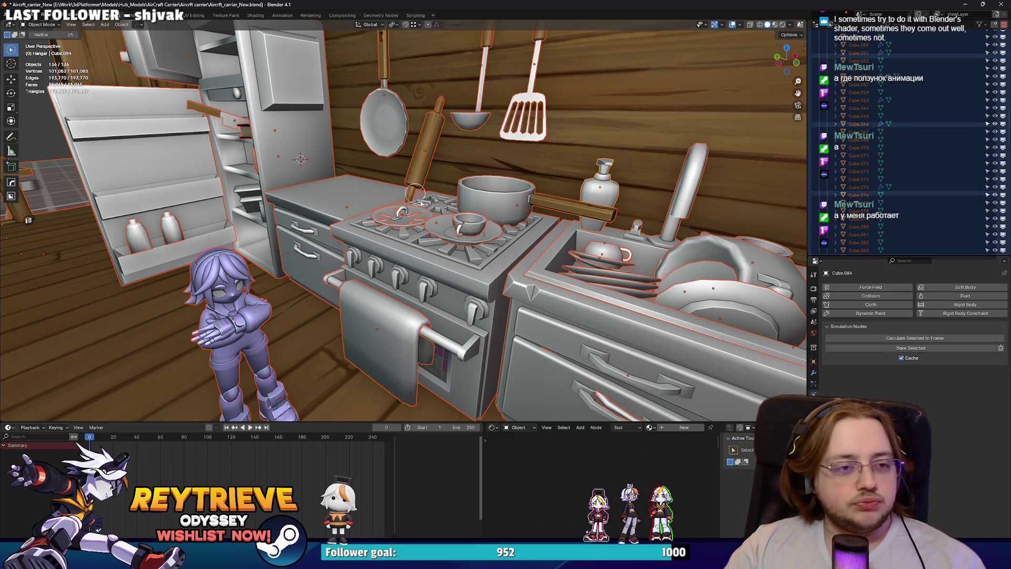
mouse_move(371, 204)
middle_mouse_down()
mouse_move(494, 230)
mouse_move(422, 222)
middle_mouse_up()
scroll(422, 221, "down", 3)
scroll(397, 219, "up", 1)
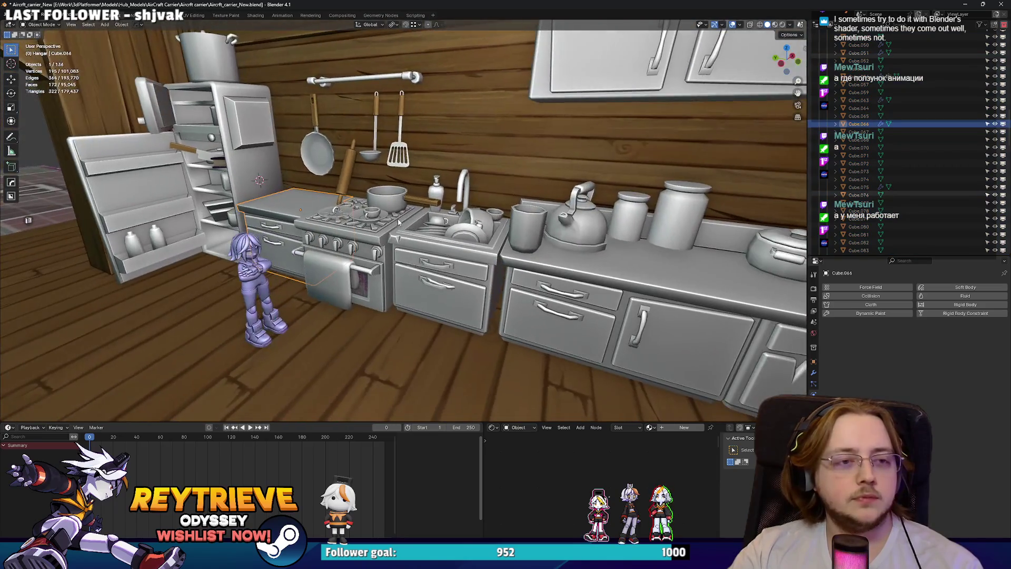
mouse_move(380, 181)
middle_mouse_down()
mouse_move(456, 223)
mouse_move(418, 296)
mouse_move(422, 225)
mouse_move(444, 214)
middle_mouse_up()
left_click(443, 215)
scroll(419, 296, "up", 3)
scroll(444, 214, "down", 1)
left_click(453, 210)
key("g")
key("g")
mouse_move(452, 259)
middle_mouse_down()
mouse_move(474, 281)
mouse_move(405, 202)
mouse_move(488, 228)
mouse_move(342, 238)
middle_mouse_up()
left_click(471, 278)
Place the duplicated loft plank Cube.085, turned 180° on Z, by the bunk beds.
scroll(471, 278, "down", 3)
scroll(406, 195, "up", 3)
scroll(405, 197, "down", 2)
scroll(405, 201, "up", 2)
scroll(405, 197, "down", 2)
scroll(451, 211, "up", 3)
scroll(471, 230, "down", 2)
scroll(488, 228, "up", 4)
scroll(488, 229, "down", 4)
scroll(488, 228, "down", 3)
scroll(463, 226, "up", 5)
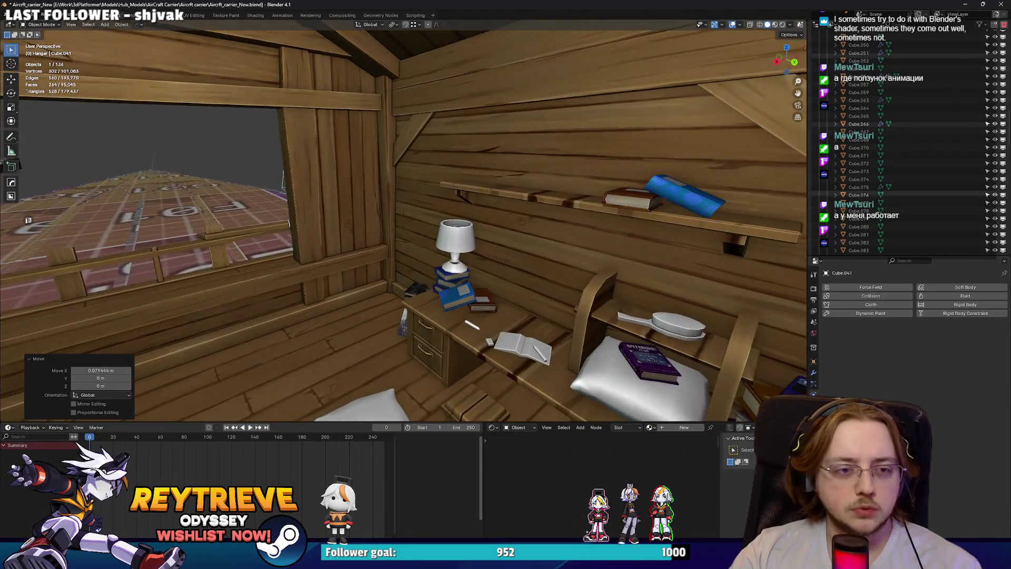
key("Escape")
middle_click_drag(203, 253, 209, 268)
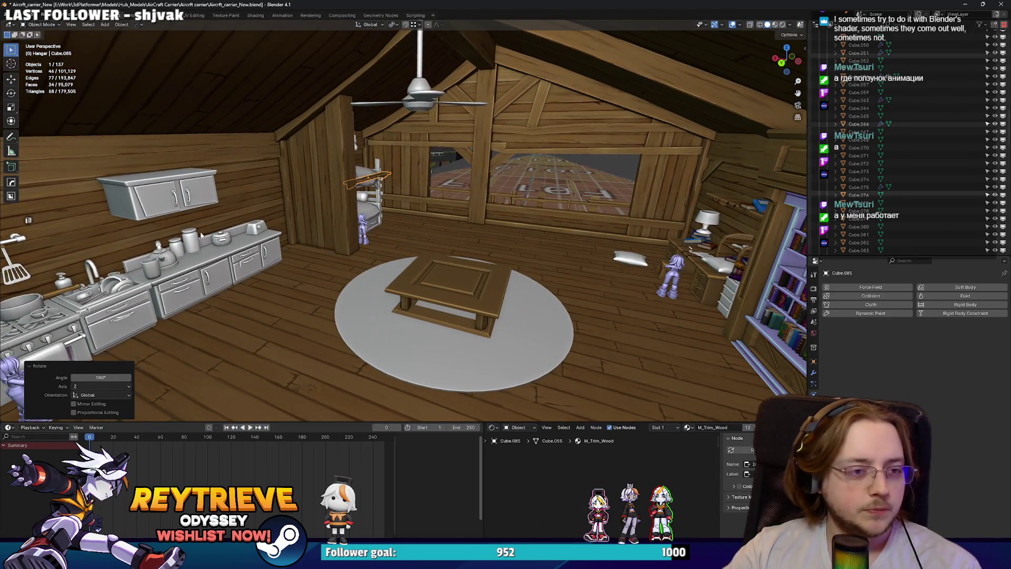
Move the copied board along the X and Y axes toward the kitchen wall.
middle_click_drag(753, 290, 536, 254)
key("g")
key("y")
key("x")
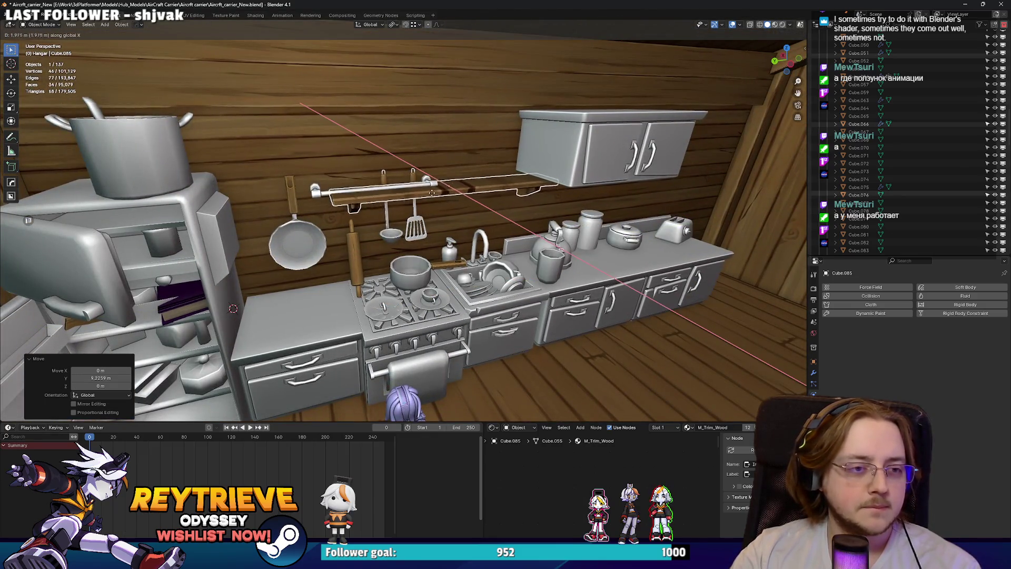
left_click(431, 191)
mouse_move(431, 191)
middle_mouse_down()
mouse_move(469, 191)
mouse_move(499, 232)
mouse_move(406, 231)
middle_mouse_up()
key("g")
key("y")
Lower the board's geometry in Edit Mode, then return to Object Mode.
key("Tab")
scroll(402, 230, "up", 1)
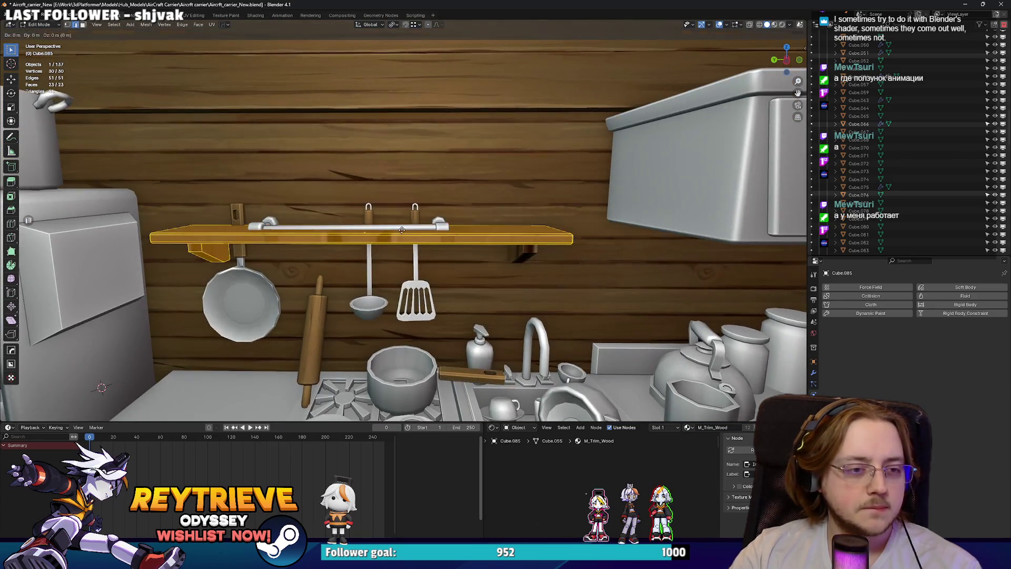
key("z")
left_click(482, 229)
mouse_move(482, 228)
middle_mouse_down()
mouse_move(384, 226)
mouse_move(437, 177)
middle_mouse_up()
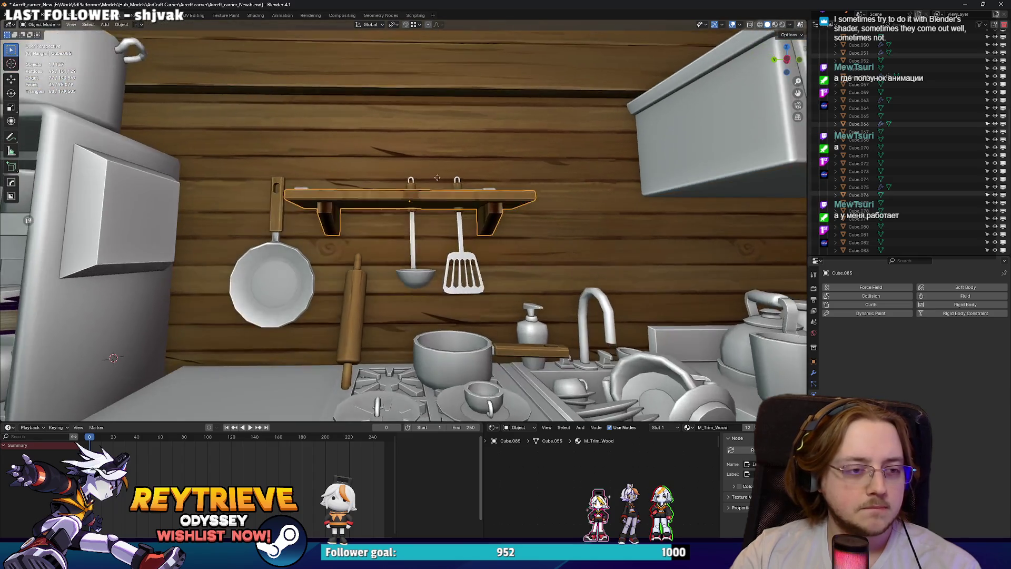
key("Tab")
key("ctrl+Tab")
left_click(527, 218)
left_click(445, 226)
key("Tab")
Shift the board along Y and delete the leftover duplicate board.
key("g")
key("y")
mouse_move(326, 242)
middle_mouse_down()
mouse_move(359, 266)
mouse_move(266, 201)
mouse_move(314, 190)
mouse_move(453, 201)
mouse_move(459, 186)
mouse_move(495, 189)
mouse_move(424, 196)
mouse_move(461, 177)
mouse_move(386, 212)
mouse_move(479, 211)
mouse_move(411, 199)
mouse_move(410, 183)
mouse_move(401, 211)
mouse_move(443, 221)
middle_mouse_up()
left_click(359, 266)
key("Delete")
Reposition the wall shelf board along the X and Y axes above the stove.
left_click(459, 185)
key("g")
key("y")
key("x")
left_click(493, 187)
key("Tab")
left_click(505, 213)
key("Tab")
In X-ray edge mode, stretch the bar's end edge loop along X.
key("Tab")
key("Tab")
left_click(353, 193)
scroll(454, 225, "up", 3)
key("Tab")
key("alt+z")
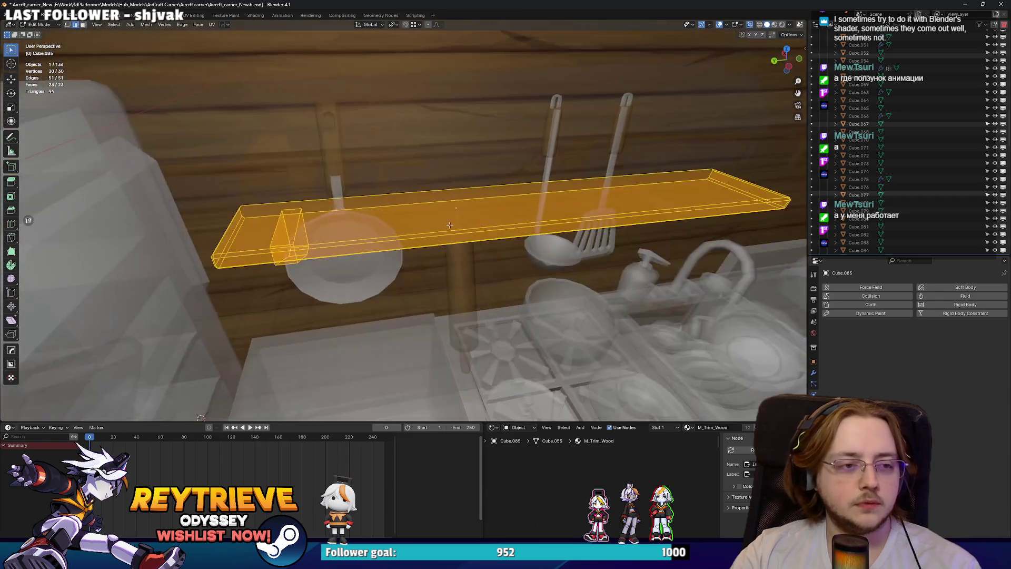
key("alt+z")
key("2")
left_click(256, 206, "alt")
key("g")
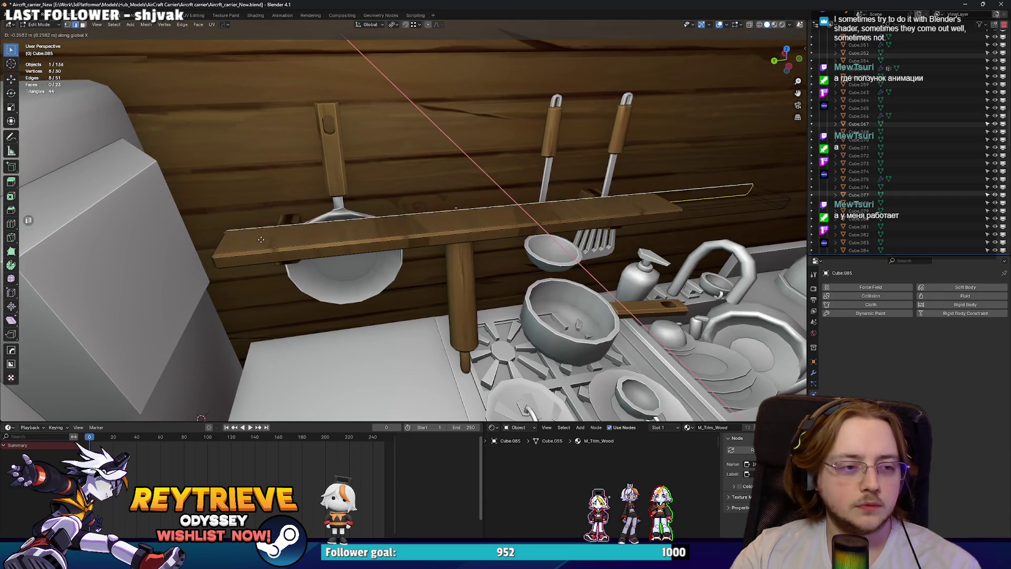
left_click(259, 250)
Fill the open end loop with a face (F) and grow the selection across the bar.
mouse_move(260, 249)
middle_mouse_down()
mouse_move(240, 232)
mouse_move(428, 242)
mouse_move(420, 217)
mouse_move(438, 231)
mouse_move(441, 192)
mouse_move(490, 185)
mouse_move(538, 199)
mouse_move(455, 195)
mouse_move(461, 217)
mouse_move(473, 210)
mouse_move(426, 195)
mouse_move(420, 216)
mouse_move(394, 210)
middle_mouse_up()
right_click(245, 243)
key("f")
key("ctrl+KP_Add")
left_click(413, 212)
key("Tab")
Raise the rail vertically along Z in two moves.
key("g")
key("z")
left_click(439, 210)
key("g")
key("z")
left_click(444, 173)
scroll(443, 172, "up", 4)
Move the frying pan along X toward its spot under the rail.
left_click(538, 199)
key("g")
key("z")
key("x")
left_click(462, 216)
key("g")
key("z")
Raise the frying pan and slide it along Y until it hangs from the rail.
key("g")
key("y")
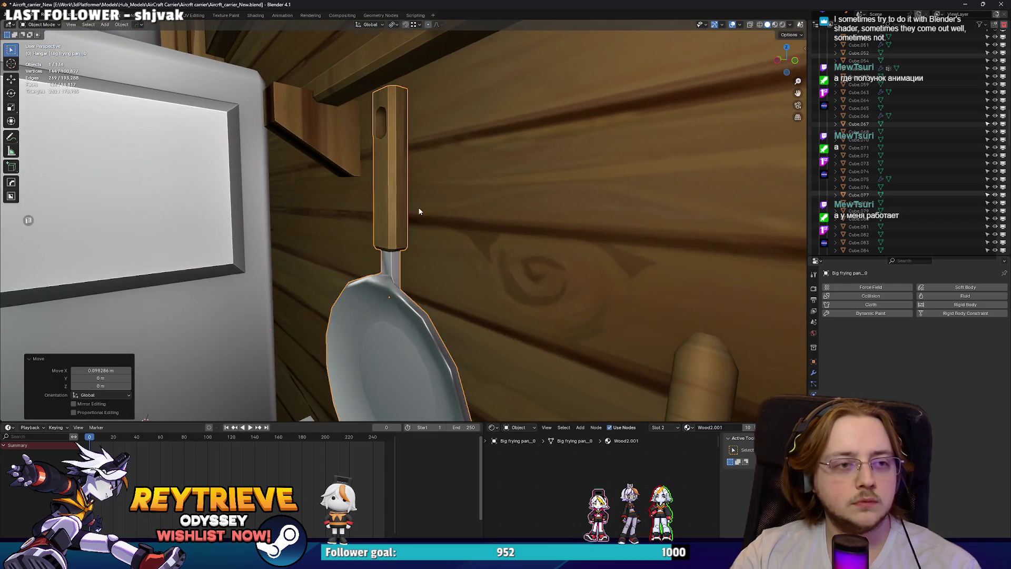
key("z")
left_click(411, 173)
middle_click_drag(411, 173, 404, 159)
key("g")
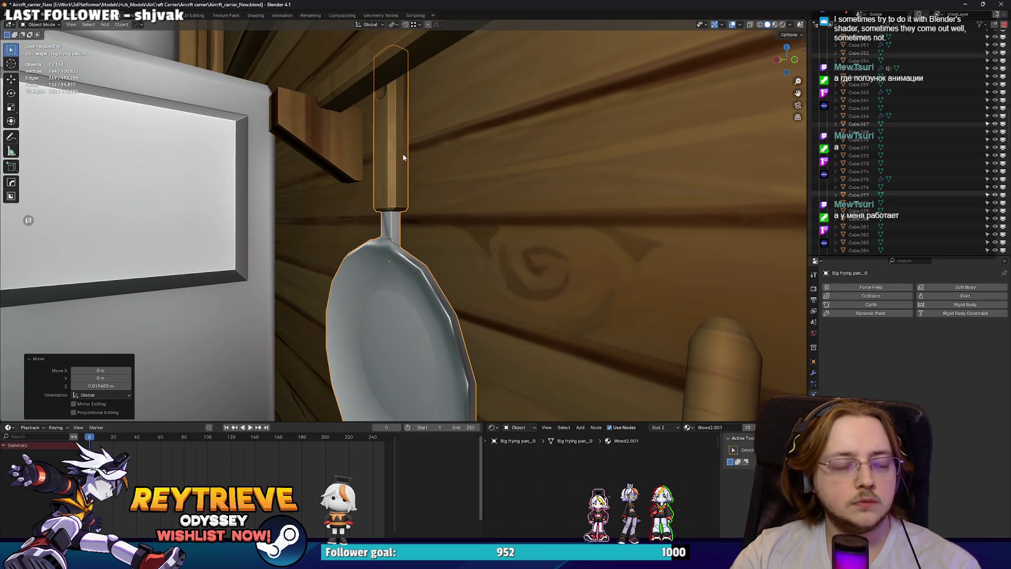
middle_click_drag(426, 126, 384, 125)
key("g")
key("y")
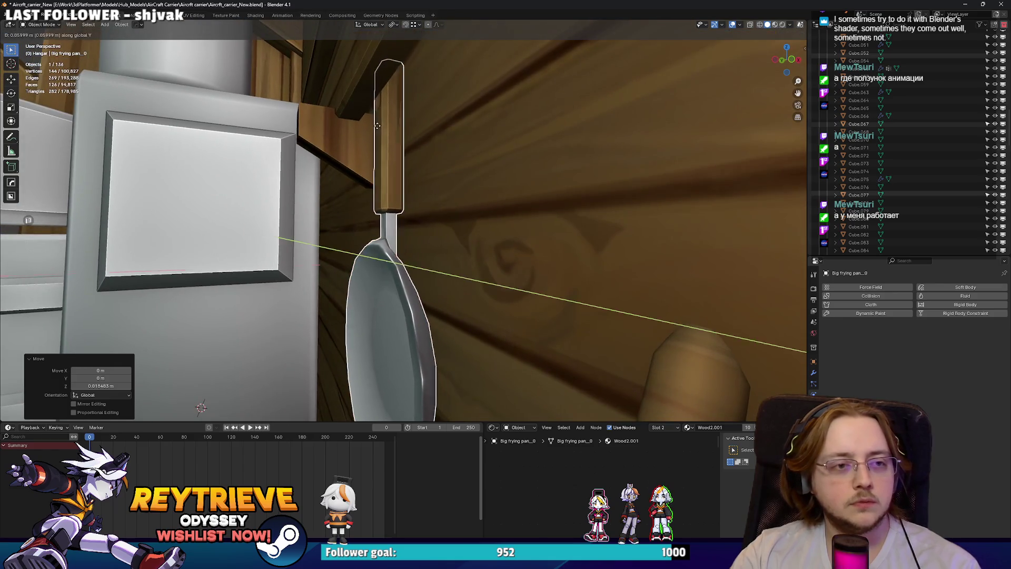
left_click(357, 102)
Shift the wooden hanger's geometry along Y in Edit Mode to fit the pan.
left_click(350, 96)
key("Tab")
key("g")
key("y")
middle_click_drag(350, 96, 405, 155)
left_click(609, 97)
left_click(477, 162)
mouse_move(478, 162)
middle_mouse_down()
mouse_move(381, 159)
mouse_move(454, 206)
mouse_move(442, 235)
middle_mouse_up()
key("Tab")
Select the ladle and move it over toward the rail.
left_click(559, 172)
middle_click_drag(559, 173, 566, 188)
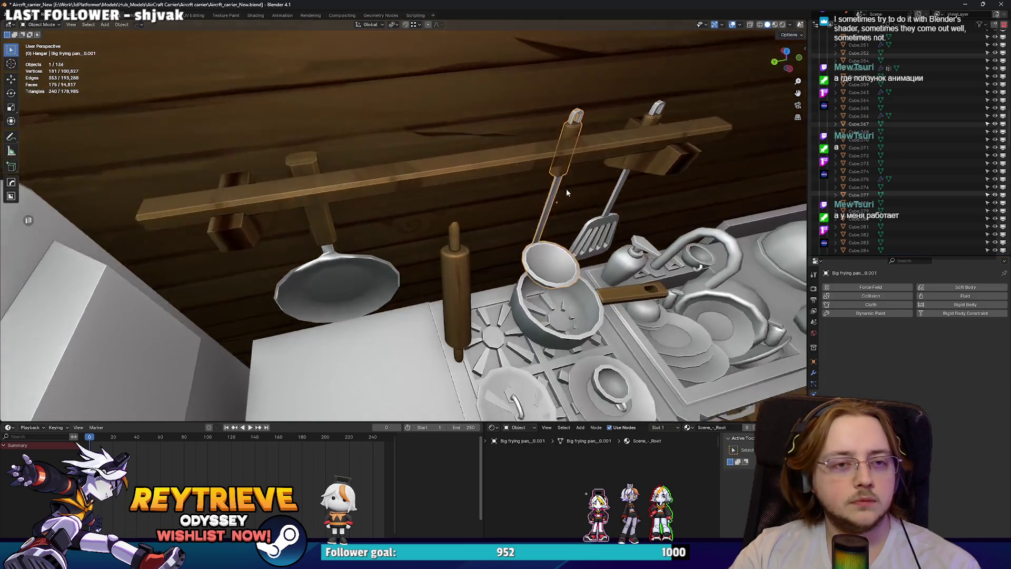
key("g")
left_click(432, 208)
middle_click_drag(432, 208, 480, 209)
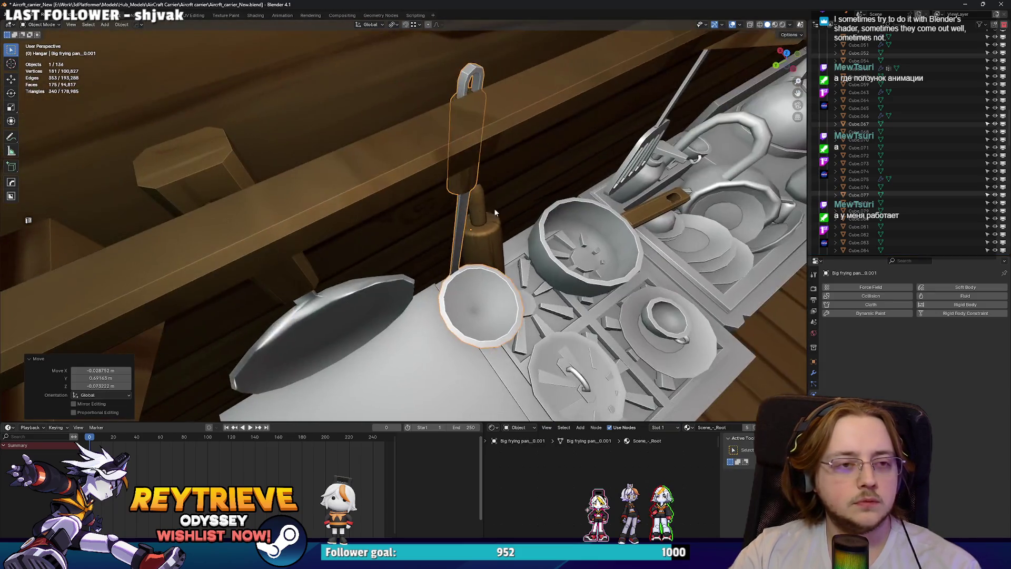
mouse_move(551, 209)
middle_mouse_down()
mouse_move(469, 211)
mouse_move(477, 253)
middle_mouse_up()
Raise the ladle along Z so it hangs from the rail, then fine-tune its position.
key("g")
key("z")
left_click(468, 213)
key("g")
left_click(490, 287)
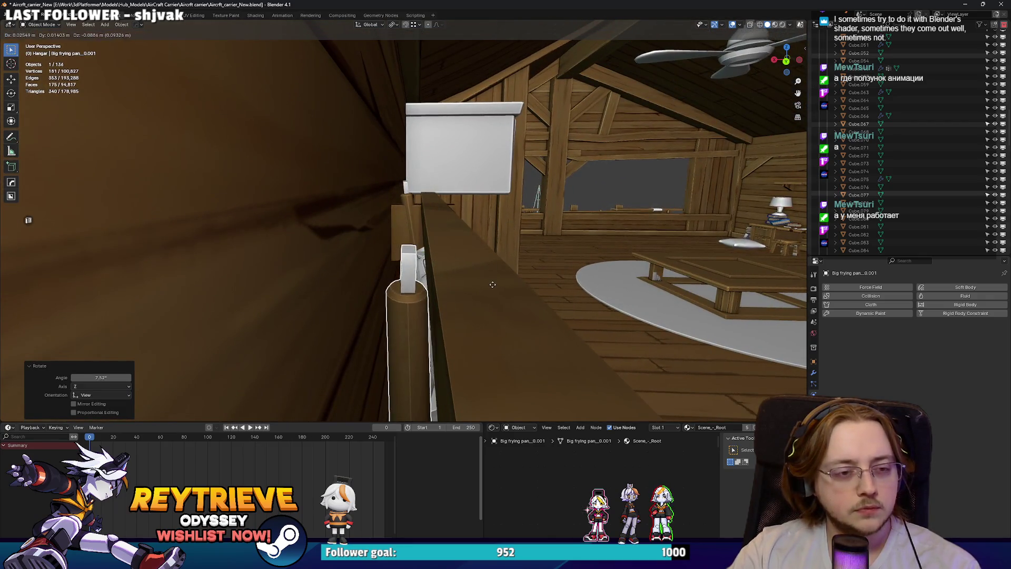
middle_click_drag(496, 297, 441, 291)
mouse_move(449, 244)
middle_mouse_down()
mouse_move(381, 216)
mouse_move(407, 191)
mouse_move(315, 200)
mouse_move(327, 234)
mouse_move(413, 237)
mouse_move(431, 228)
middle_mouse_up()
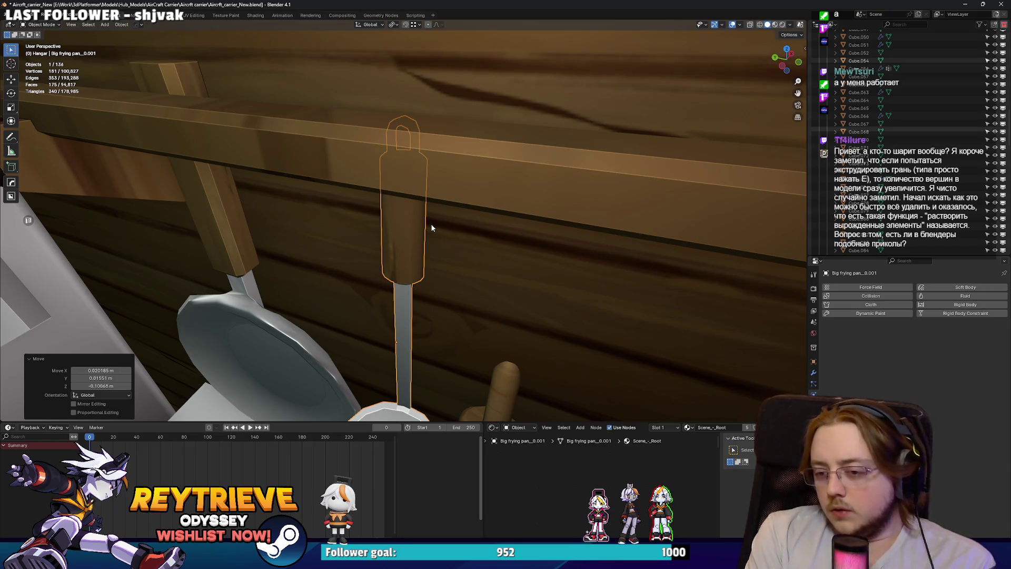
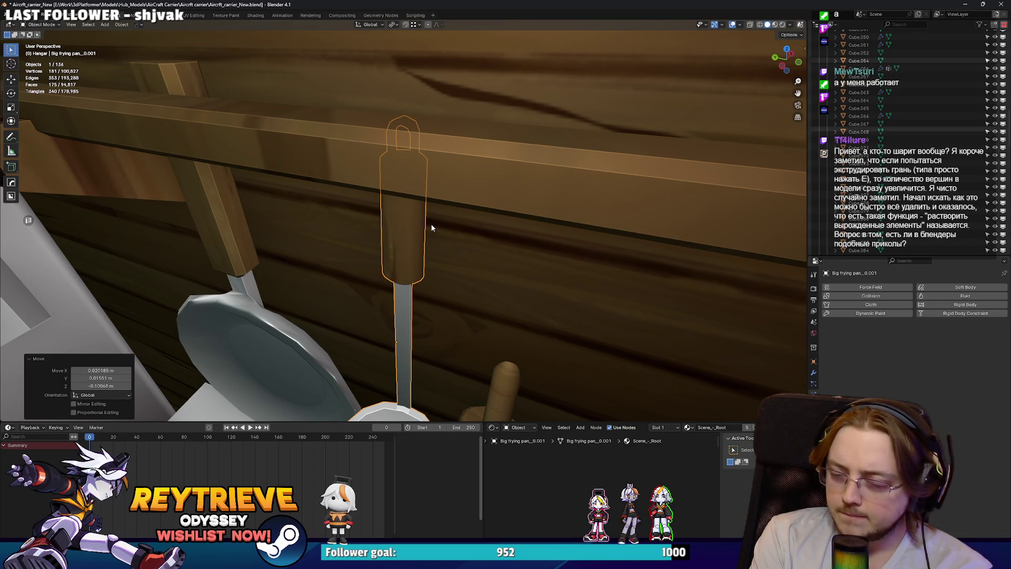
Slide the spatula left along the wall rack.
scroll(444, 191, "down", 5)
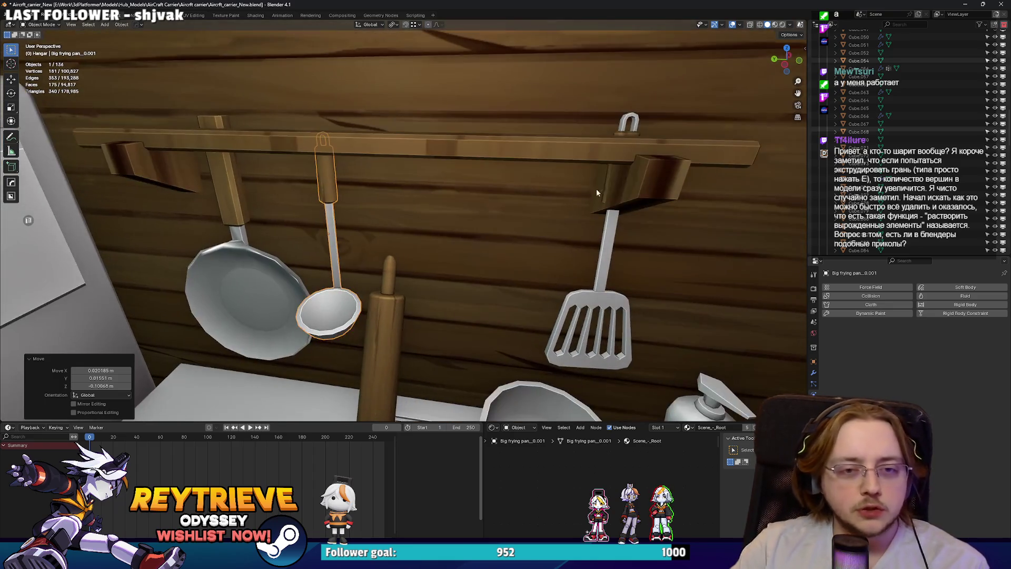
left_click_drag(627, 138, 422, 158)
key("KP_Decimal")
mouse_move(373, 158)
middle_mouse_down()
mouse_move(330, 169)
mouse_move(410, 200)
mouse_move(387, 190)
mouse_move(379, 149)
mouse_move(355, 153)
mouse_move(379, 180)
mouse_move(418, 184)
middle_mouse_up()
key("g")
left_click(332, 168)
Rotate the frying pan around the vertical Z axis.
key("r")
key("y")
key("z")
left_click(394, 199)
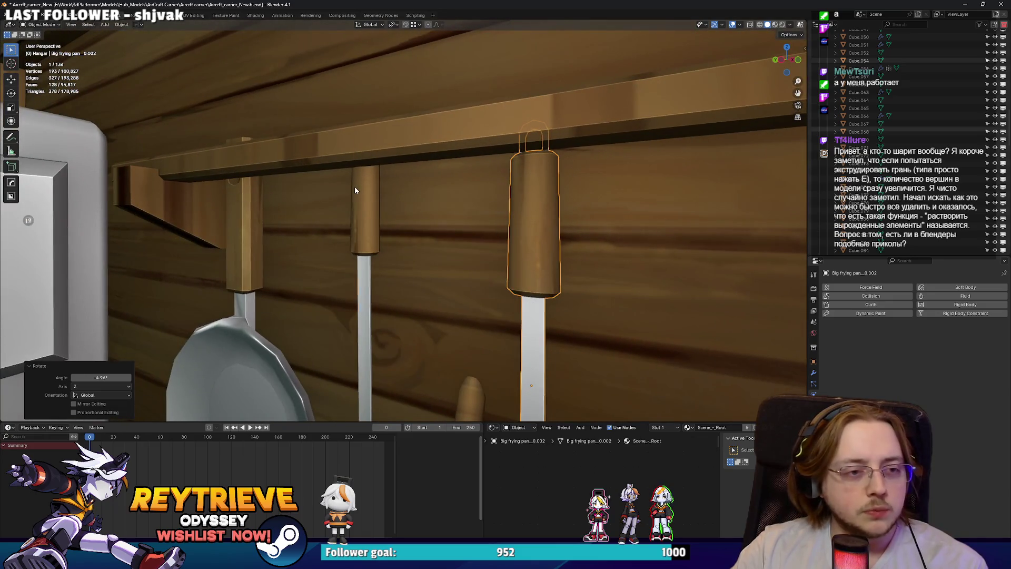
Lower the second frying pan along Z and shift the ladle along the rack.
left_click(356, 187)
key("g")
key("z")
left_click(311, 177)
mouse_move(311, 176)
middle_mouse_down()
mouse_move(289, 182)
mouse_move(552, 226)
mouse_move(527, 220)
mouse_move(595, 220)
mouse_move(474, 191)
mouse_move(530, 210)
mouse_move(409, 202)
middle_mouse_up()
key("g")
left_click(293, 183)
Shift the big frying pan along the X axis on the rack.
left_click(426, 211)
key("g")
key("x")
left_click(426, 210)
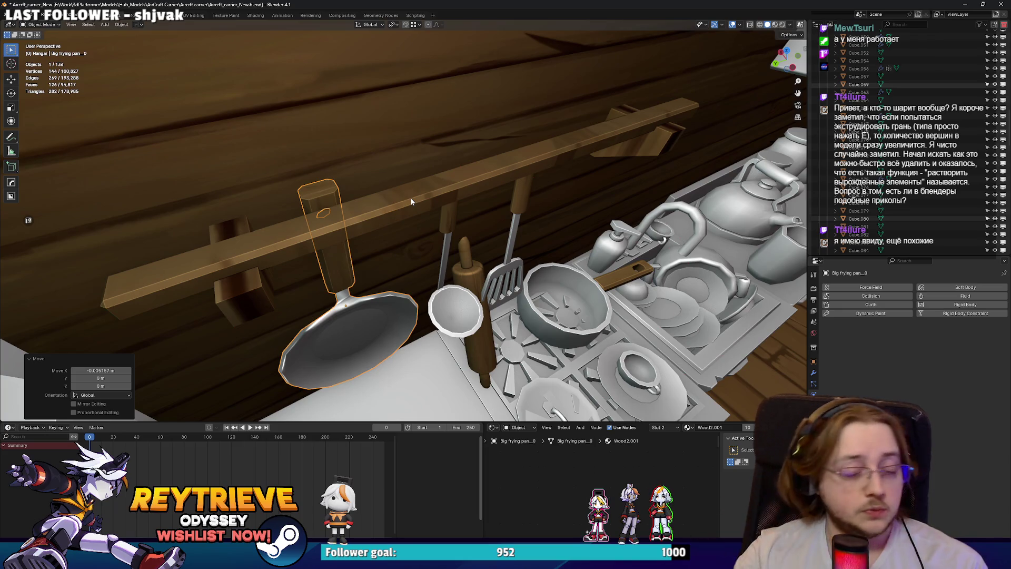
Lower the rolling pin and move it along the Y axis.
left_click(464, 258)
middle_click_drag(463, 258, 437, 200)
key("g")
left_click(426, 327)
mouse_move(426, 326)
middle_mouse_down()
mouse_move(488, 276)
mouse_move(414, 267)
middle_mouse_up()
key("g")
key("y")
left_click(342, 269)
Shift the rolling pin along X so it leans against the fridge on the counter.
mouse_move(343, 268)
middle_mouse_down()
mouse_move(352, 294)
mouse_move(362, 270)
middle_mouse_up()
key("g")
key("y")
key("x")
left_click(352, 294)
scroll(355, 285, "down", 5)
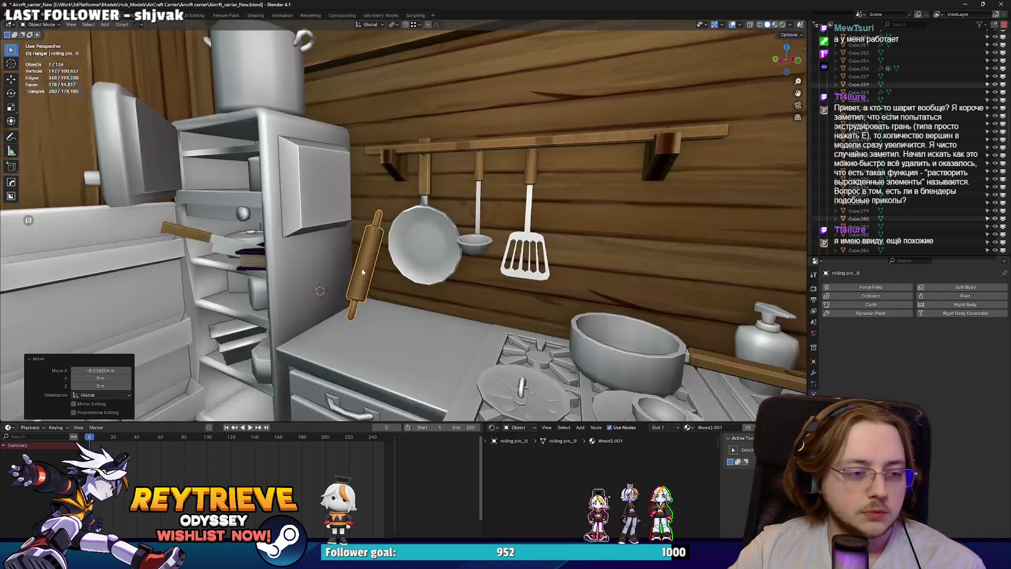
scroll(326, 408, "down", 5)
middle_click_drag(327, 408, 352, 245)
scroll(352, 245, "up", 2)
Switch the bottom panel's editor type to the Image Editor.
left_click(377, 263)
scroll(400, 279, "up", 3)
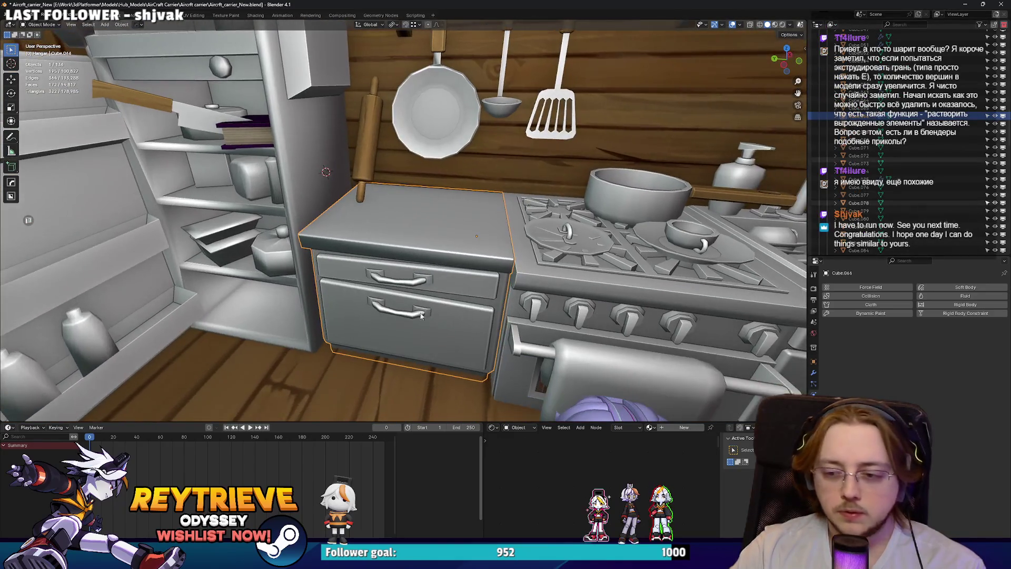
left_click(492, 428)
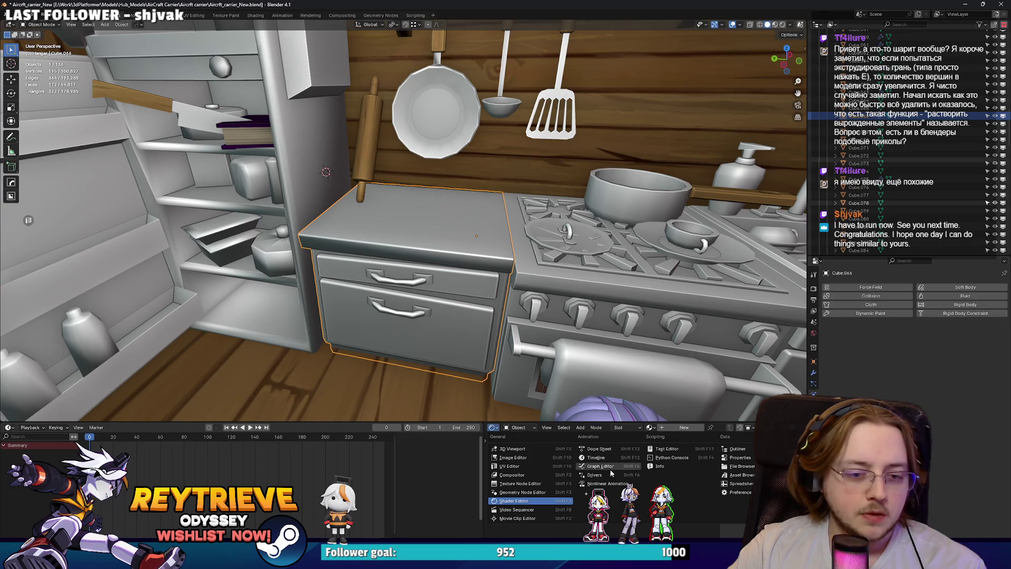
left_click(514, 457)
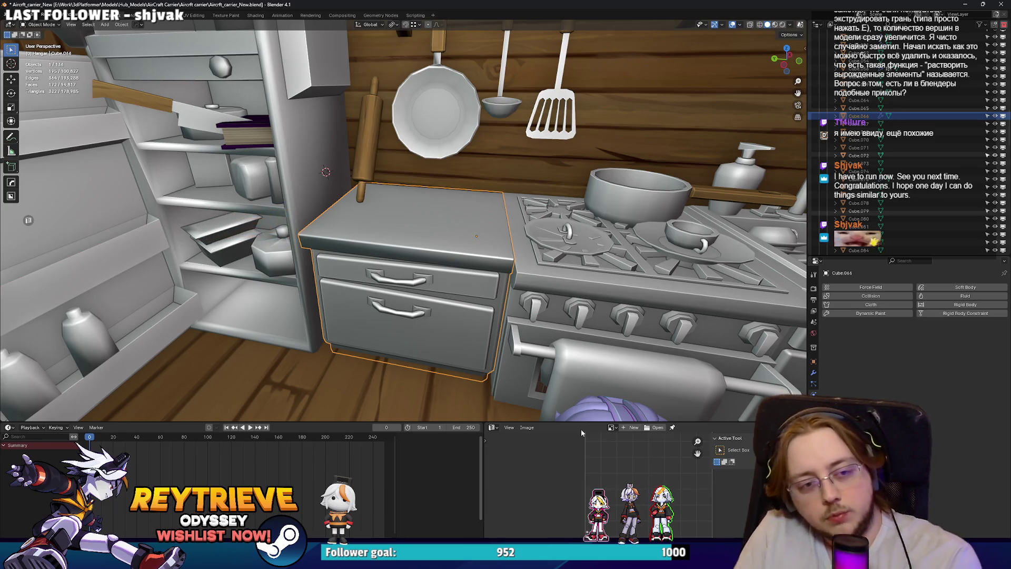
Nudge the burner lid slightly so it sits properly on its grate.
scroll(600, 317, "up", 5)
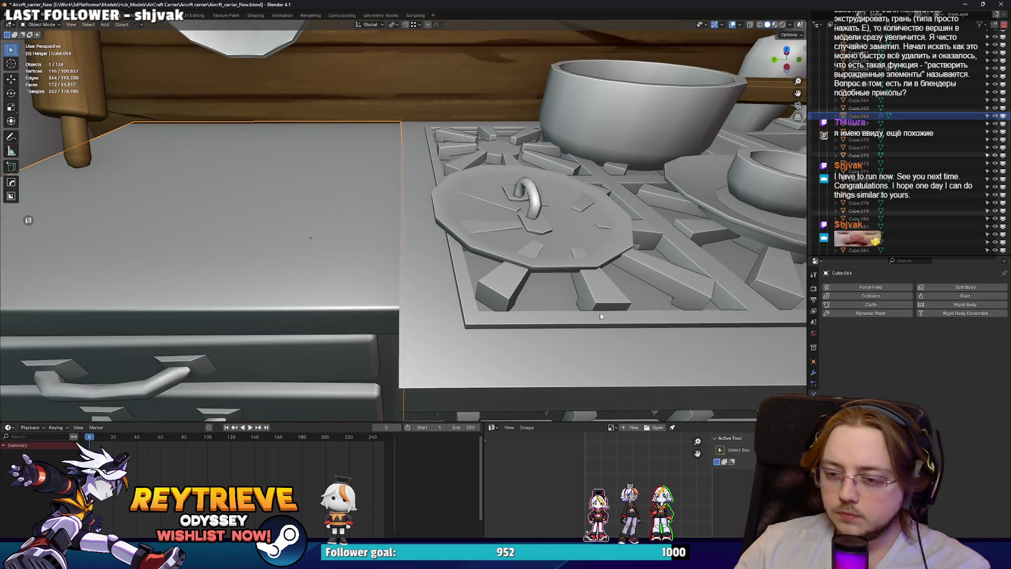
mouse_move(601, 316)
middle_mouse_down()
mouse_move(575, 232)
mouse_move(605, 178)
mouse_move(493, 245)
mouse_move(499, 189)
mouse_move(516, 231)
middle_mouse_up()
left_click(605, 179)
key("g")
left_click(495, 232)
scroll(624, 267, "down", 5)
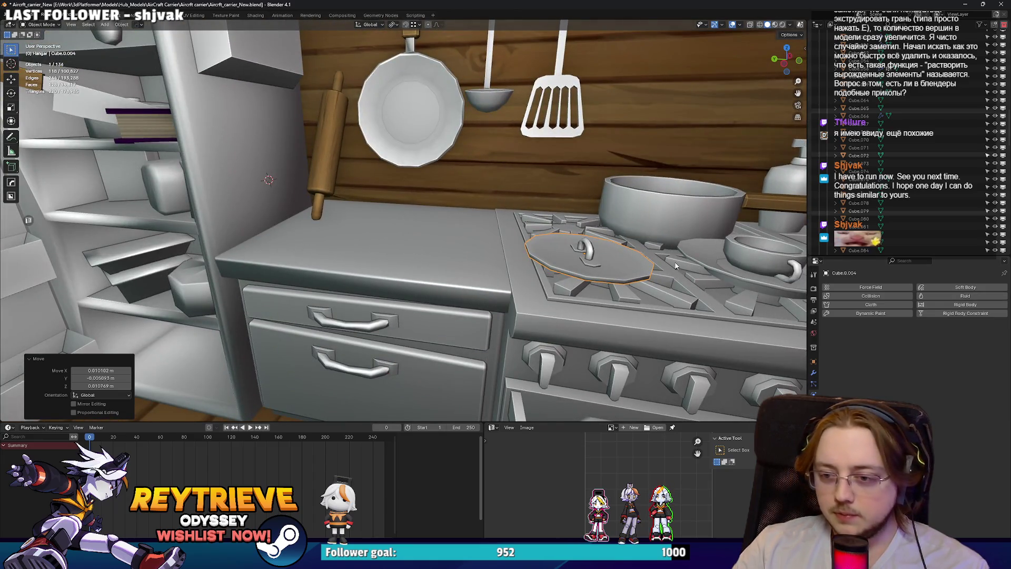
left_click(494, 428)
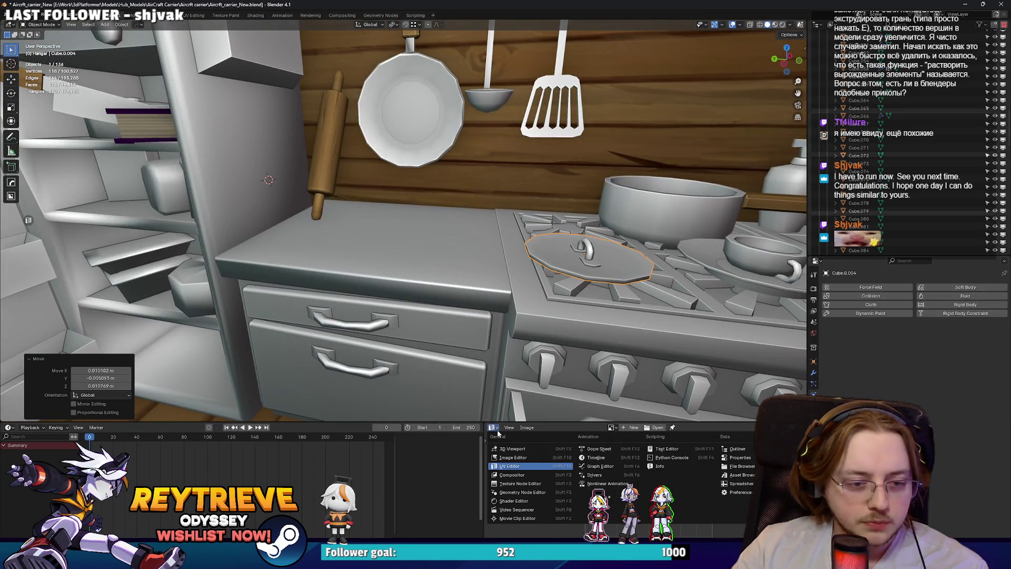
left_click(497, 430)
Put the counter cabinet in Edit Mode and enable UV Display Stretch in the overlays.
left_click(430, 292)
key("Tab")
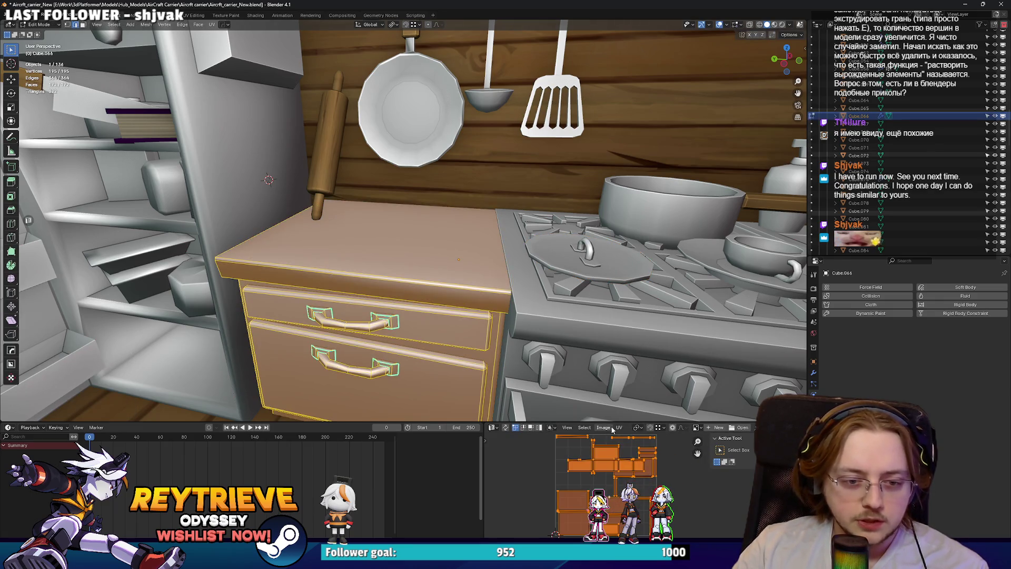
left_click(568, 427)
left_click(571, 428)
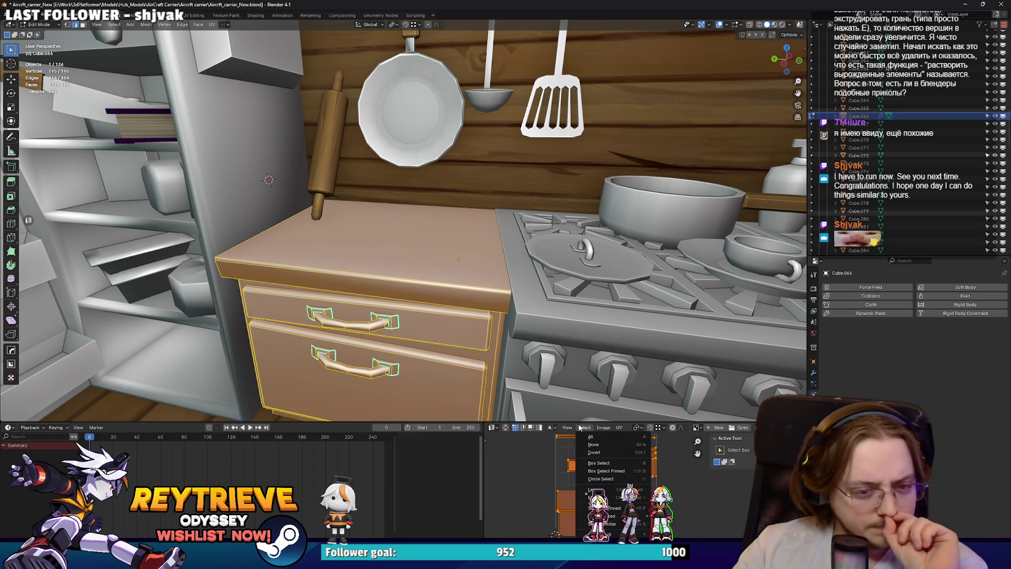
left_click(788, 427)
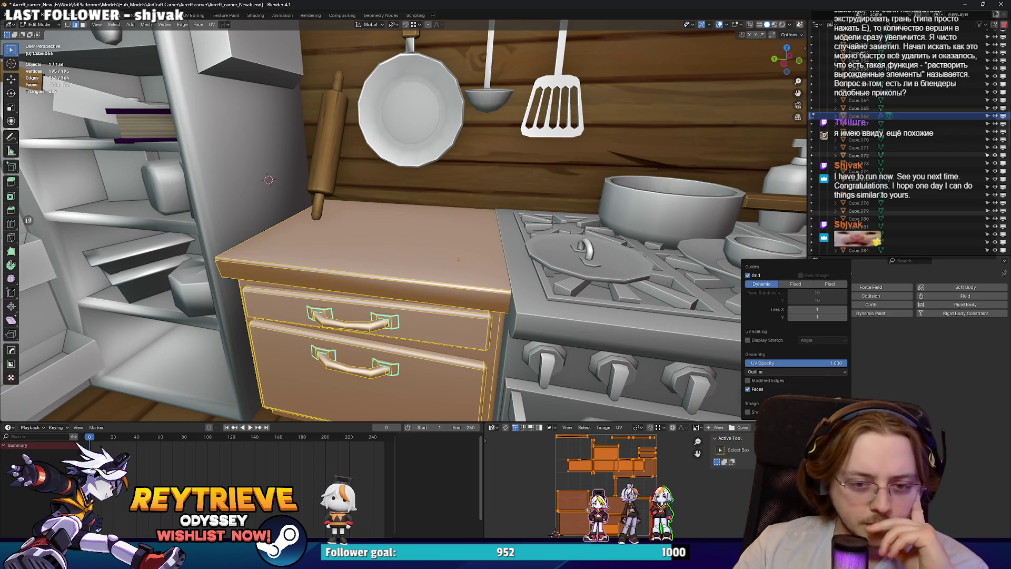
left_click(758, 343)
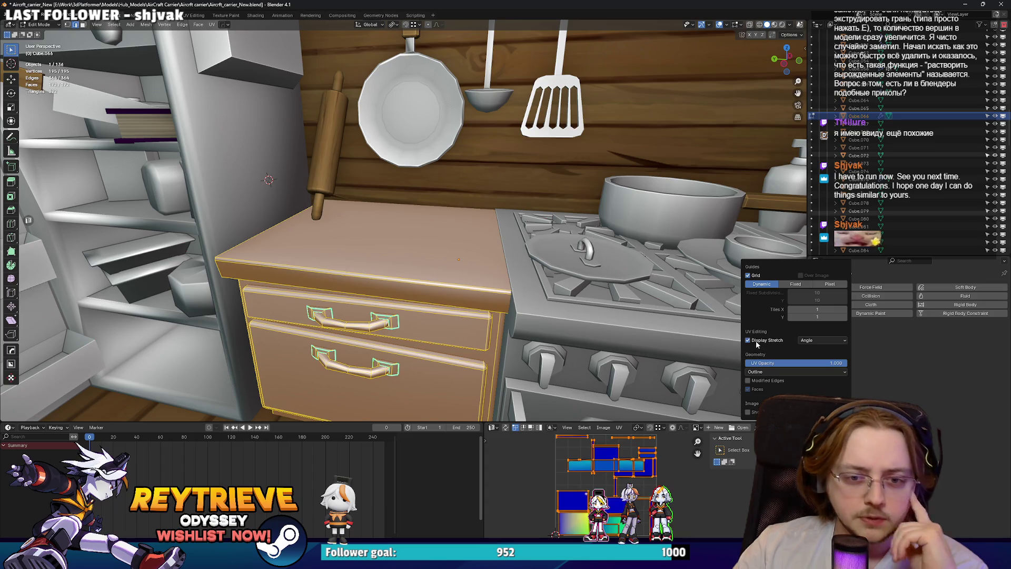
middle_click_drag(764, 158, 766, 44)
left_click(790, 25)
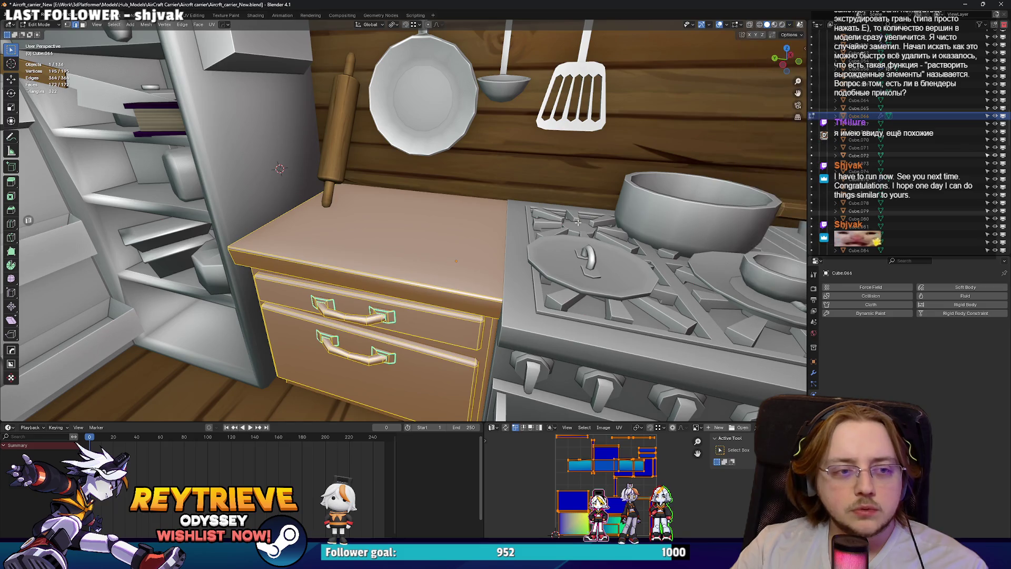
left_click(792, 25)
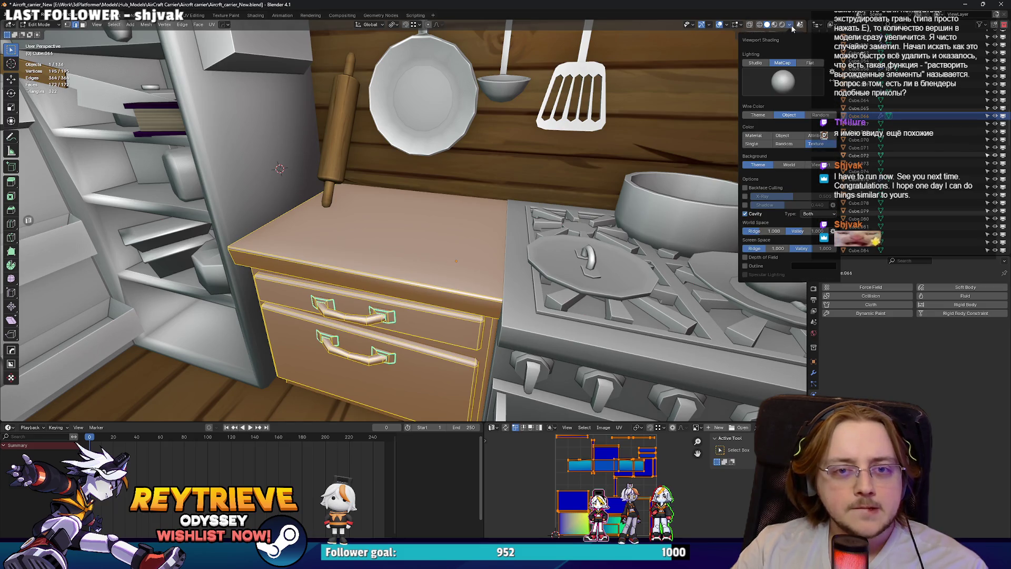
Move the cabinet's selected UVs in the UV editor.
scroll(431, 227, "up", 3)
scroll(590, 521, "up", 5)
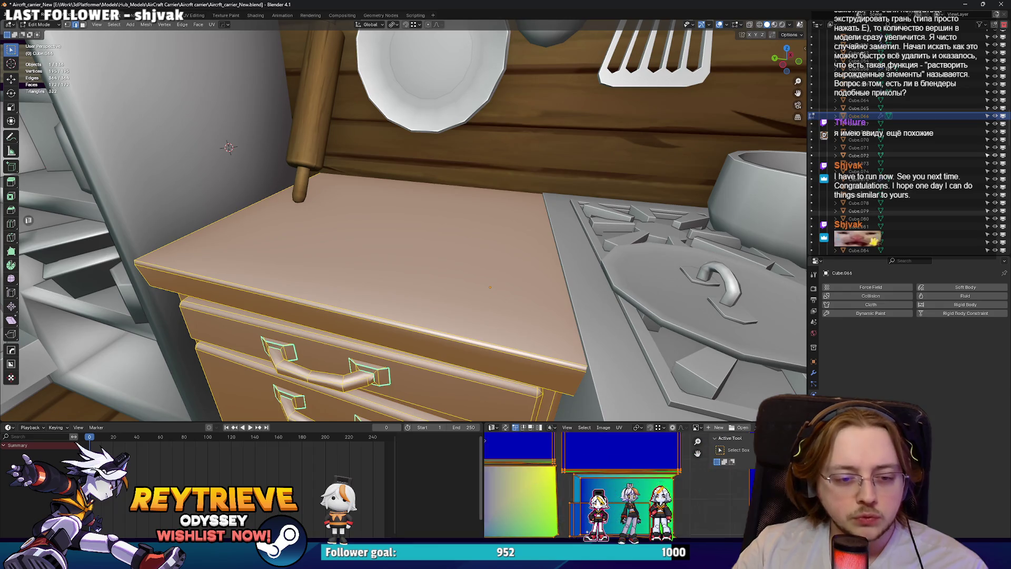
key("g")
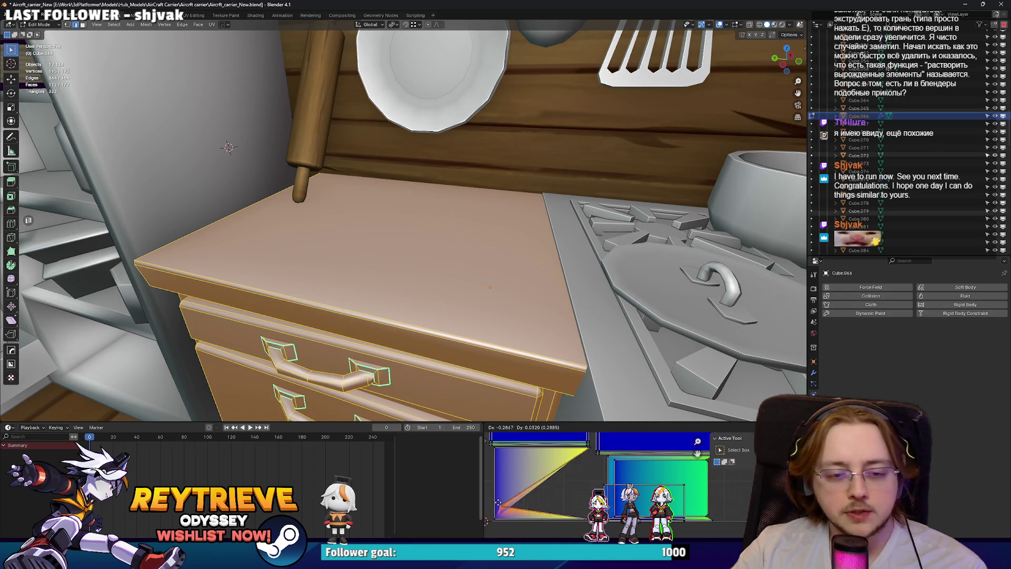
key("Return")
scroll(606, 484, "up", 2)
scroll(601, 485, "up", 3)
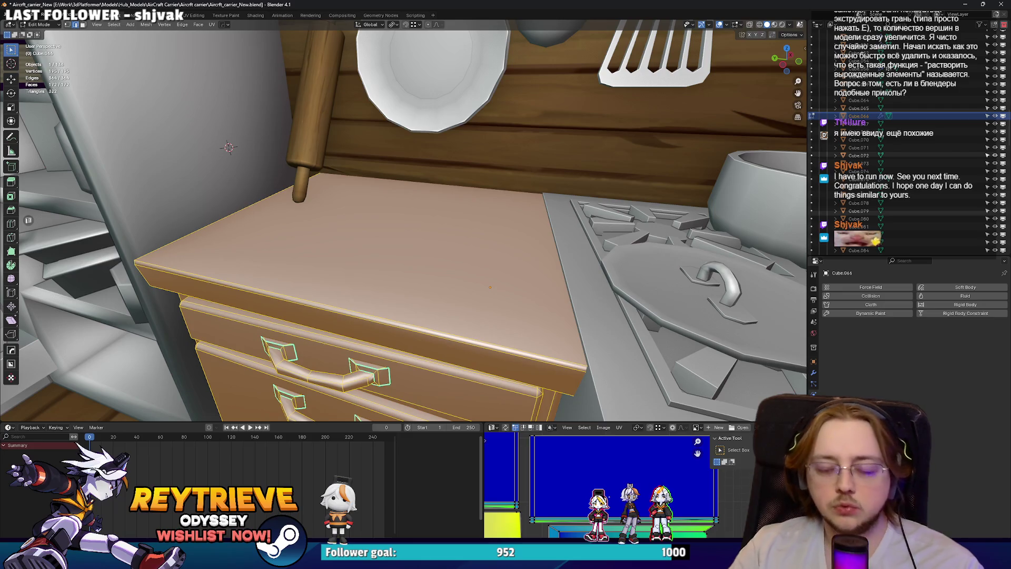
scroll(639, 507, "down", 5)
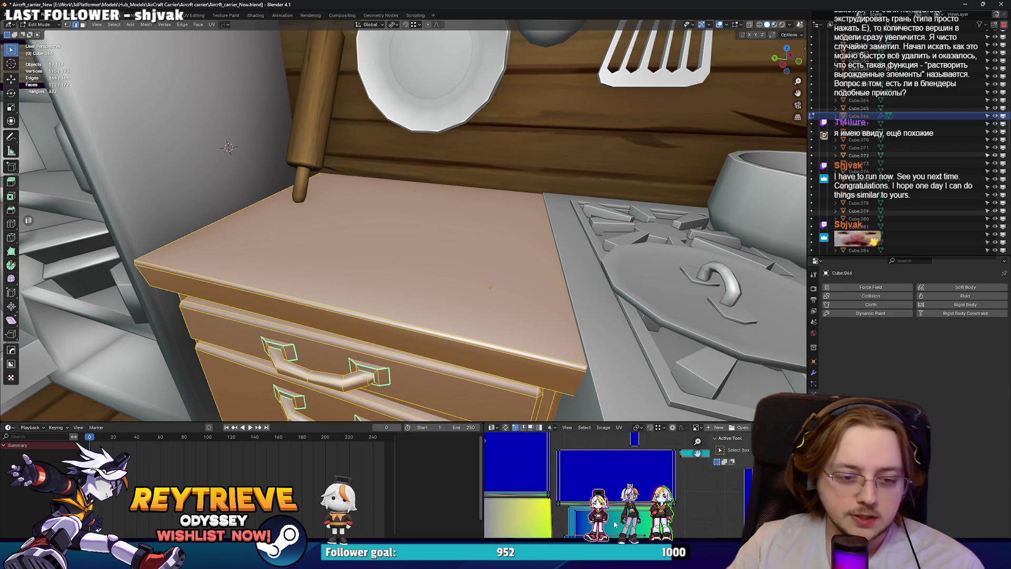
scroll(580, 498, "down", 2)
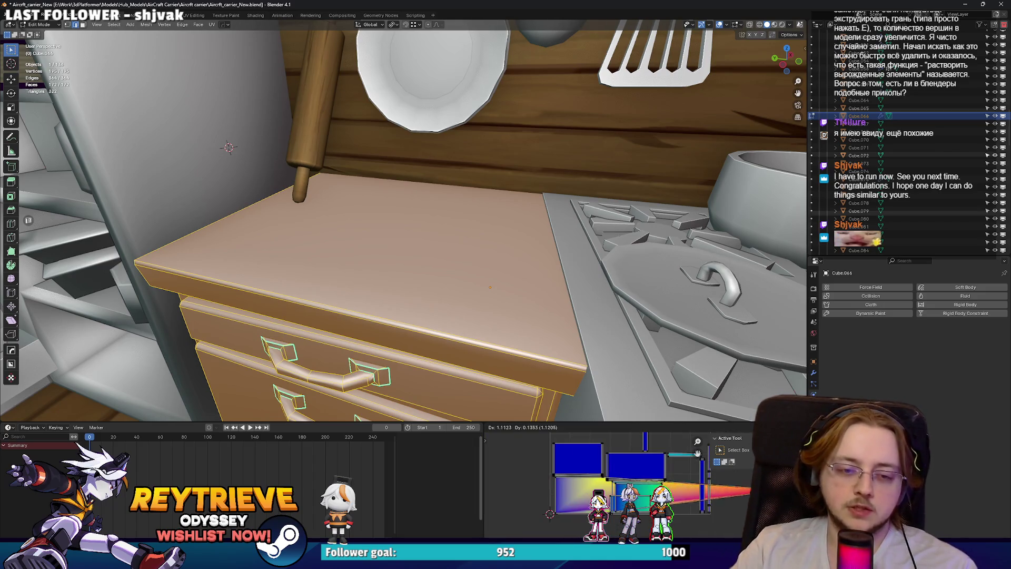
middle_click_drag(632, 490, 677, 485)
scroll(626, 479, "up", 2)
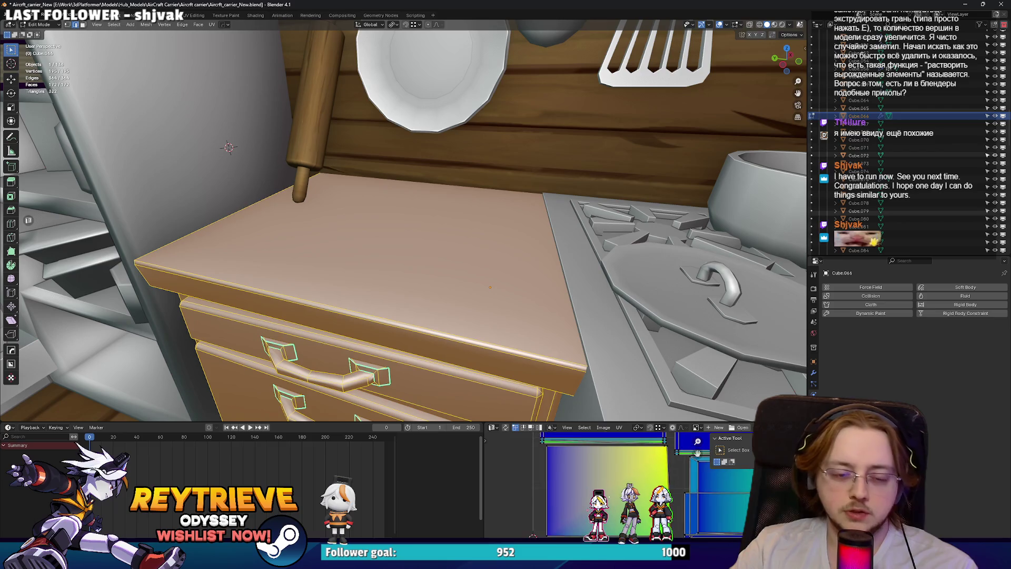
Reproject the cabinet's UVs with Cube Projection, then return to Object Mode.
left_click(540, 303)
mouse_move(541, 303)
middle_mouse_down()
mouse_move(416, 221)
mouse_move(496, 287)
middle_mouse_up()
scroll(496, 286, "up", 3)
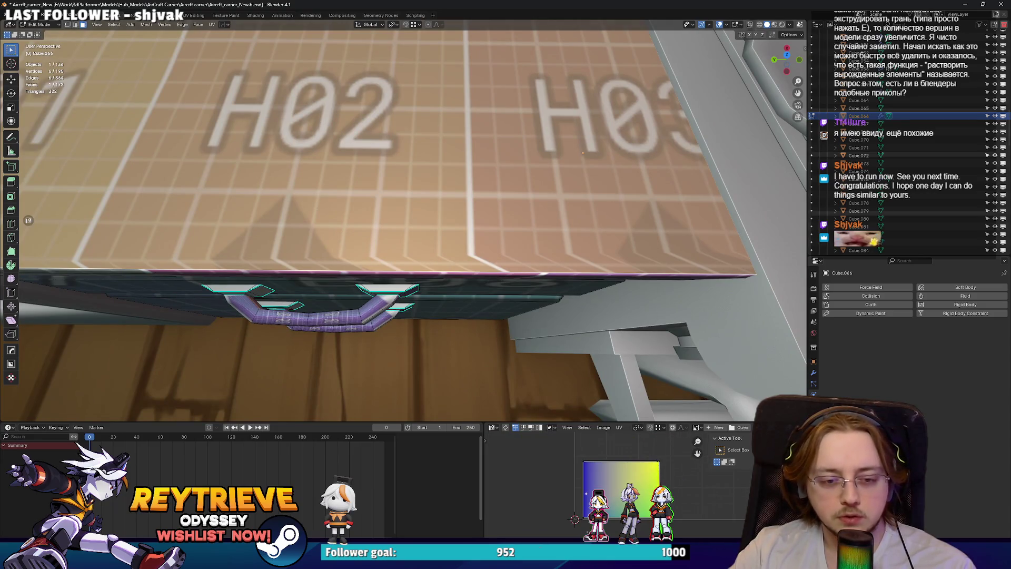
key("u")
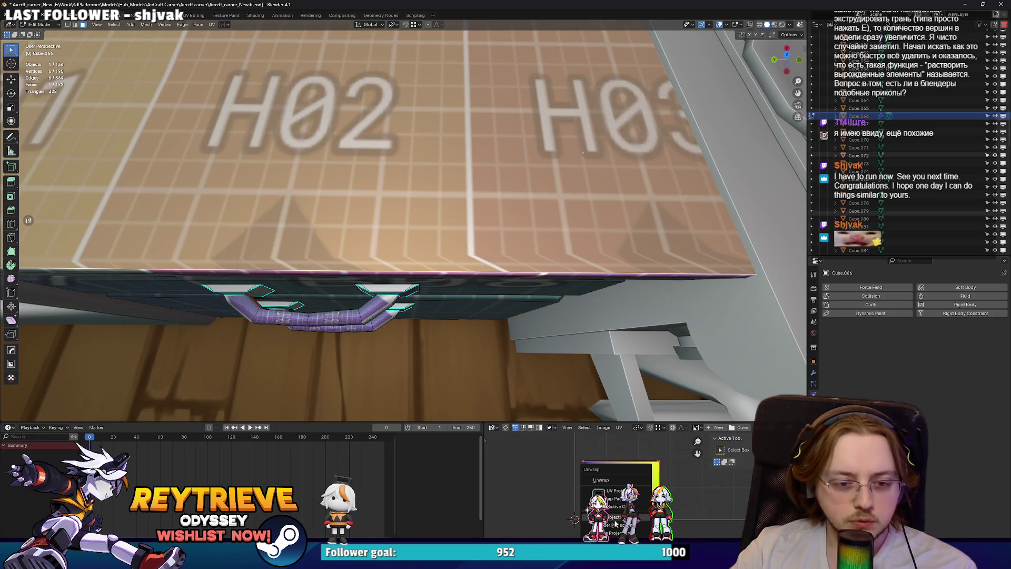
left_click(615, 518)
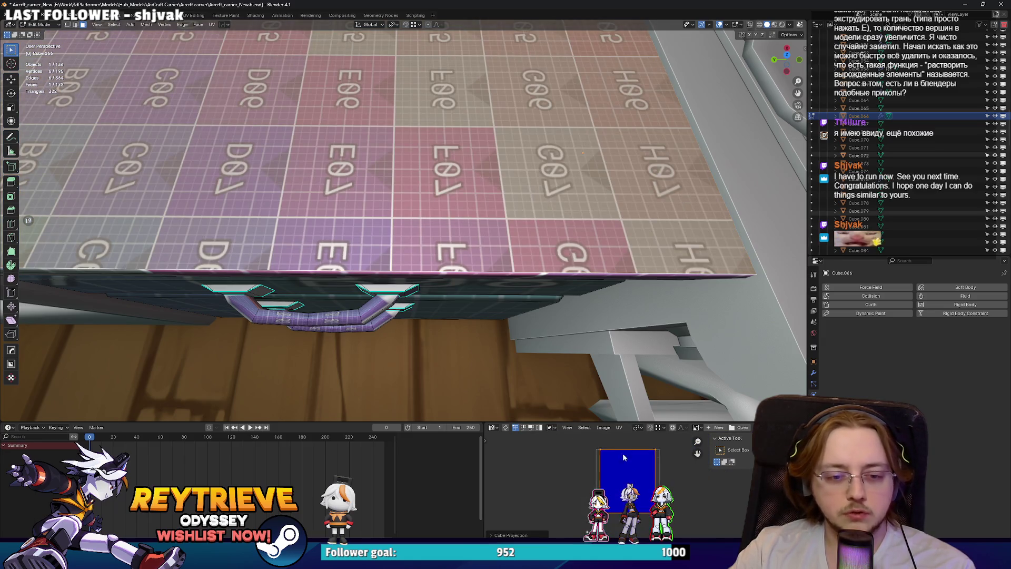
middle_click_drag(316, 158, 275, 92)
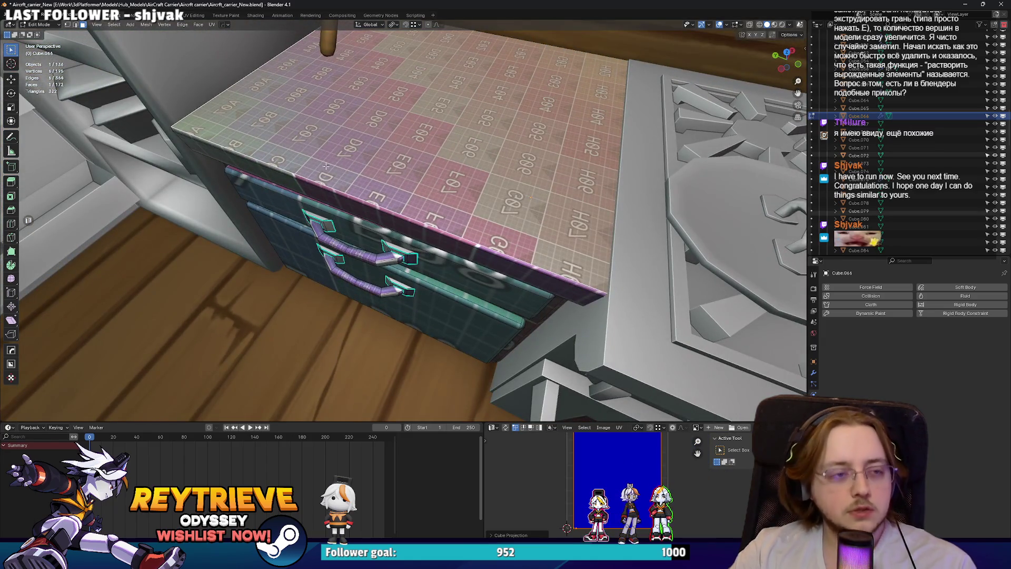
key("Tab")
middle_click_drag(633, 199, 406, 164)
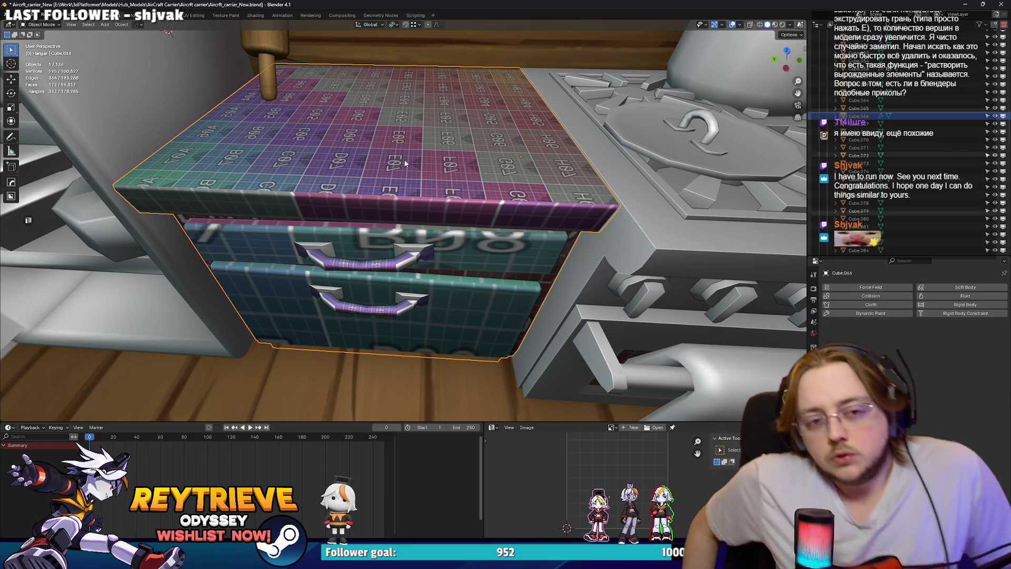
Survey the kitchen from a wide view and select the utensil rack.
scroll(491, 126, "down", 6)
mouse_move(491, 126)
middle_mouse_down()
mouse_move(480, 109)
mouse_move(488, 209)
mouse_move(369, 226)
mouse_move(510, 244)
mouse_move(260, 212)
mouse_move(476, 248)
mouse_move(453, 250)
mouse_move(461, 237)
mouse_move(481, 240)
mouse_move(412, 245)
mouse_move(458, 237)
middle_mouse_up()
scroll(480, 108, "up", 5)
scroll(497, 232, "down", 1)
scroll(497, 231, "down", 3)
scroll(510, 244, "up", 4)
scroll(342, 221, "up", 2)
scroll(377, 239, "down", 3)
scroll(430, 261, "up", 2)
scroll(429, 261, "down", 3)
scroll(453, 251, "up", 3)
scroll(440, 232, "down", 3)
scroll(480, 241, "up", 3)
scroll(481, 241, "down", 3)
scroll(412, 245, "down", 2)
mouse_move(380, 224)
middle_mouse_down()
mouse_move(467, 232)
mouse_move(429, 232)
middle_mouse_up()
scroll(380, 225, "up", 6)
left_click(382, 229)
scroll(467, 232, "down", 5)
scroll(430, 232, "up", 4)
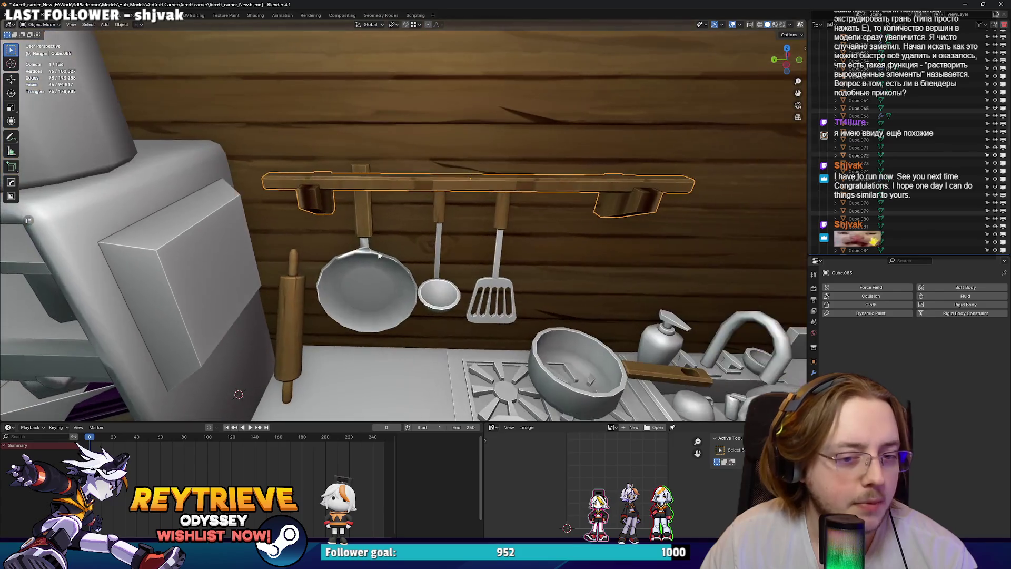
scroll(371, 253, "down", 5)
Move the pot on the stove, set its origin to geometry, and pivot around Median Point.
left_click(508, 298)
scroll(456, 289, "up", 6)
middle_click_drag(456, 290, 477, 298)
key("g")
left_click(491, 311)
right_click(491, 312)
mouse_move(504, 311)
left_click(558, 319)
left_click(393, 25)
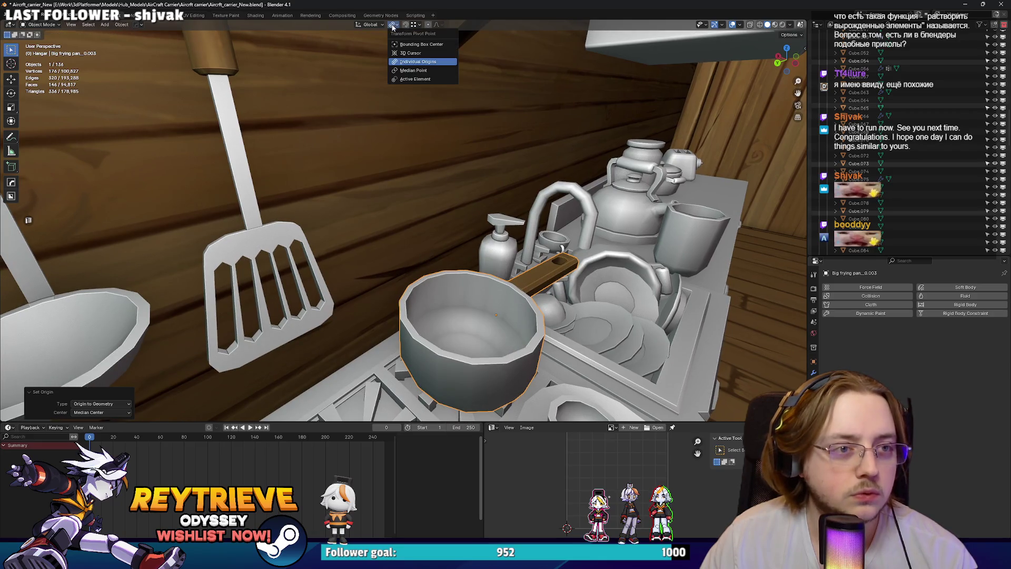
left_click(414, 70)
Rotate the pot around Z and move it along the Y axis.
mouse_move(437, 206)
middle_mouse_down()
mouse_move(449, 213)
mouse_move(394, 194)
mouse_move(491, 258)
middle_mouse_up()
key("r")
key("z")
left_click(316, 295)
middle_click_drag(316, 295, 488, 268)
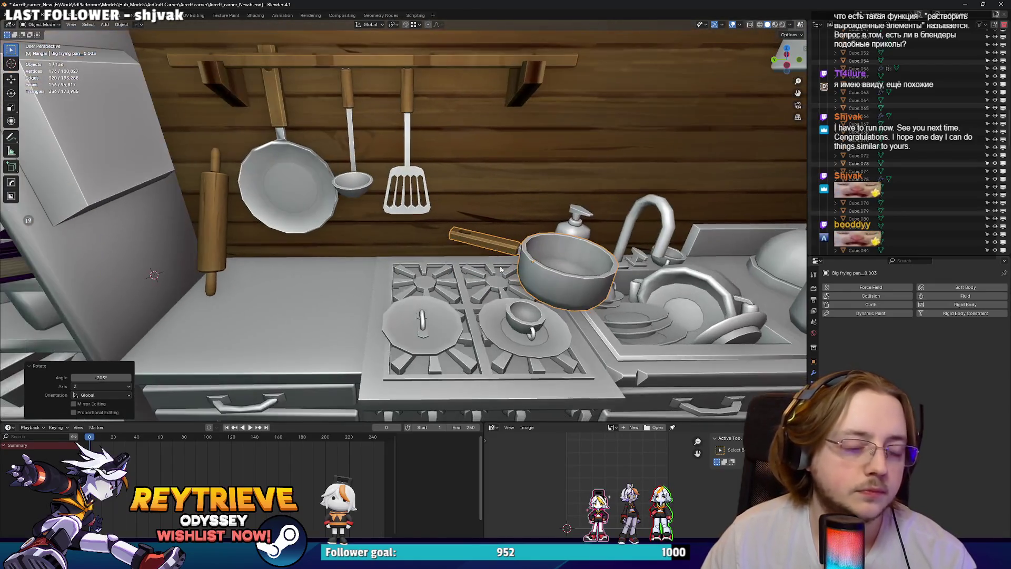
key("g")
key("y")
left_click(375, 273)
Rotate the pot again around Z and nudge it onto the back burner.
mouse_move(375, 273)
middle_mouse_down()
mouse_move(477, 254)
mouse_move(422, 248)
mouse_move(339, 324)
mouse_move(488, 301)
mouse_move(423, 328)
mouse_move(400, 353)
mouse_move(390, 400)
mouse_move(406, 233)
middle_mouse_up()
key("r")
key("z")
left_click(451, 255)
key("g")
left_click(400, 263)
Move the pot's lid along X and set it on the counter beside the stove.
left_click(340, 324)
key("g")
key("y")
key("x")
left_click(316, 328)
key("g")
left_click(469, 306)
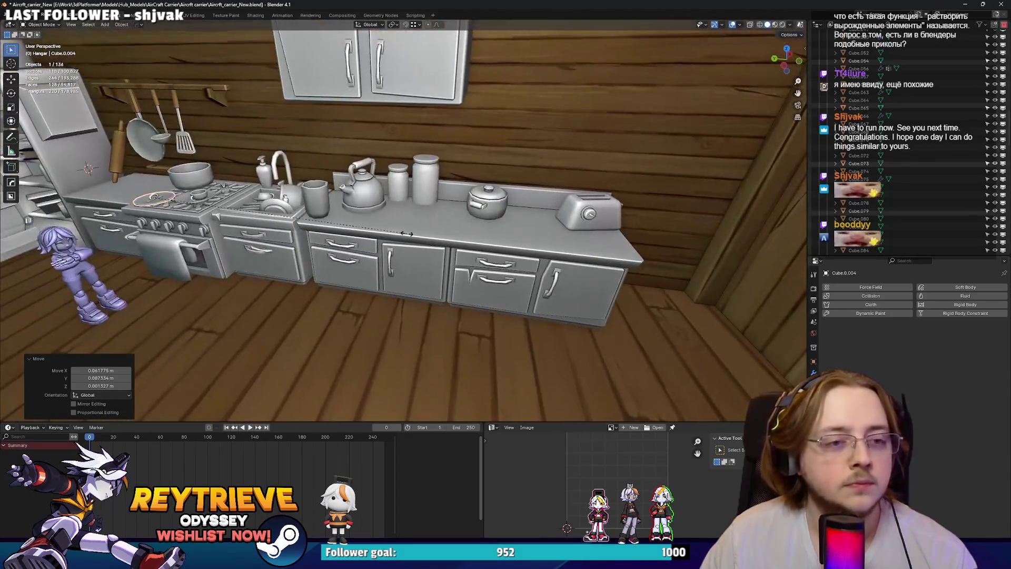
Orbit past the bunk bed to the bookshelf and desk corner and zoom in.
key("Escape")
mouse_move(634, 254)
middle_mouse_down()
mouse_move(448, 269)
mouse_move(612, 262)
middle_mouse_up()
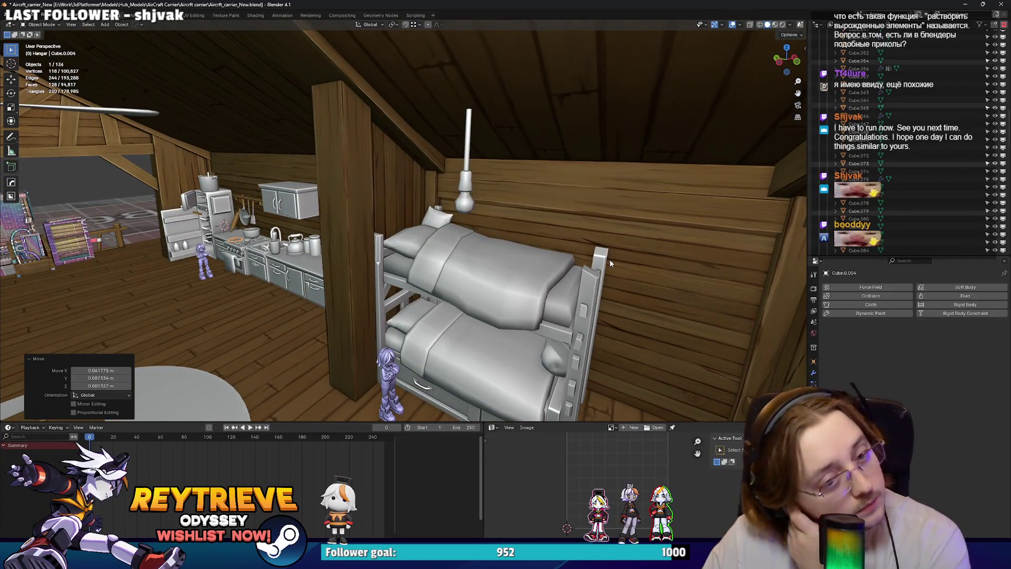
middle_click_drag(495, 278, 706, 269)
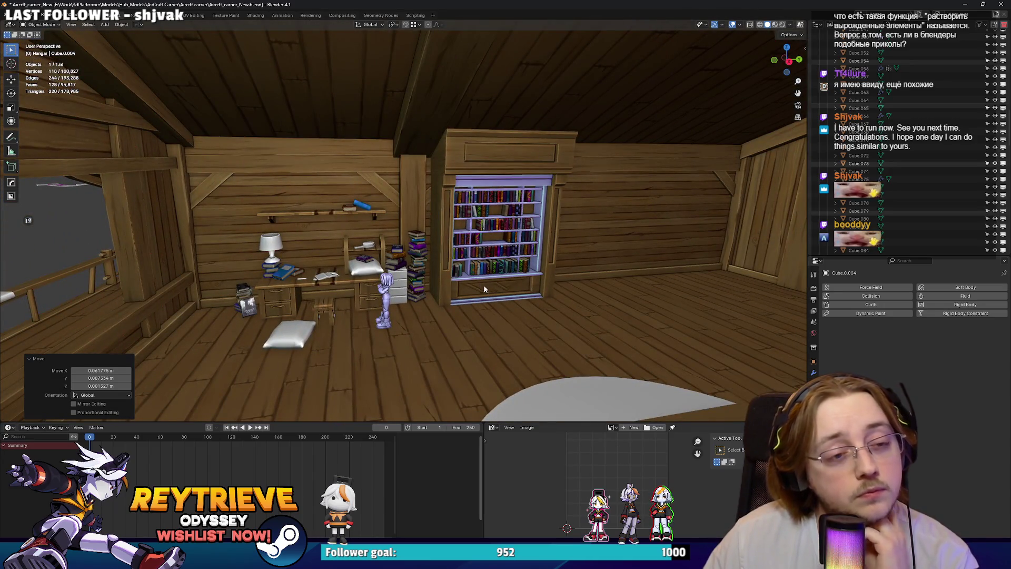
scroll(481, 284, "up", 3)
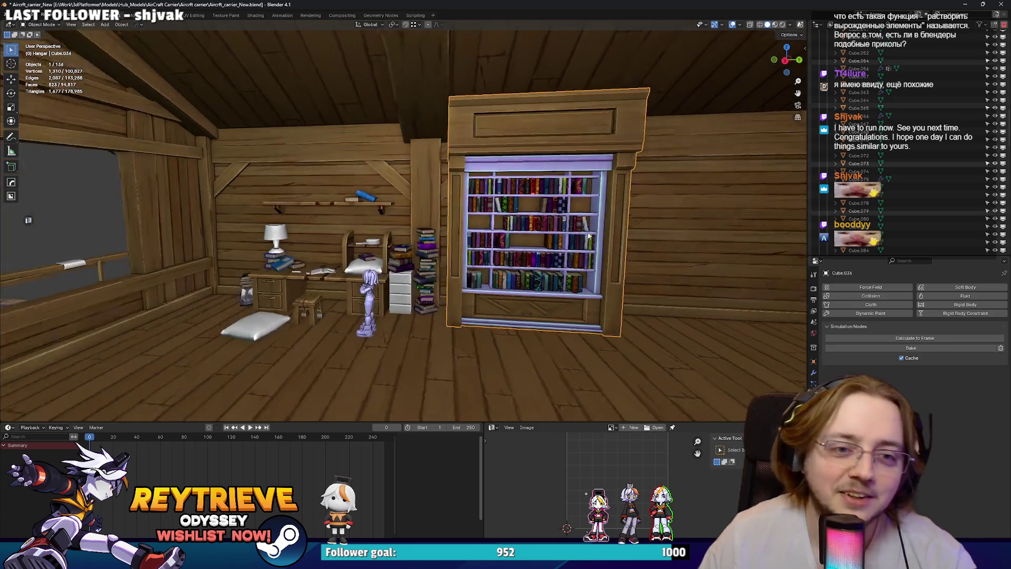
Enter Edit Mode on the bookshelf, grow the top selection and dissolve those vertices.
left_click(579, 222)
key("Tab")
key("KP_Decimal")
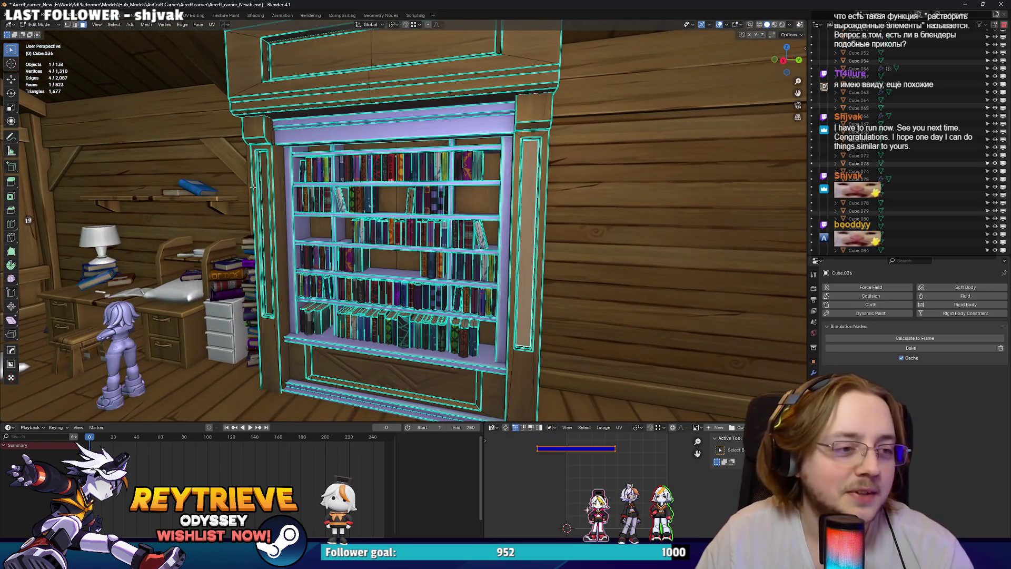
key("ctrl+KP_Add")
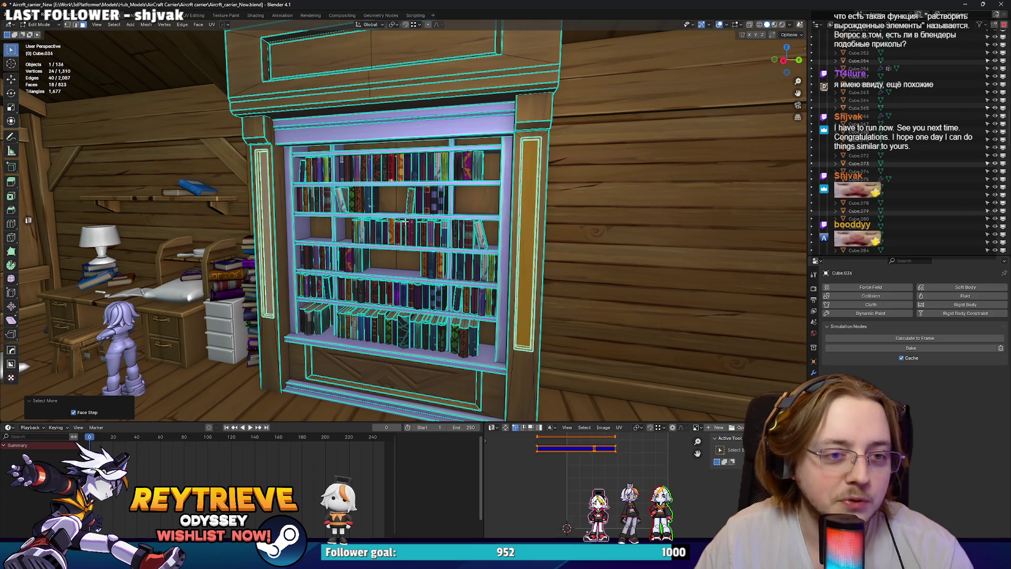
key("x")
left_click(406, 225)
mouse_move(406, 225)
middle_mouse_down()
mouse_move(531, 230)
mouse_move(510, 213)
mouse_move(494, 258)
mouse_move(454, 249)
mouse_move(437, 184)
middle_mouse_up()
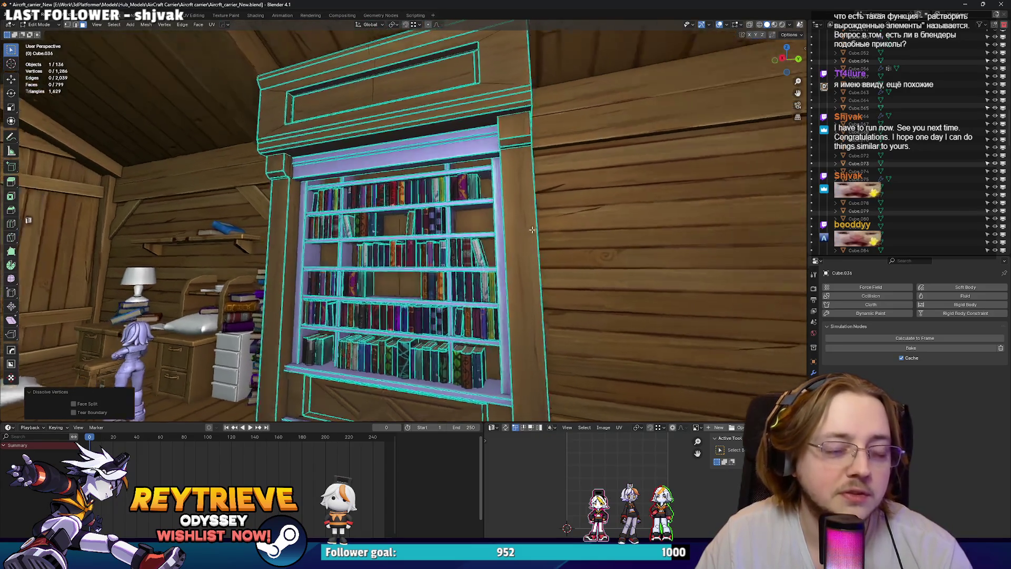
Delete the bookshelf's whole connected top piece.
left_click(464, 127)
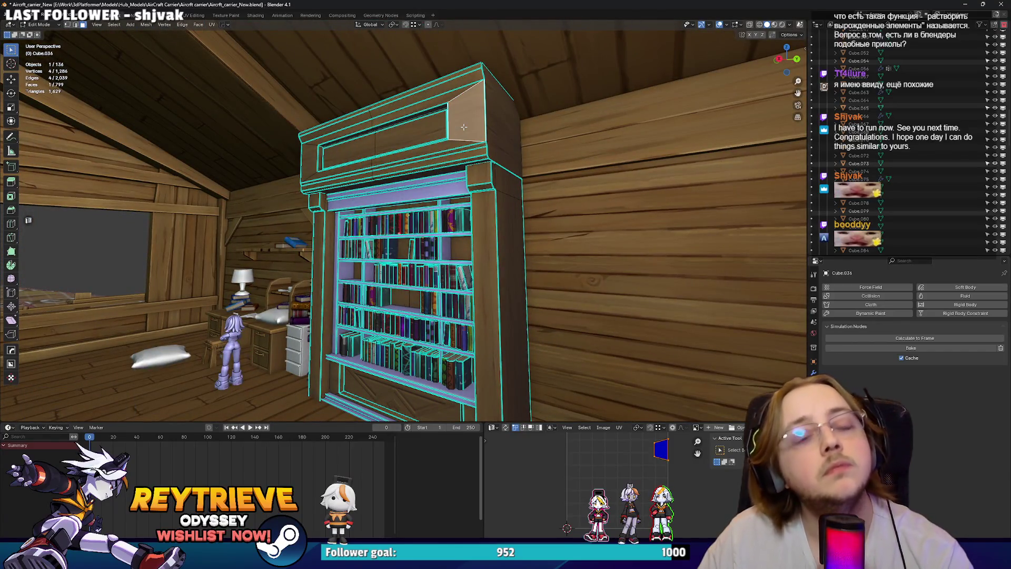
key("l")
key("x")
left_click(440, 111)
mouse_move(440, 111)
middle_mouse_down()
mouse_move(485, 173)
mouse_move(372, 220)
mouse_move(390, 237)
middle_mouse_up()
Lower the divider tops vertically by about 0.18 m.
left_click(372, 220, "alt")
key("g")
key("z")
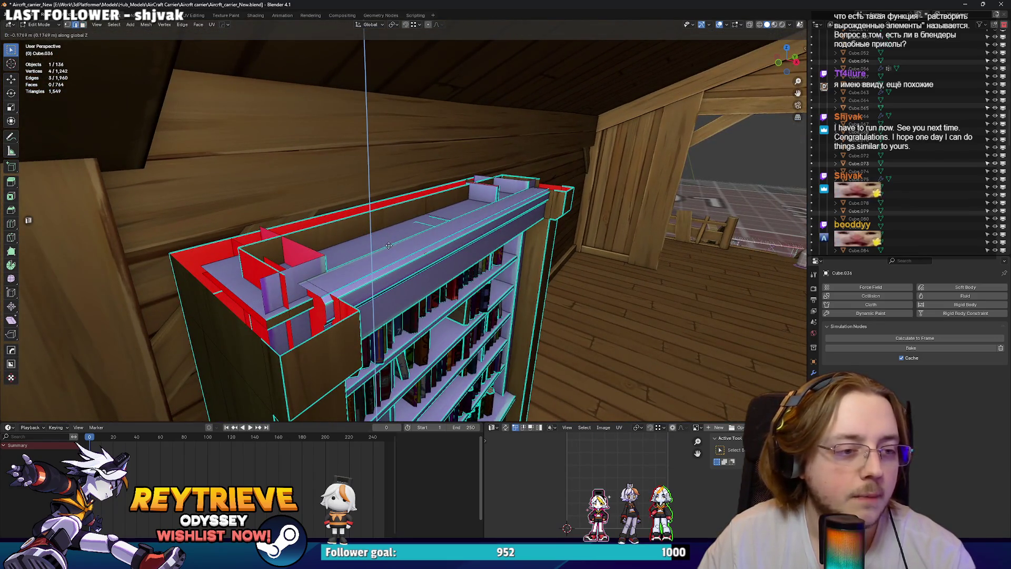
left_click(388, 245)
key("g")
key("z")
middle_click_drag(322, 265, 395, 260)
left_click(325, 299)
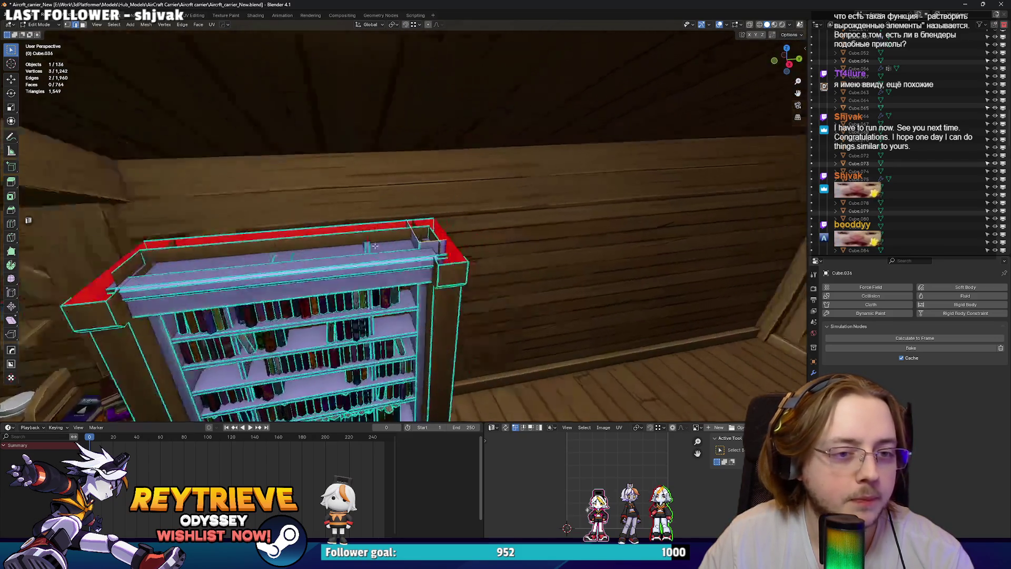
scroll(395, 260, "up", 5)
key("g")
key("z")
left_click(396, 286)
Lower the remaining divider vertices by about 0.18 m, then raise the selection slightly.
left_click(304, 275, "shift")
key("g")
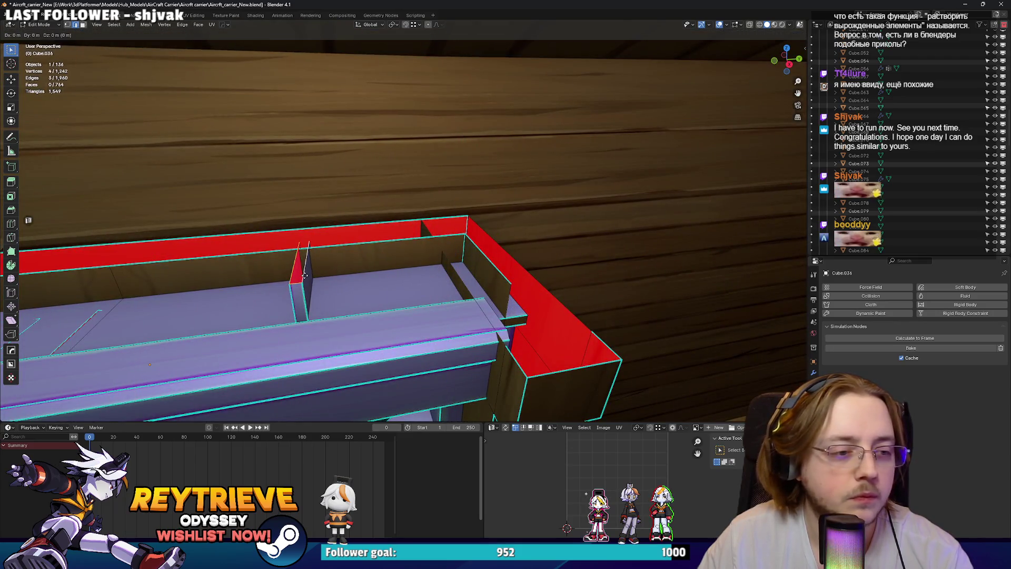
left_click(309, 313)
middle_click_drag(309, 313, 394, 246)
scroll(395, 246, "up", 2)
mouse_move(442, 216)
middle_mouse_down()
mouse_move(474, 263)
mouse_move(498, 271)
mouse_move(488, 262)
mouse_move(531, 252)
mouse_move(524, 243)
mouse_move(432, 221)
mouse_move(558, 213)
middle_mouse_up()
left_click(489, 264, "shift")
key("g")
key("z")
left_click(492, 274)
key("ctrl+z")
scroll(489, 263, "up", 2)
key("g")
key("z")
left_click(523, 239)
scroll(490, 232, "up", 2)
Delete the selected red face on the bookshelf top.
key("x")
key("f")
key("ctrl+z")
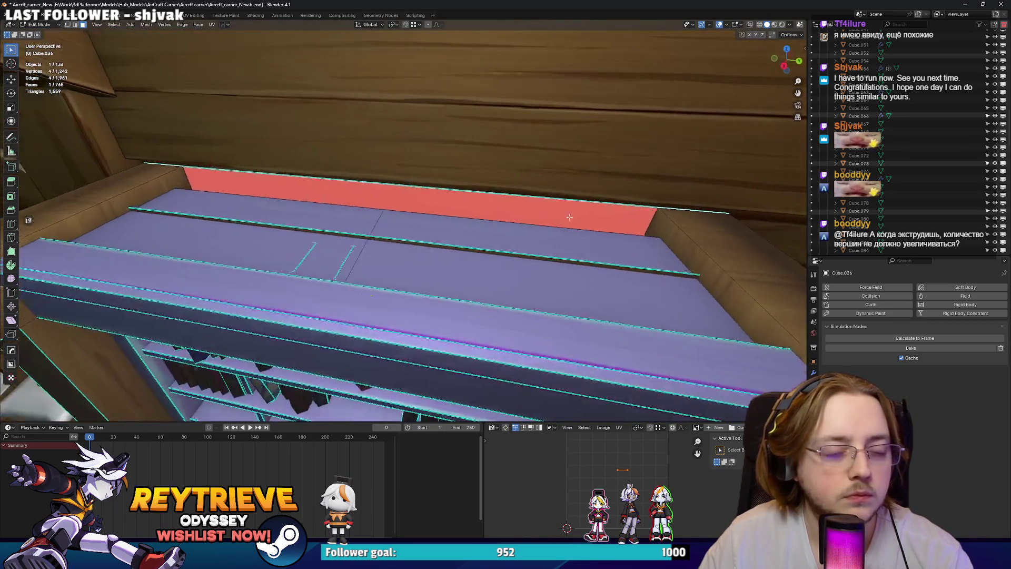
scroll(595, 213, "up", 2)
key("x")
left_click(595, 213)
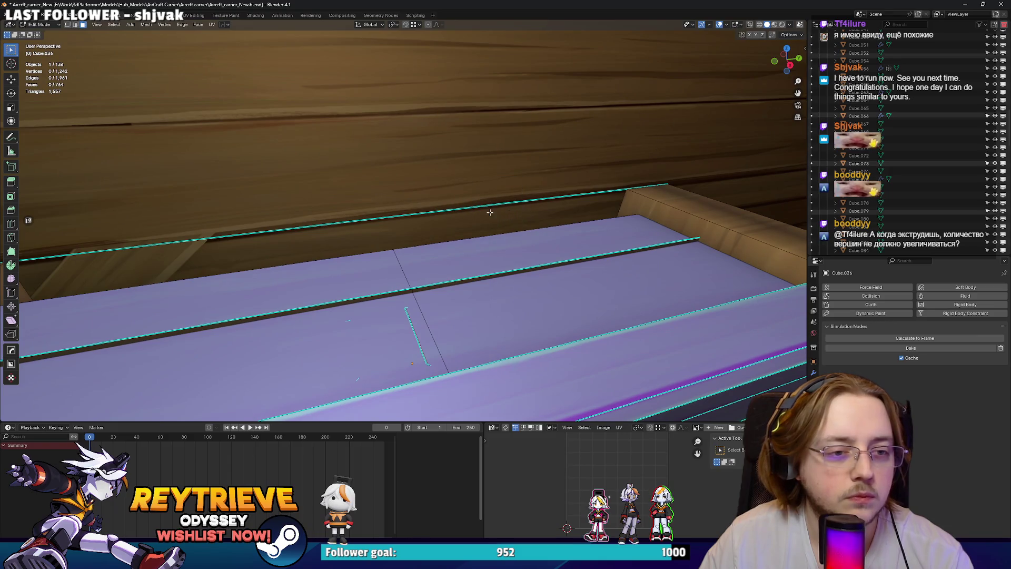
With see-through view on, move a single top edge vertically along Z.
key("alt+z")
scroll(490, 212, "down", 4)
middle_click_drag(490, 213, 445, 232)
key("2")
left_click(445, 232, "alt")
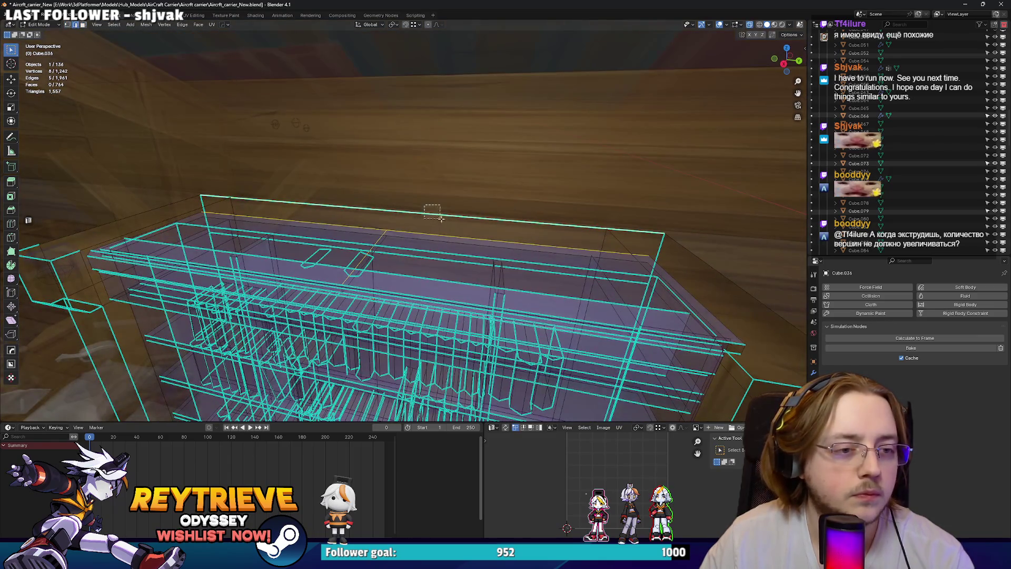
left_click(440, 218, "alt")
key("x")
key("Escape")
left_click(445, 214)
key("g")
key("z")
left_click(441, 157)
mouse_move(441, 157)
middle_mouse_down()
mouse_move(441, 192)
mouse_move(335, 176)
mouse_move(414, 176)
mouse_move(420, 149)
mouse_move(413, 167)
mouse_move(424, 221)
mouse_move(544, 228)
mouse_move(501, 241)
mouse_move(481, 266)
middle_mouse_up()
key("alt+z")
Isolate the bookshelf in local view and delete two stray edges.
key("KP_Decimal")
key("KP_Divide")
scroll(414, 176, "up", 5)
key("x")
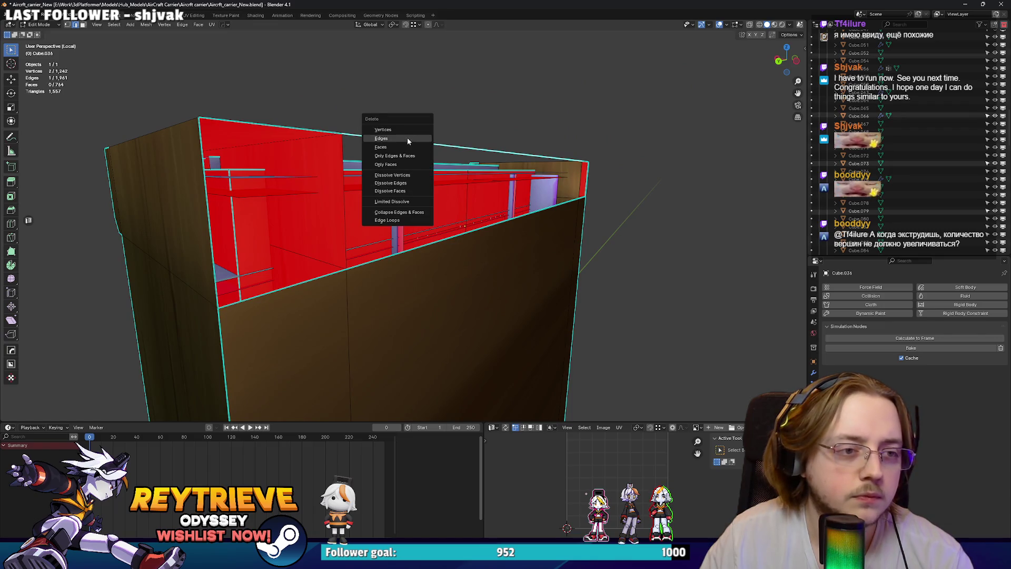
left_click(407, 140)
key("x")
left_click(533, 226)
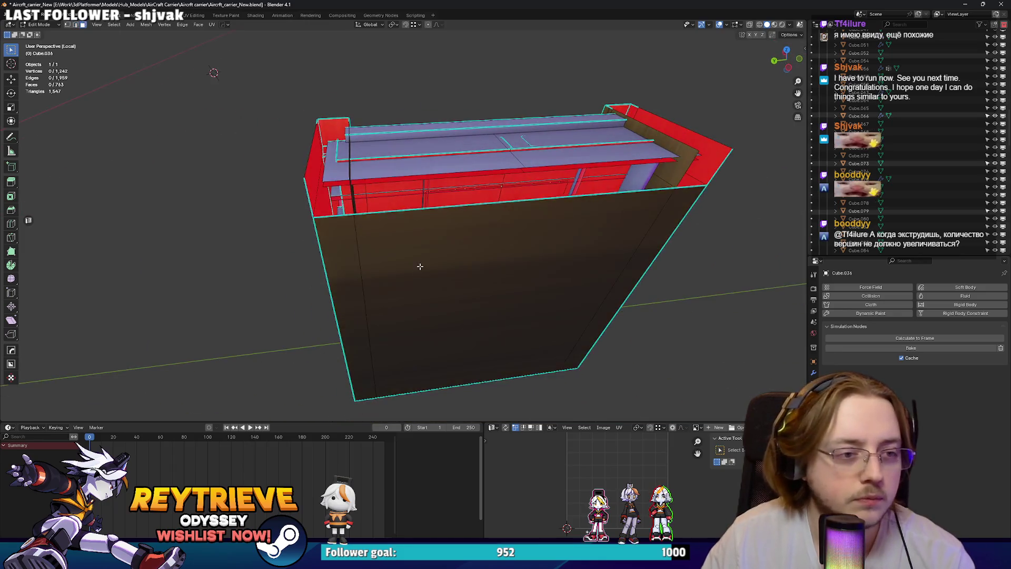
Delete the box's large side face.
left_click(481, 266)
key("x")
mouse_move(418, 266)
middle_mouse_down()
mouse_move(498, 227)
mouse_move(382, 236)
mouse_move(488, 238)
mouse_move(489, 227)
mouse_move(424, 196)
middle_mouse_up()
key("x")
left_click(452, 234)
Shift the open side's edges along X and bridge them to close the gap.
key("2")
left_click(424, 196)
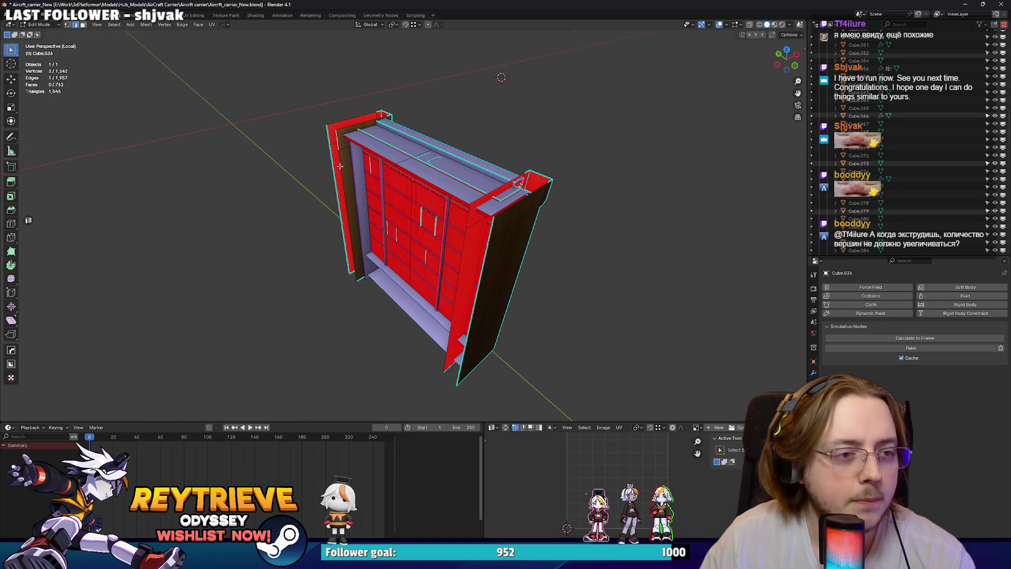
key("g")
key("x")
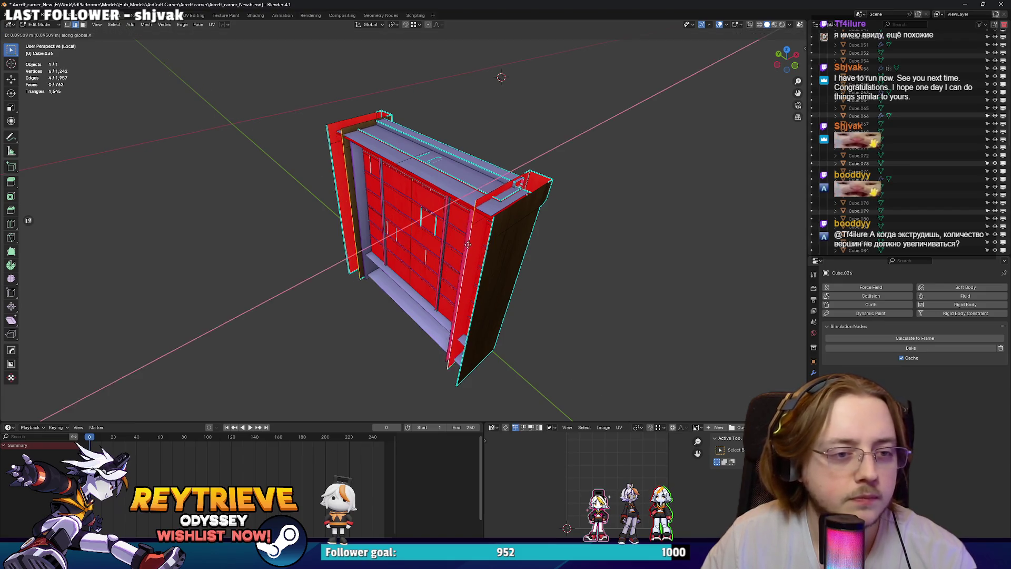
left_click(468, 243)
left_click(437, 216)
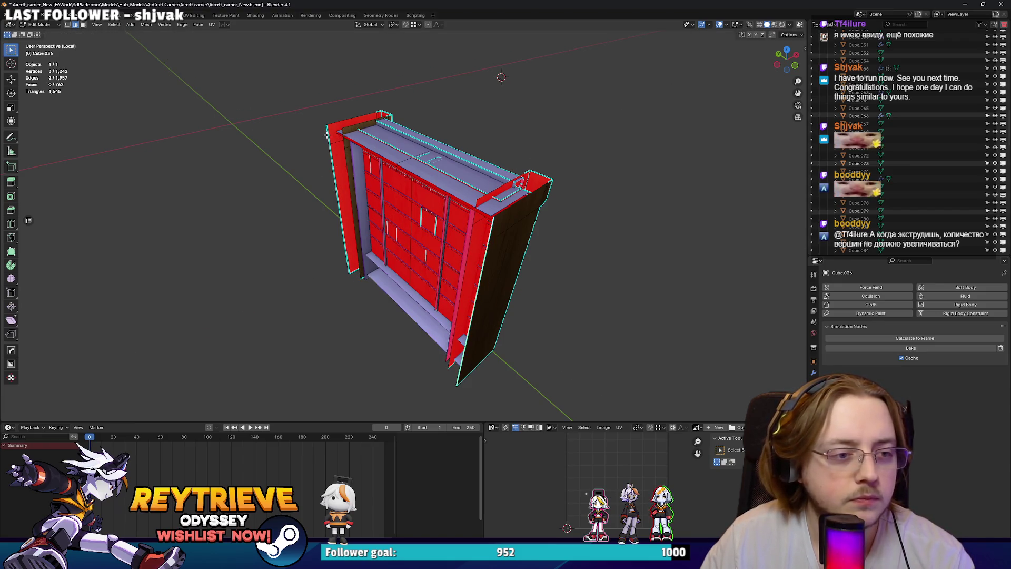
right_click(360, 180)
left_click(348, 216)
mouse_move(347, 216)
middle_mouse_down()
mouse_move(396, 213)
mouse_move(432, 226)
middle_mouse_up()
key("f")
scroll(432, 226, "up", 8)
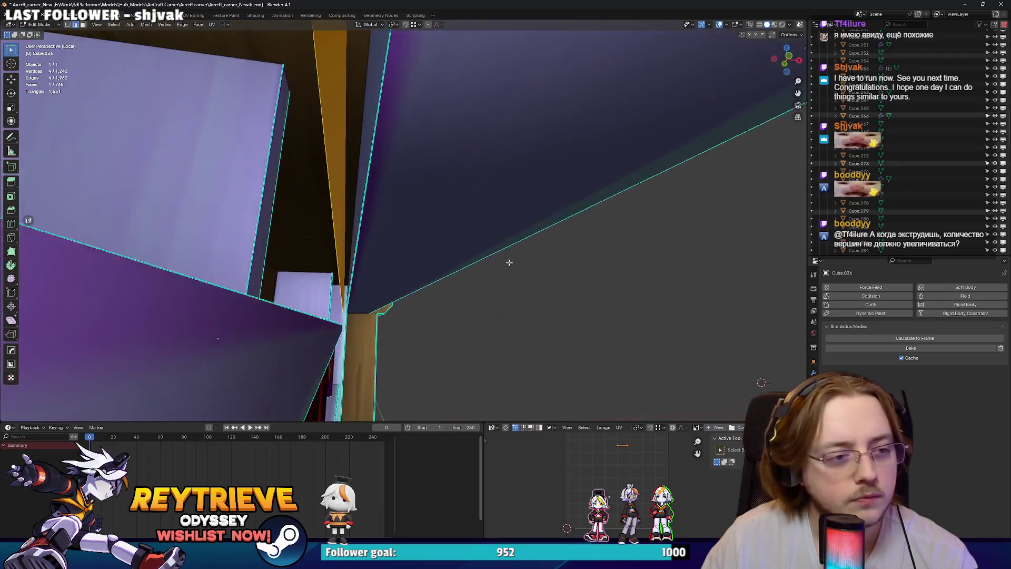
Raise the diagonal edge of the new face by about 0.03 m.
mouse_move(510, 262)
middle_mouse_down()
mouse_move(516, 269)
mouse_move(440, 246)
middle_mouse_up()
left_click(442, 244)
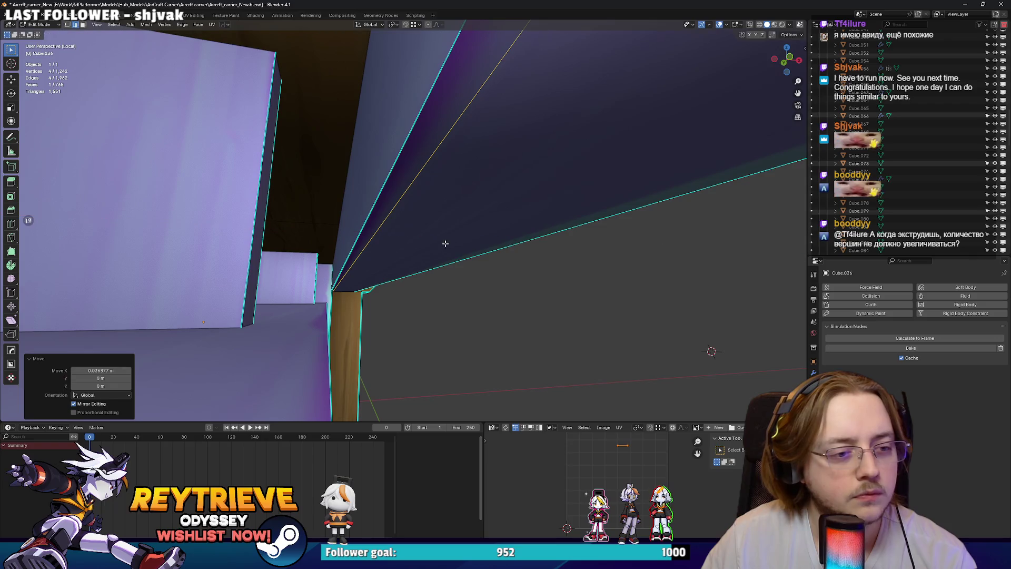
key("g")
key("z")
left_click(395, 194)
Fill the open edge loop on the bookshelf's top with a new face.
scroll(373, 223, "down", 10)
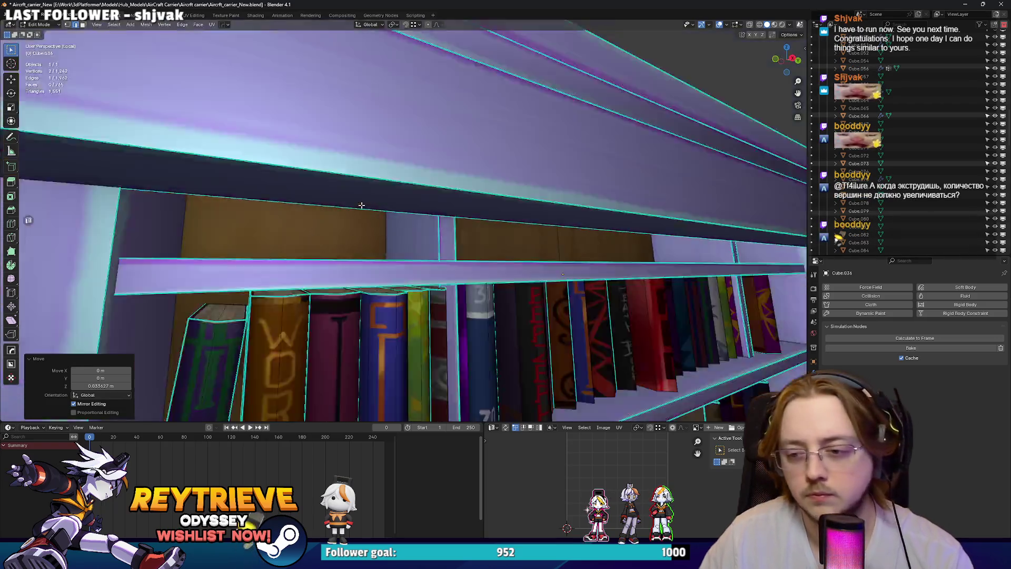
mouse_move(373, 223)
middle_mouse_down()
mouse_move(487, 192)
mouse_move(473, 193)
middle_mouse_up()
scroll(432, 210, "up", 5)
left_click(488, 200, "alt")
key("f")
scroll(489, 200, "down", 5)
right_click(473, 193)
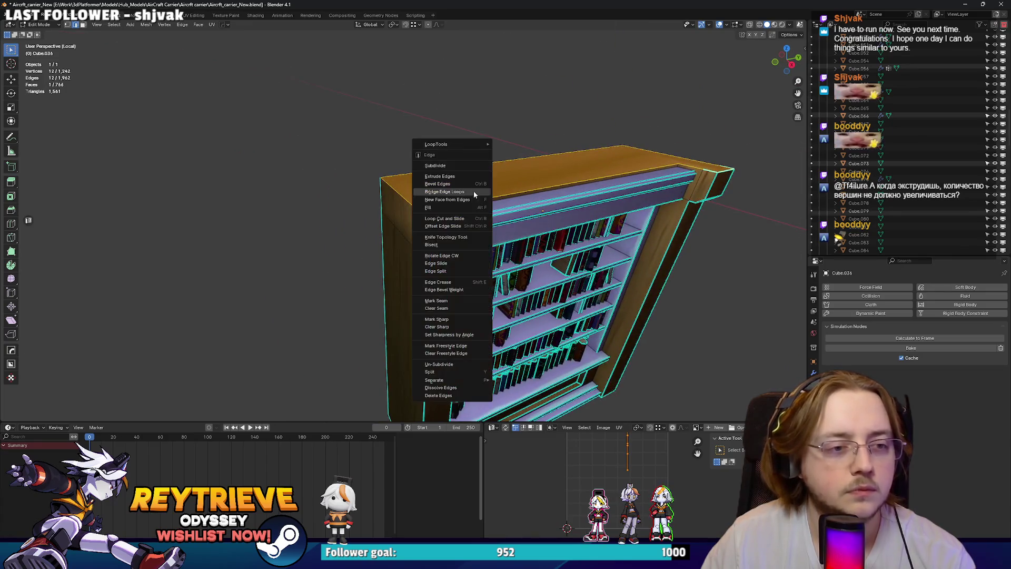
key("Escape")
Inspect the bookshelf in Object Mode, then re-enter Edit Mode and select the lower drawer panel face.
key("Tab")
scroll(411, 255, "down", 3)
mouse_move(411, 254)
middle_mouse_down()
mouse_move(400, 260)
mouse_move(475, 266)
mouse_move(480, 244)
mouse_move(412, 223)
mouse_move(478, 245)
mouse_move(442, 206)
mouse_move(437, 264)
mouse_move(470, 296)
middle_mouse_up()
scroll(448, 264, "up", 3)
scroll(412, 223, "down", 3)
scroll(478, 245, "up", 2)
scroll(464, 227, "down", 2)
key("Tab")
scroll(441, 206, "up", 3)
left_click(432, 274)
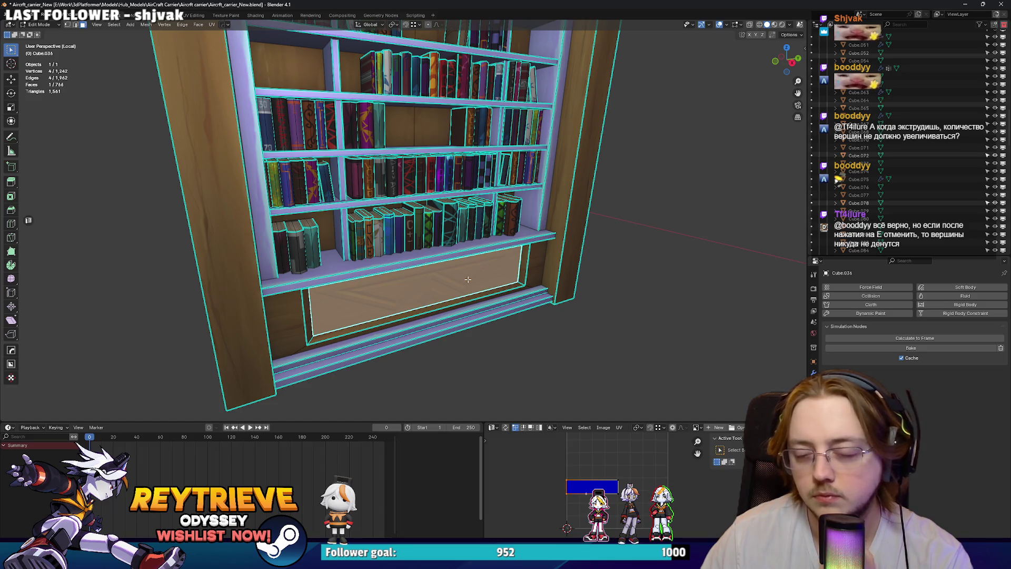
Trial-extrude an edge of the lower drawer panel, then undo the extrusions.
key("2")
left_click(521, 238)
mouse_move(521, 238)
middle_mouse_down()
mouse_move(550, 263)
mouse_move(474, 174)
middle_mouse_up()
key("e")
right_click(554, 266)
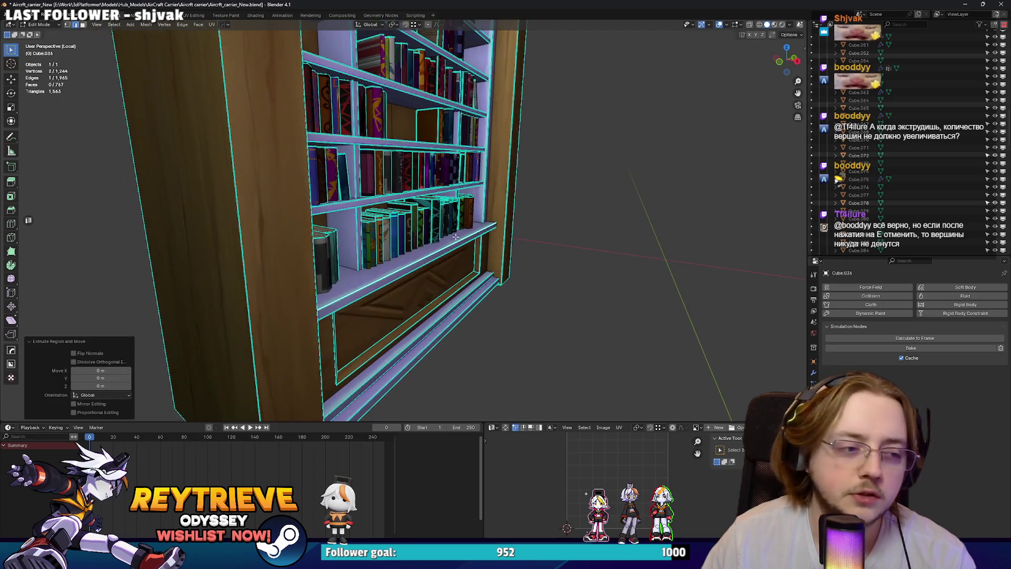
key("e")
right_click(453, 242)
middle_click_drag(453, 243, 455, 245)
key("ctrl+z")
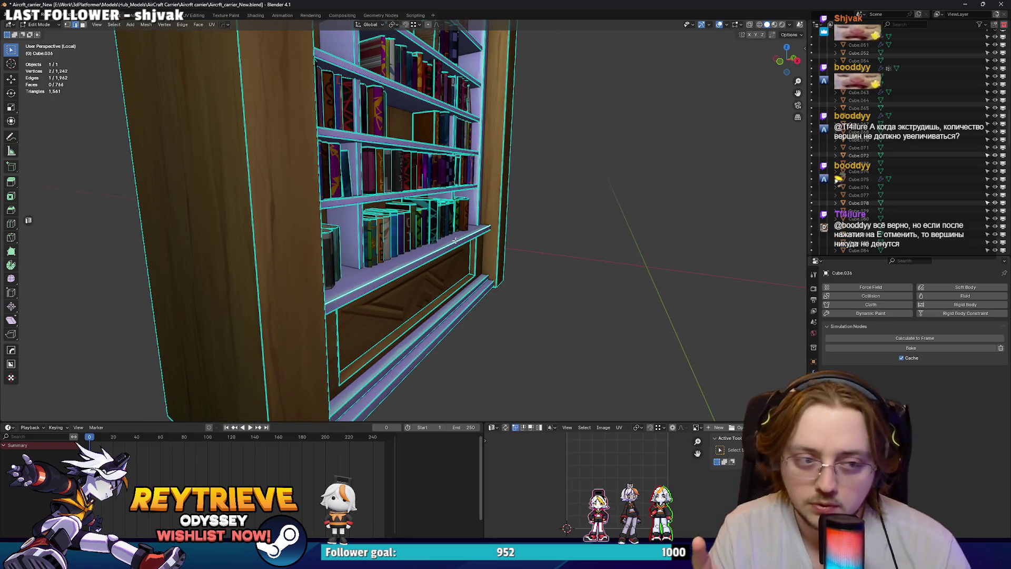
left_click(495, 218)
middle_click_drag(353, 271, 107, 352)
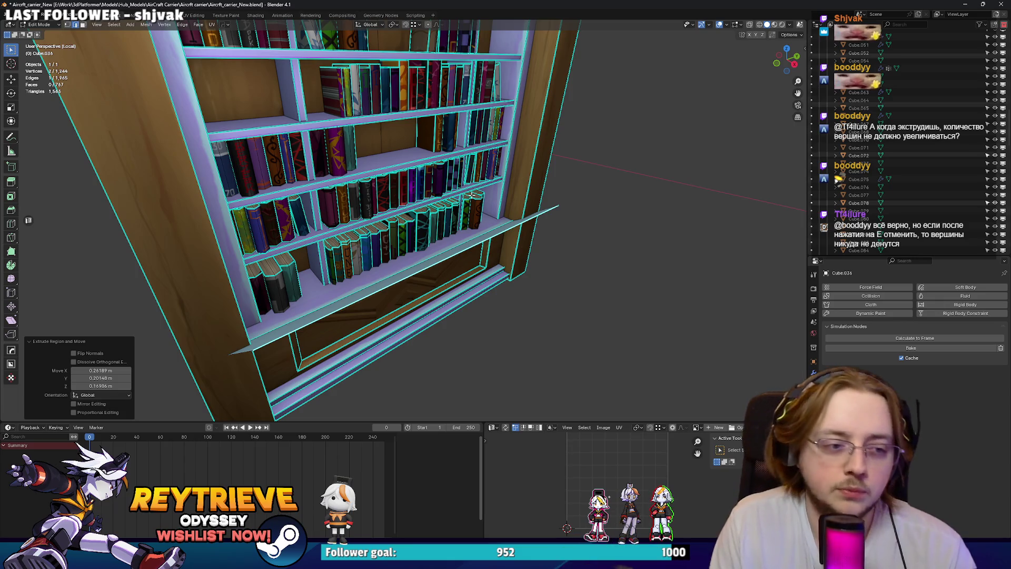
key("ctrl+z")
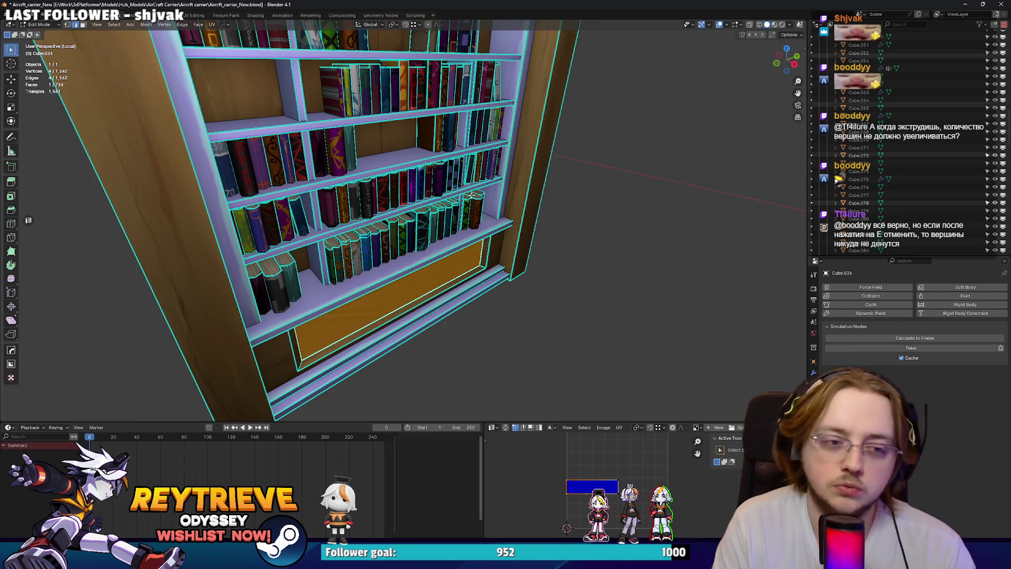
From a frontal view, test another drawer-face extrusion, cancelling and undoing it.
mouse_move(472, 195)
middle_mouse_down()
mouse_move(464, 210)
mouse_move(468, 194)
mouse_move(485, 206)
mouse_move(464, 215)
middle_mouse_up()
scroll(464, 210, "up", 4)
key("e")
right_click(518, 175)
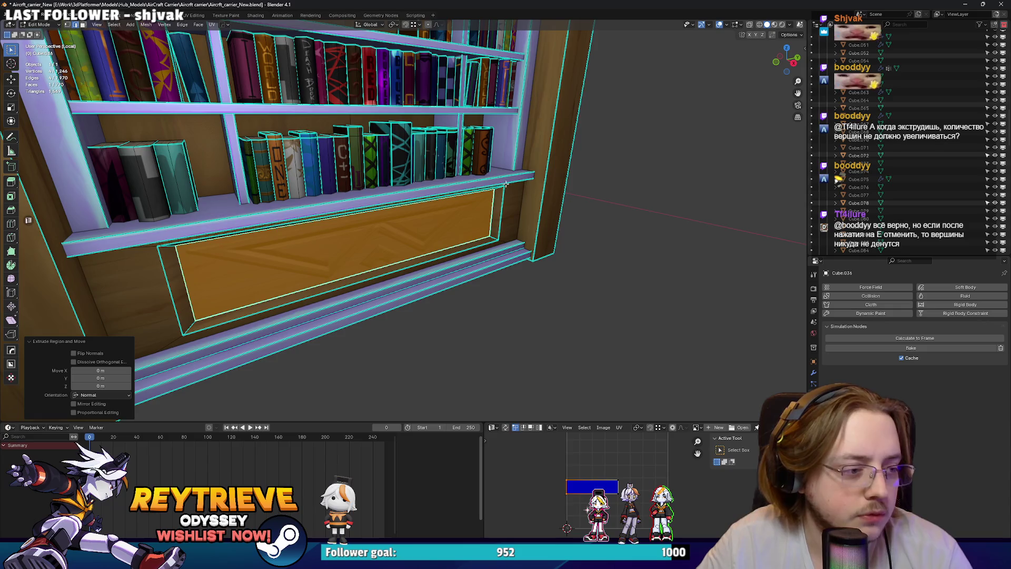
key("ctrl+z")
key("e")
right_click(510, 190)
mouse_move(510, 190)
middle_mouse_down()
mouse_move(452, 211)
mouse_move(493, 201)
middle_mouse_up()
key("ctrl+z")
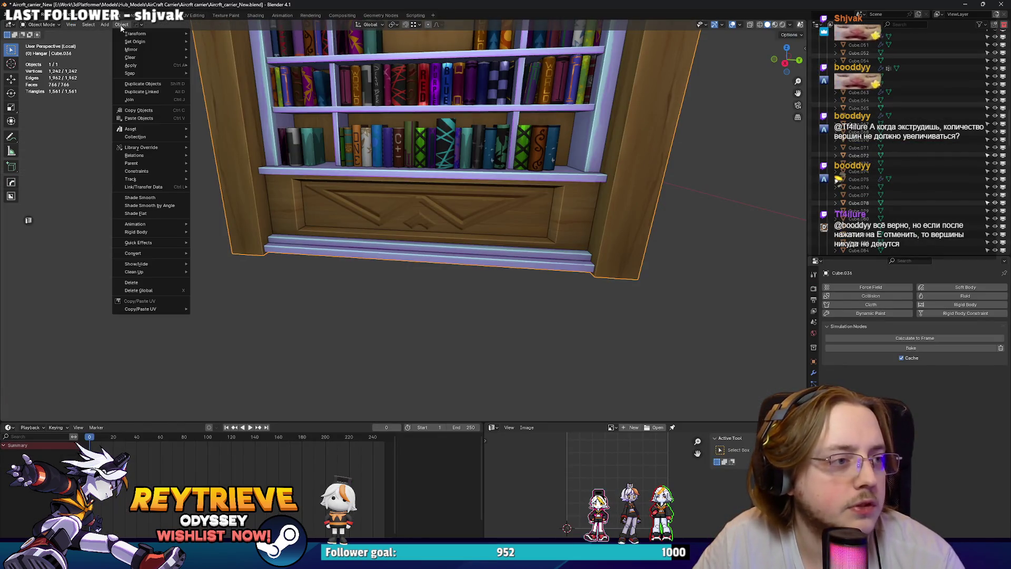
In Edit Mode, select the linked top header section and delete its faces, leaving the wooden rail.
left_click(88, 27)
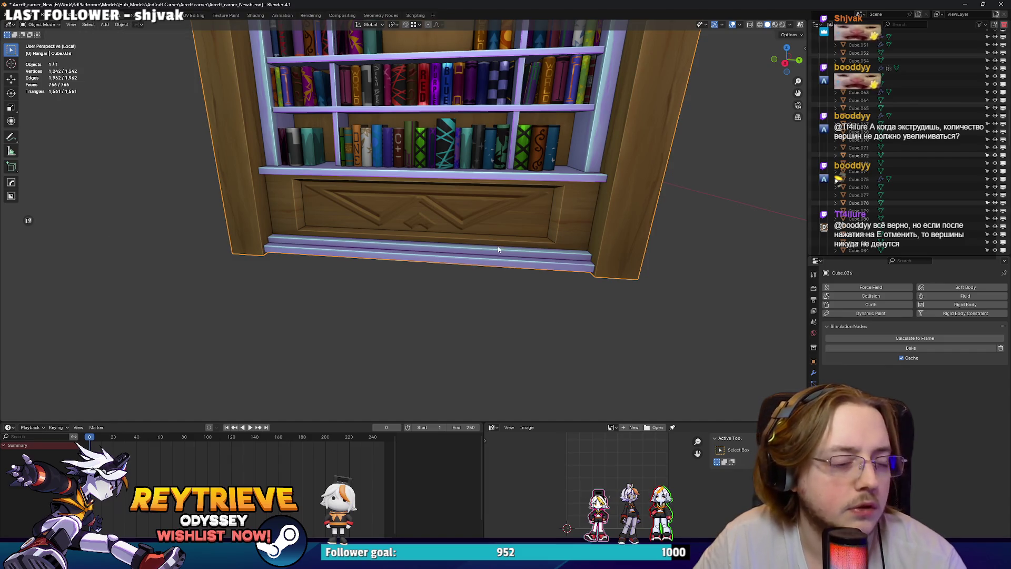
middle_click_drag(495, 245, 519, 245)
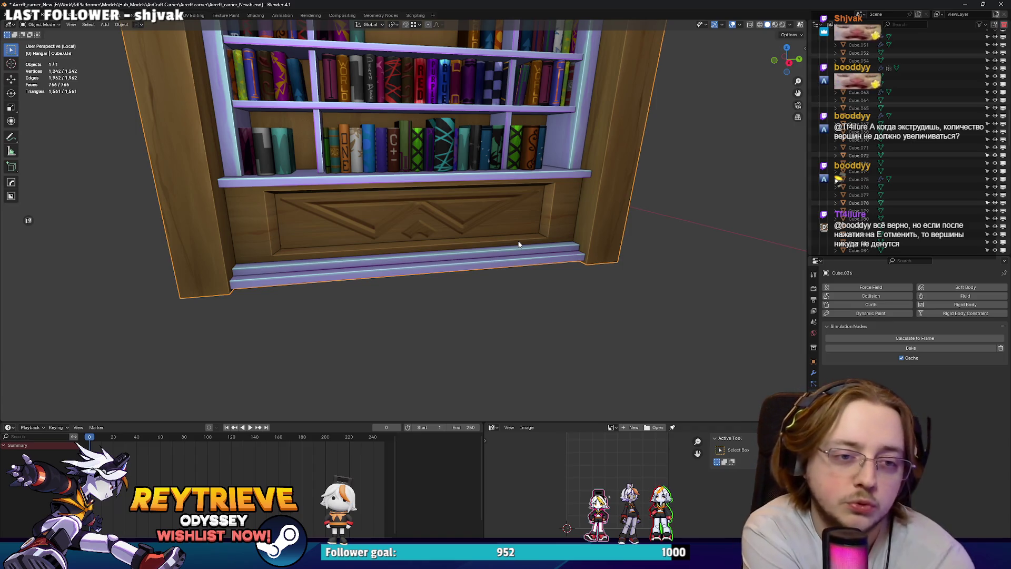
mouse_move(542, 156)
middle_mouse_down()
mouse_move(512, 228)
mouse_move(457, 227)
mouse_move(479, 218)
mouse_move(499, 283)
mouse_move(457, 218)
mouse_move(548, 200)
mouse_move(504, 170)
mouse_move(492, 195)
mouse_move(542, 121)
mouse_move(513, 127)
mouse_move(488, 209)
mouse_move(511, 235)
mouse_move(492, 198)
middle_mouse_up()
key("Tab")
key("ctrl+l")
scroll(488, 209, "down", 3)
scroll(511, 235, "up", 5)
key("x")
left_click(487, 200)
key("l")
mouse_move(532, 226)
middle_mouse_down()
mouse_move(532, 236)
mouse_move(473, 209)
mouse_move(363, 241)
mouse_move(542, 243)
middle_mouse_up()
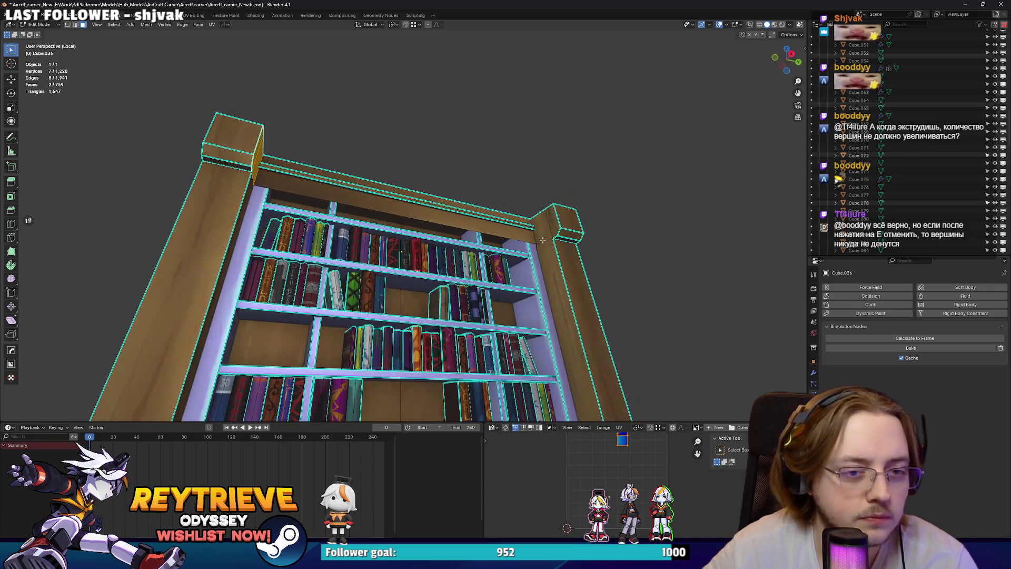
Bridge the open top edge loops of the bookshelf into a new top face.
key("2")
right_click(542, 230)
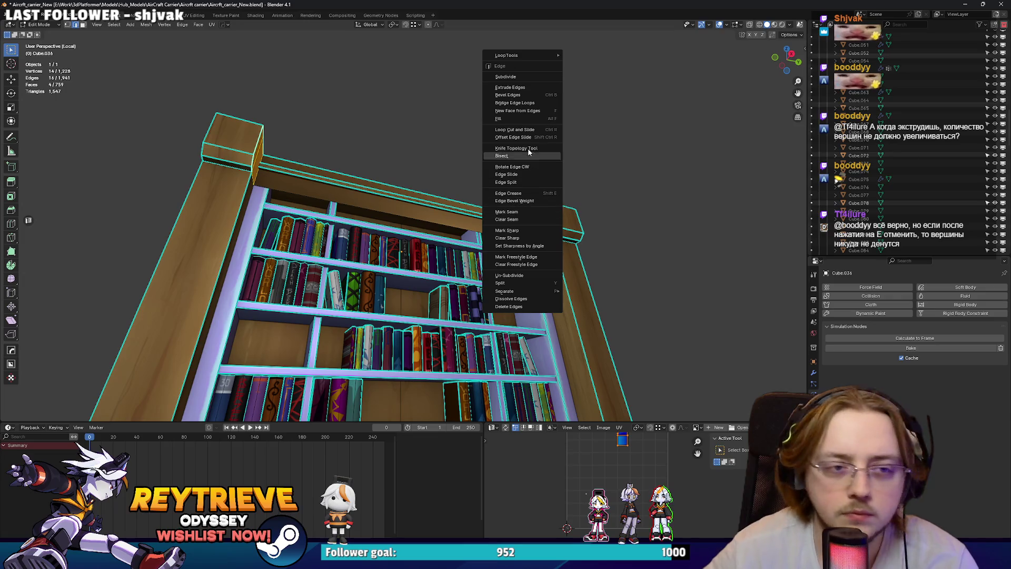
left_click(525, 102)
mouse_move(531, 189)
middle_mouse_down()
mouse_move(531, 228)
mouse_move(573, 187)
middle_mouse_up()
Mark the bookshelf's top edges as sharp.
left_click(530, 228)
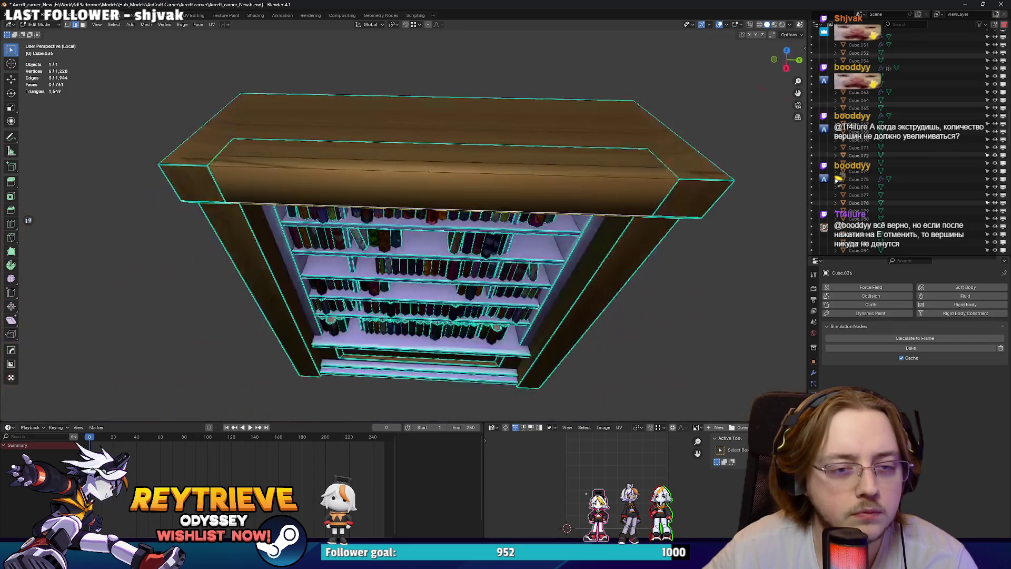
left_click(574, 187, "shift")
right_click(578, 185)
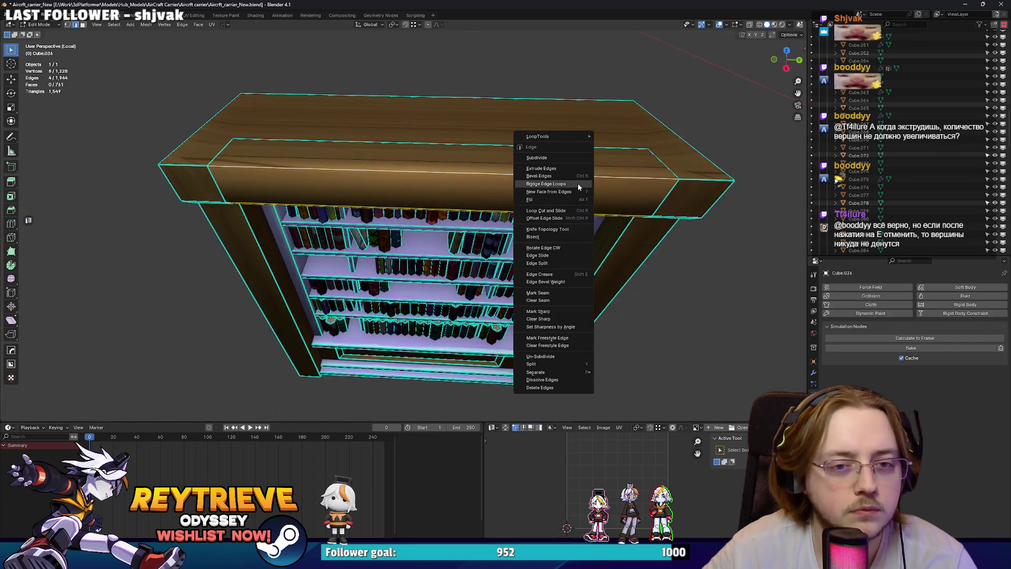
left_click(553, 309)
middle_click_drag(557, 230, 551, 218)
Merge the stray vertices on the shelf top into their neighbouring corners.
left_click(216, 182, "shift")
left_click(204, 183)
mouse_move(168, 185)
middle_mouse_down("shift")
mouse_move(269, 226)
mouse_move(632, 232)
mouse_move(613, 233)
middle_mouse_up("shift")
key("ctrl+z")
key("m")
left_click(654, 229)
key("m")
left_click(602, 154)
key("m")
left_click(173, 175)
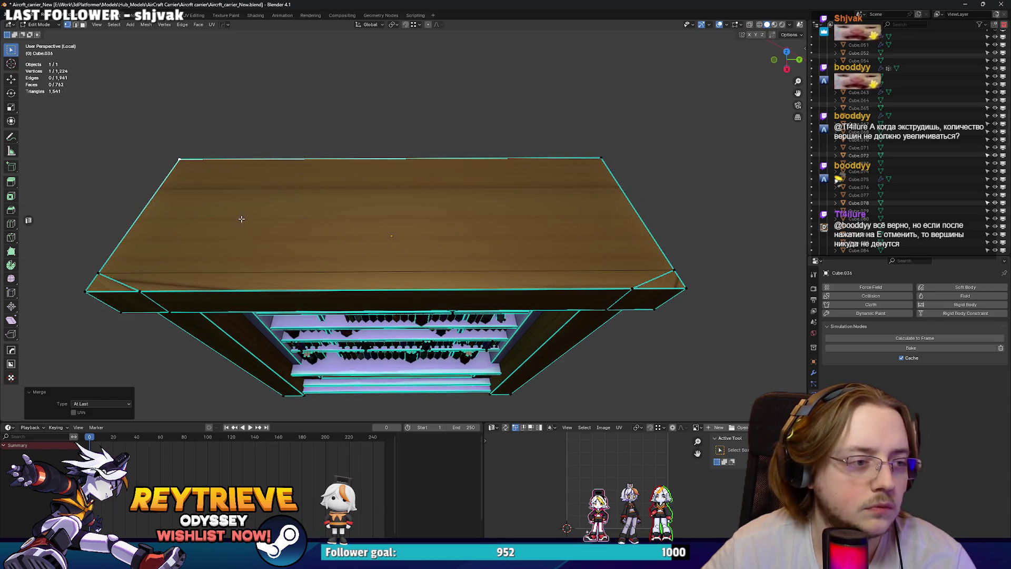
middle_click_drag(235, 217, 287, 243)
Dissolve the remaining leftover vertices along the shelf top's edges.
key("2")
left_click(293, 246)
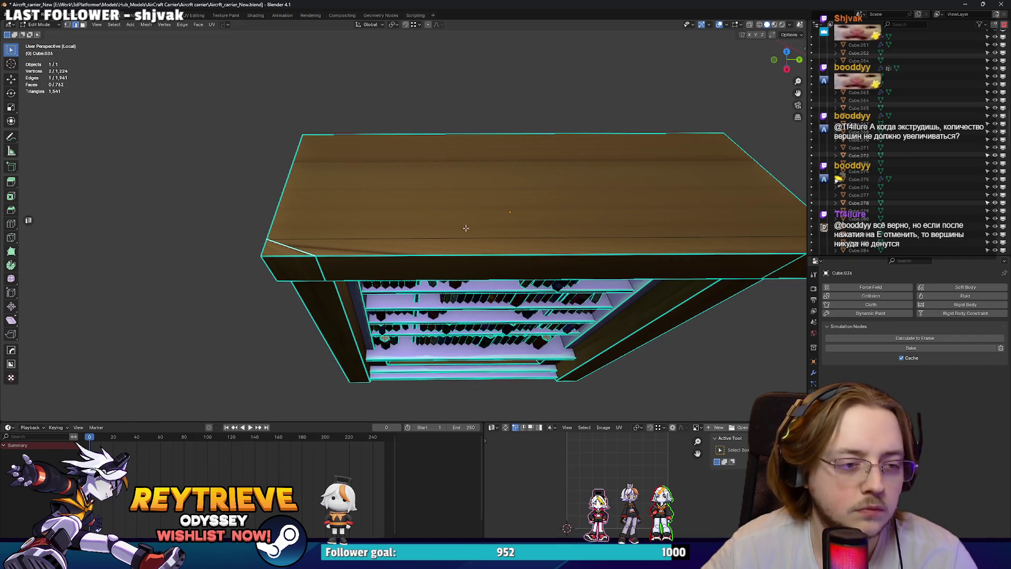
mouse_move(725, 267)
middle_mouse_down("shift")
mouse_move(571, 267)
mouse_move(571, 217)
middle_mouse_up("shift")
key("ctrl+x")
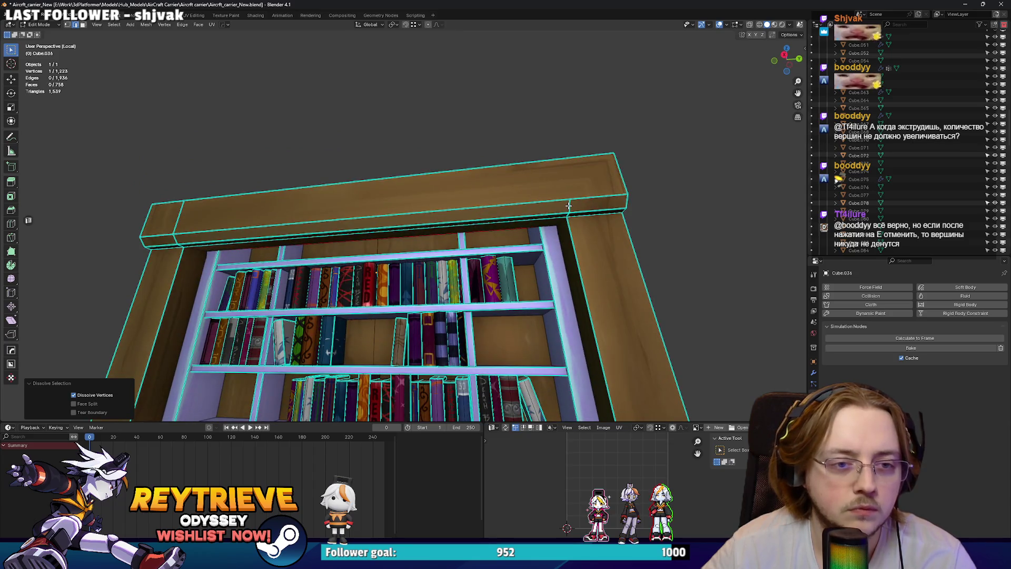
left_click(569, 205)
key("ctrl+x")
scroll(520, 204, "up", 3)
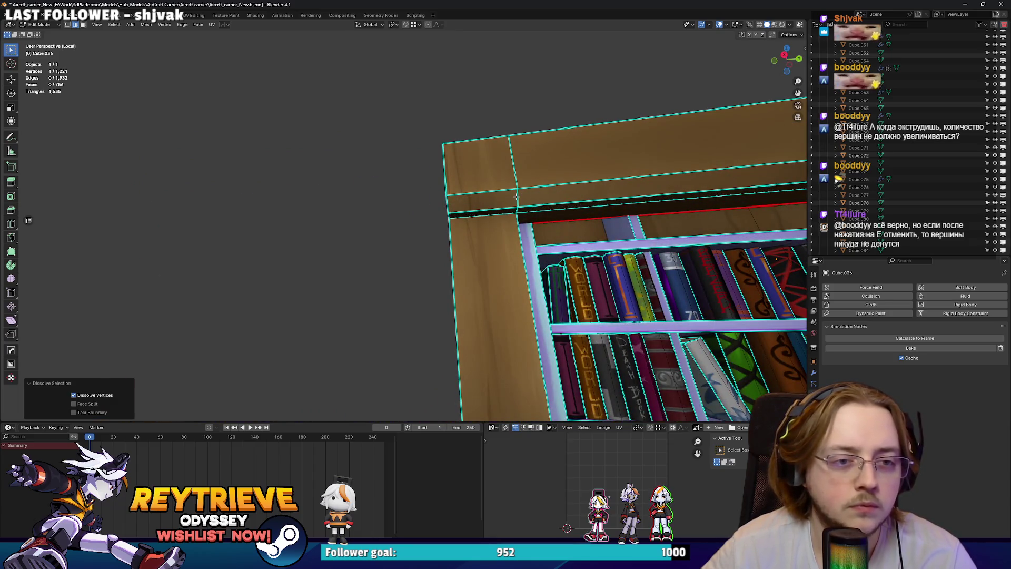
left_click(516, 196)
key("ctrl+x")
scroll(516, 196, "down", 3)
Delete the unwanted face on the shelf top, checking it in see-through view.
mouse_move(516, 196)
middle_mouse_down()
mouse_move(476, 193)
mouse_move(535, 232)
mouse_move(543, 256)
mouse_move(490, 216)
mouse_move(530, 258)
mouse_move(558, 237)
middle_mouse_up()
scroll(543, 237, "up", 3)
left_click(552, 244)
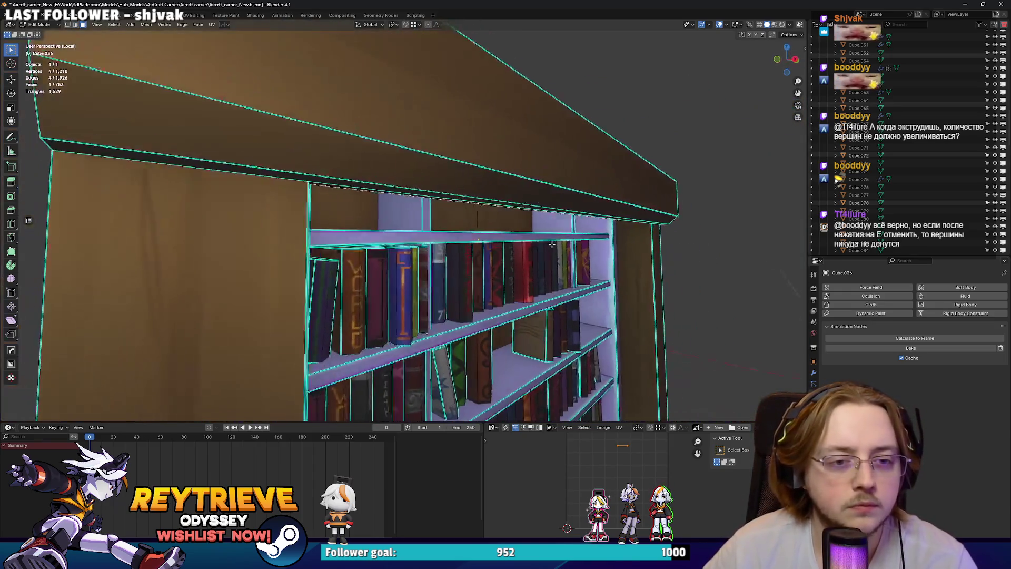
key("alt+z")
scroll(551, 244, "down", 5)
key("alt+z")
key("alt+z")
scroll(488, 215, "up", 4)
key("x")
left_click(485, 212)
key("alt+z")
scroll(485, 213, "down", 4)
scroll(506, 232, "up", 6)
Extrude the top edge upward into a raised cap board and leave Edit Mode.
left_click(679, 221)
key("e")
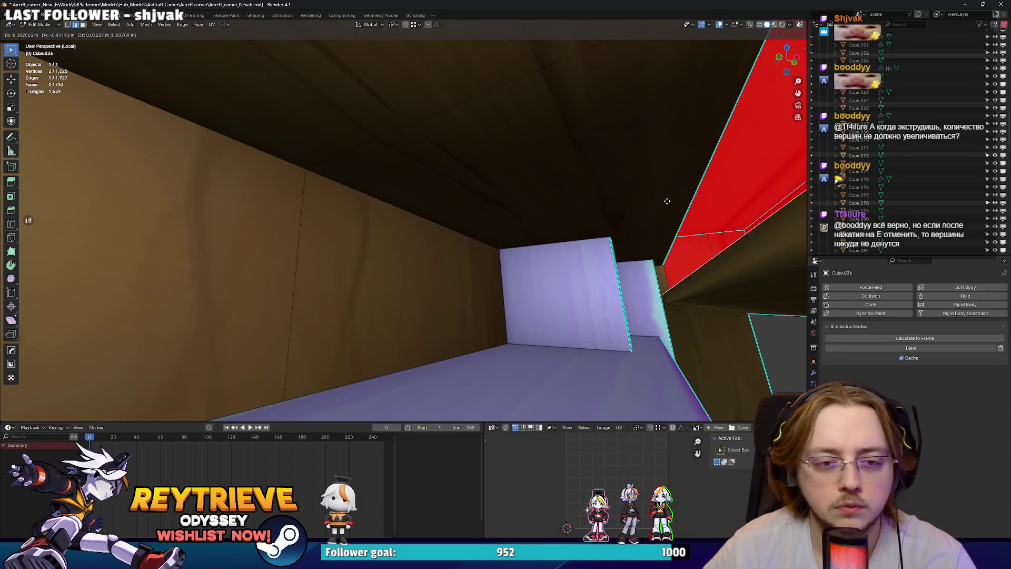
left_click(449, 282)
scroll(449, 283, "down", 6)
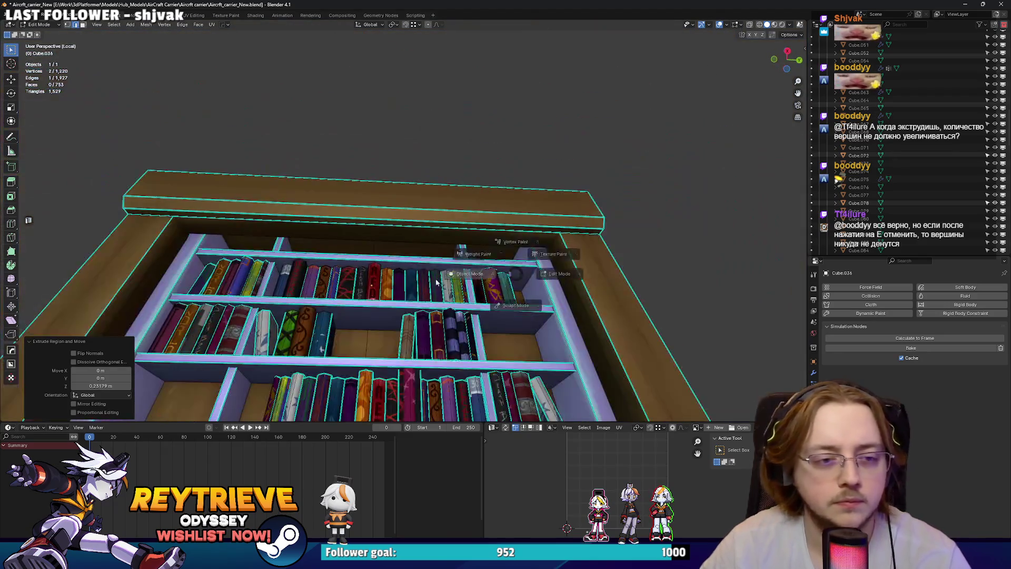
key("Tab")
scroll(449, 282, "down", 5)
middle_click_drag(450, 283, 455, 256)
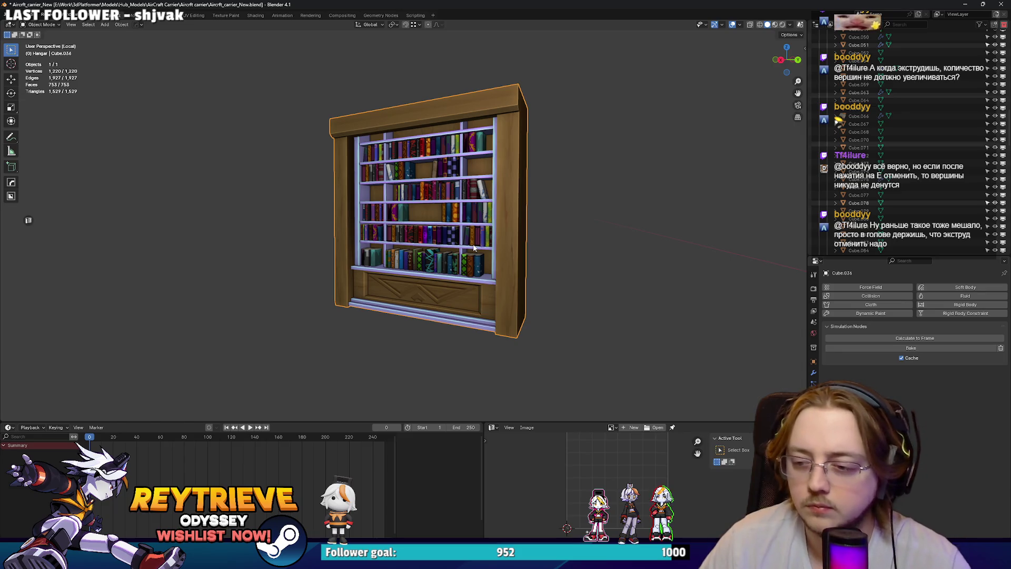
Exit local view to show the whole cabin and enlarge the bookshelf.
key("KP_Divide")
scroll(465, 261, "down", 5)
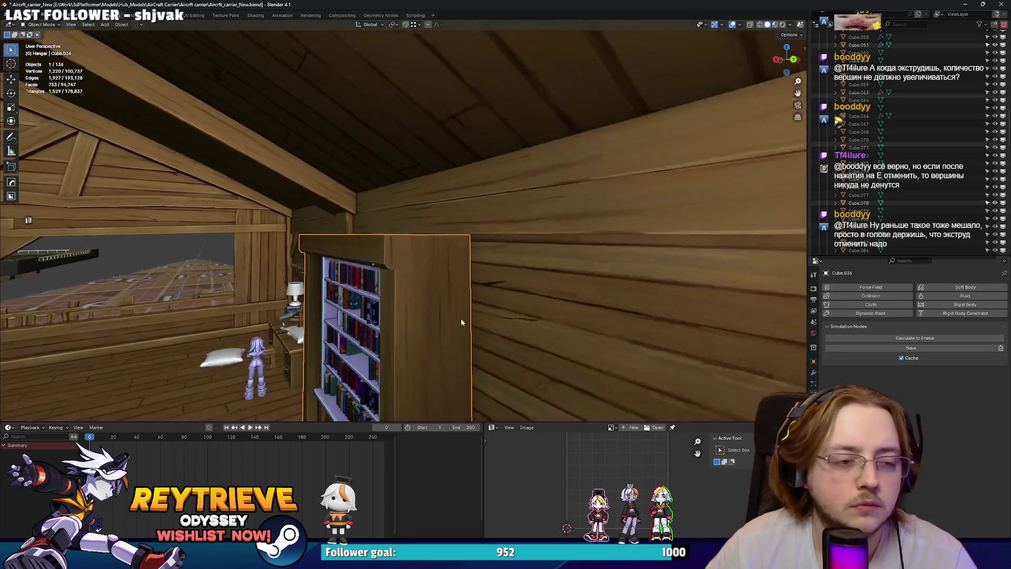
scroll(460, 335, "down", 3)
key("s")
left_click(477, 248)
key("g")
key("z")
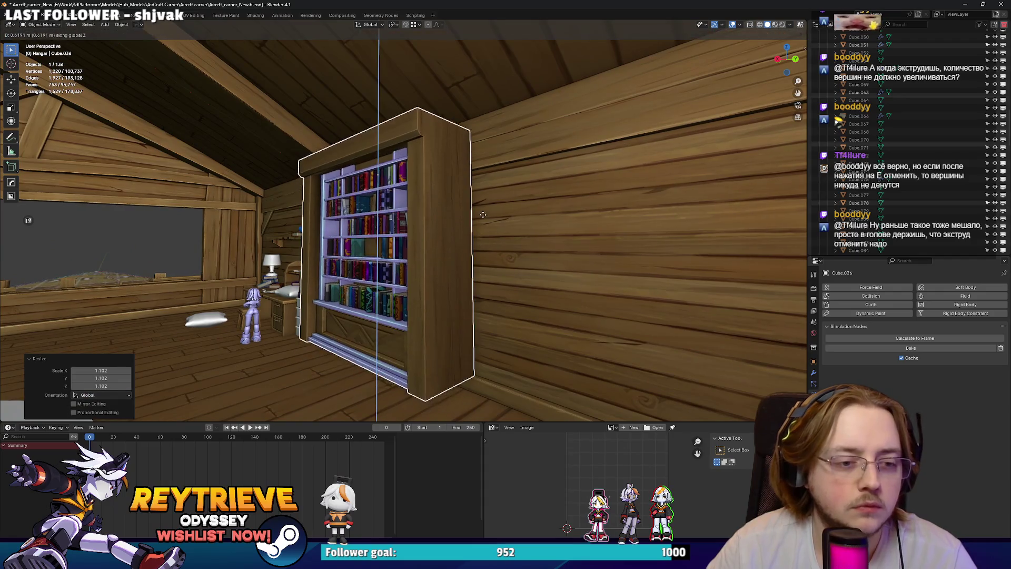
Fine-tune the bookshelf's size and shift it along Y into place.
mouse_move(479, 234)
middle_mouse_down()
mouse_move(553, 282)
mouse_move(504, 285)
mouse_move(505, 296)
mouse_move(483, 310)
mouse_move(474, 295)
mouse_move(507, 279)
middle_mouse_up()
key("s")
left_click(561, 285)
key("g")
left_click(566, 281)
key("g")
key("y")
left_click(486, 308)
Dissolve the vertices of the carved lower front panel in Edit Mode.
key("Tab")
scroll(470, 286, "up", 5)
left_click(507, 279)
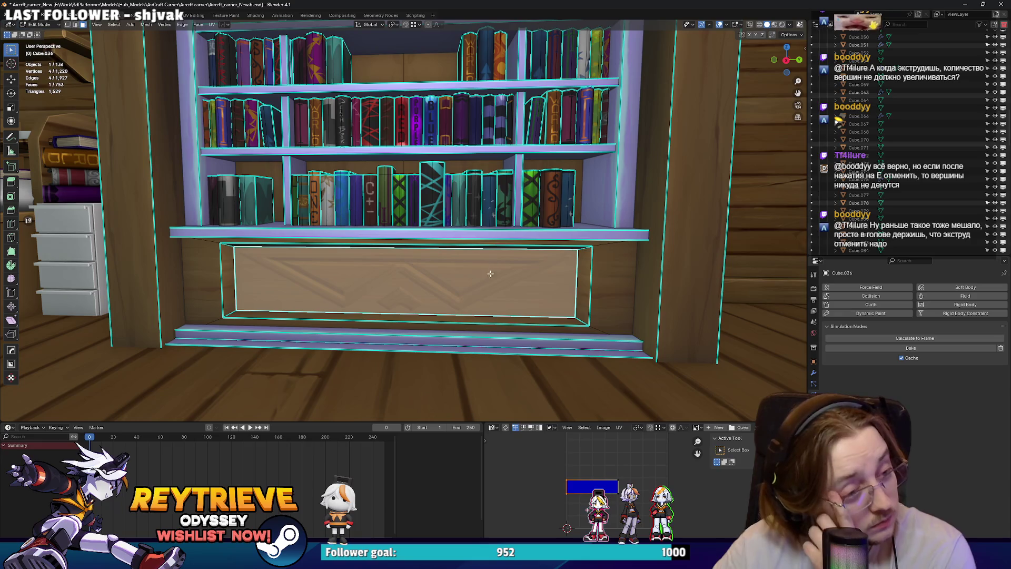
key("ctrl+KP_Add")
key("x")
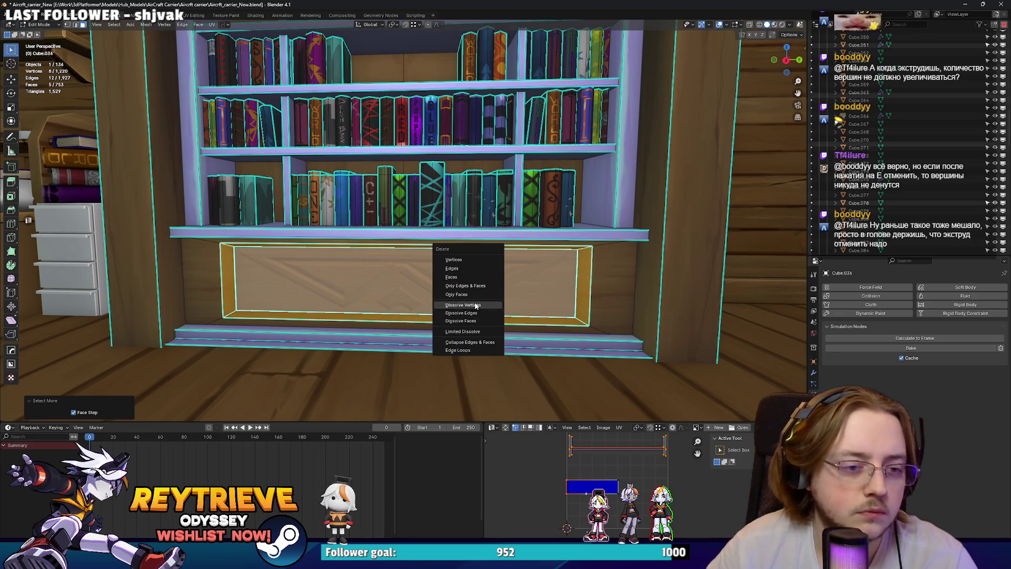
left_click(475, 305)
scroll(475, 306, "down", 8)
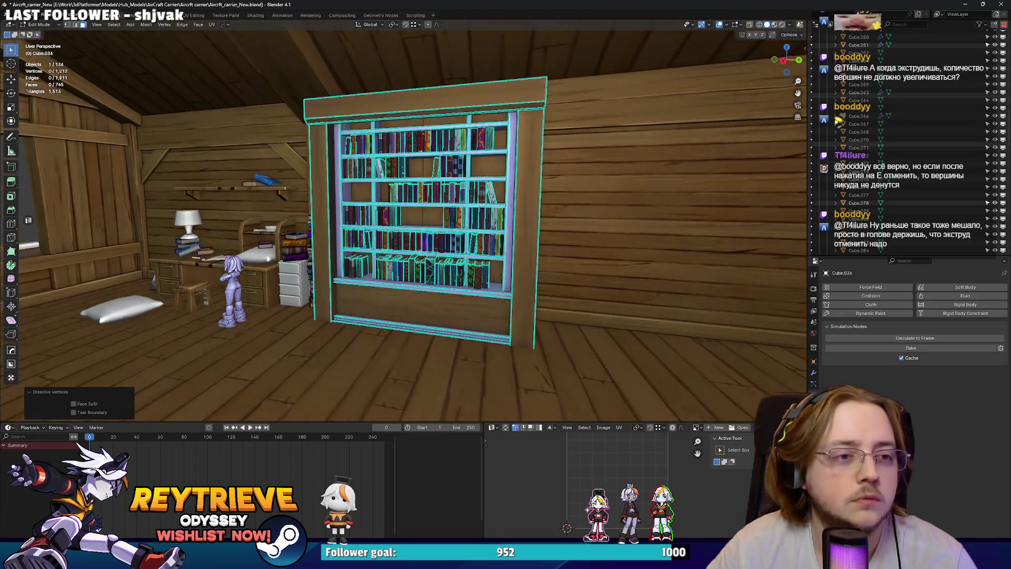
scroll(424, 245, "up", 3)
Select the shelf's lower part in see-through view and move it along Z.
key("alt+z")
scroll(424, 245, "down", 2)
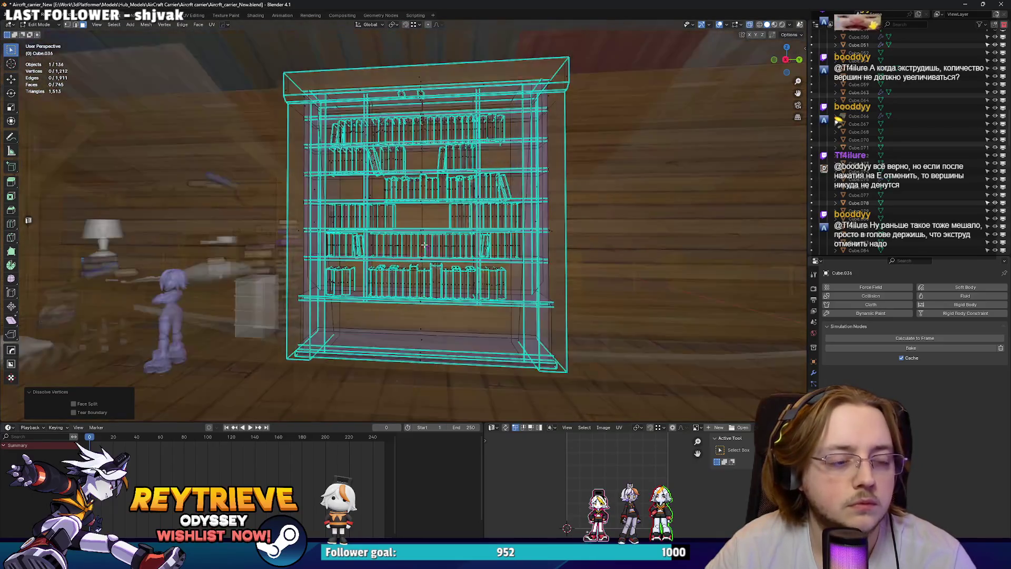
key("l")
key("alt+z")
key("g")
key("z")
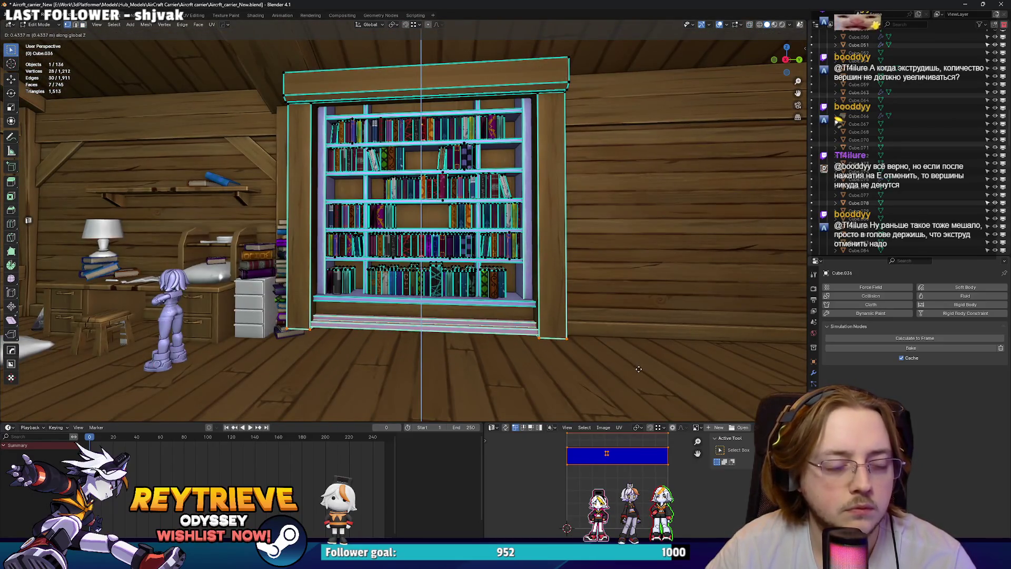
left_click(638, 368)
Lower the whole bookshelf 0.3951 m along Z onto the floor.
key("Tab")
scroll(429, 277, "up", 5)
key("g")
key("z")
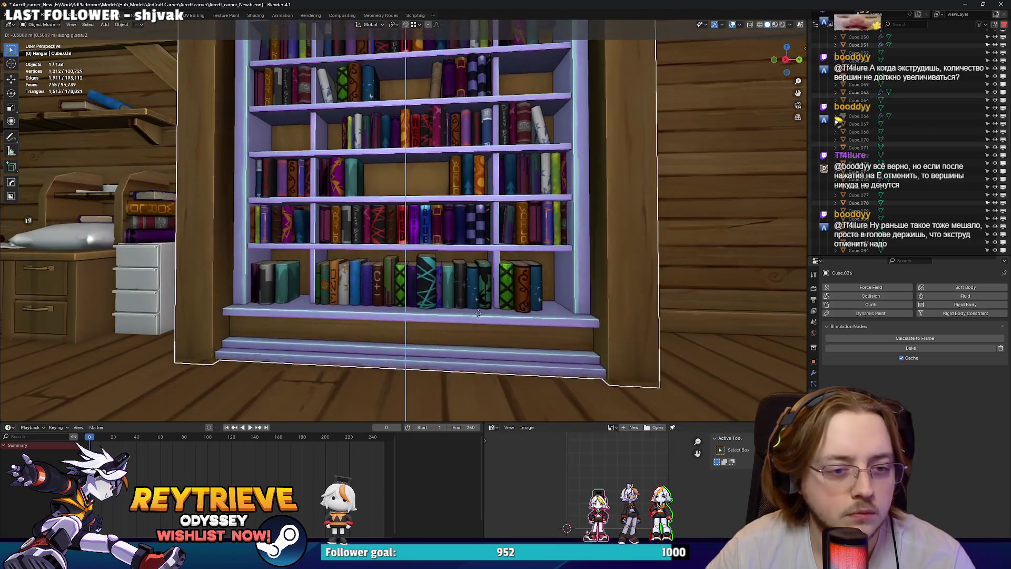
left_click(481, 313)
scroll(481, 313, "down", 5)
mouse_move(481, 314)
middle_mouse_down()
mouse_move(520, 308)
mouse_move(500, 320)
middle_mouse_up()
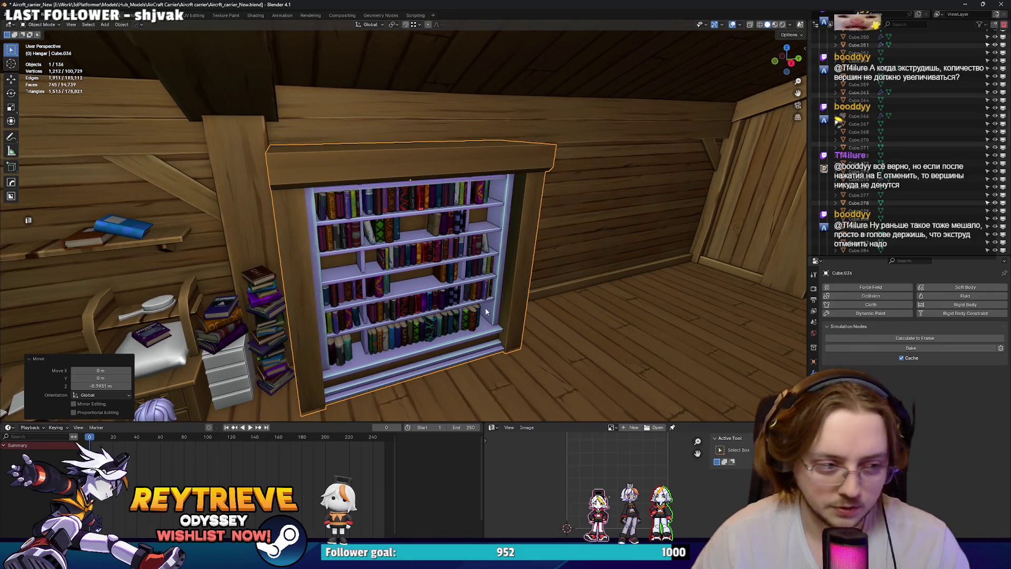
mouse_move(321, 270)
middle_mouse_down()
mouse_move(459, 241)
mouse_move(437, 250)
mouse_move(448, 256)
middle_mouse_up()
Enlarge the white drawer cabinet and reposition it along Z and Y.
left_click(448, 255)
key("s")
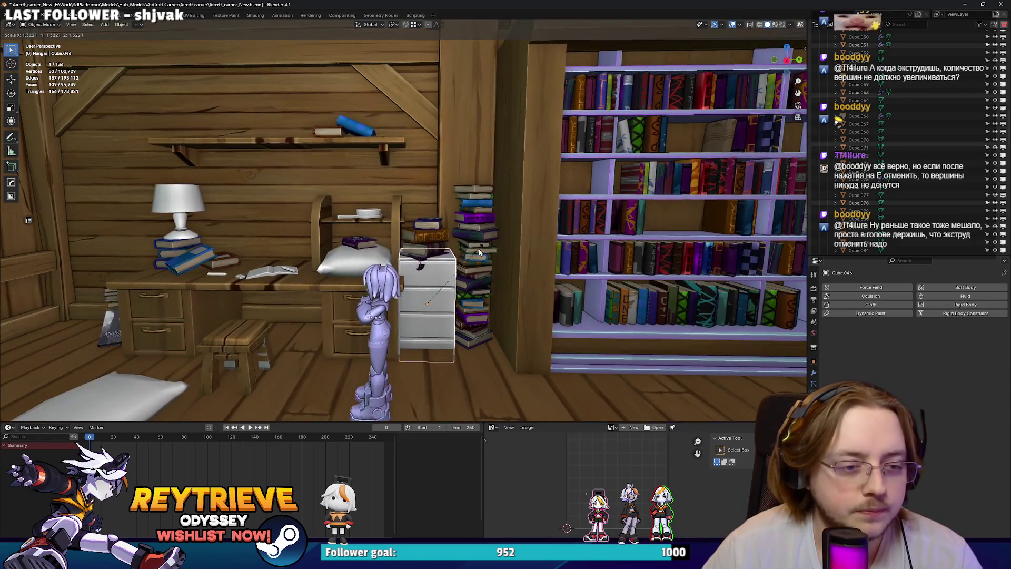
left_click(480, 253)
key("g")
key("z")
left_click(487, 241)
key("g")
key("y")
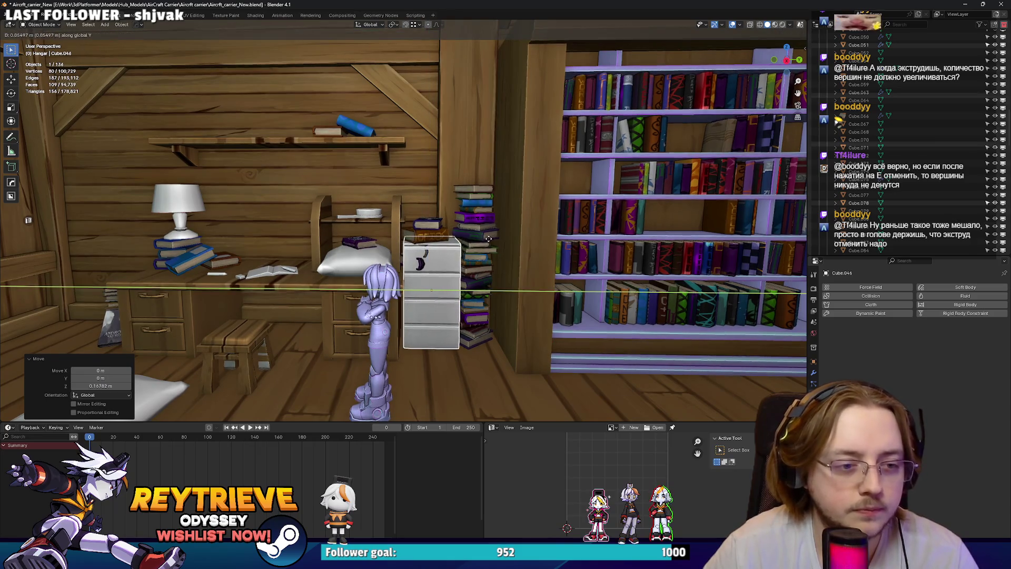
left_click(489, 239)
Raise the book stack on the cabinet and shift the tall book stack along Y.
left_click(444, 228)
key("g")
key("z")
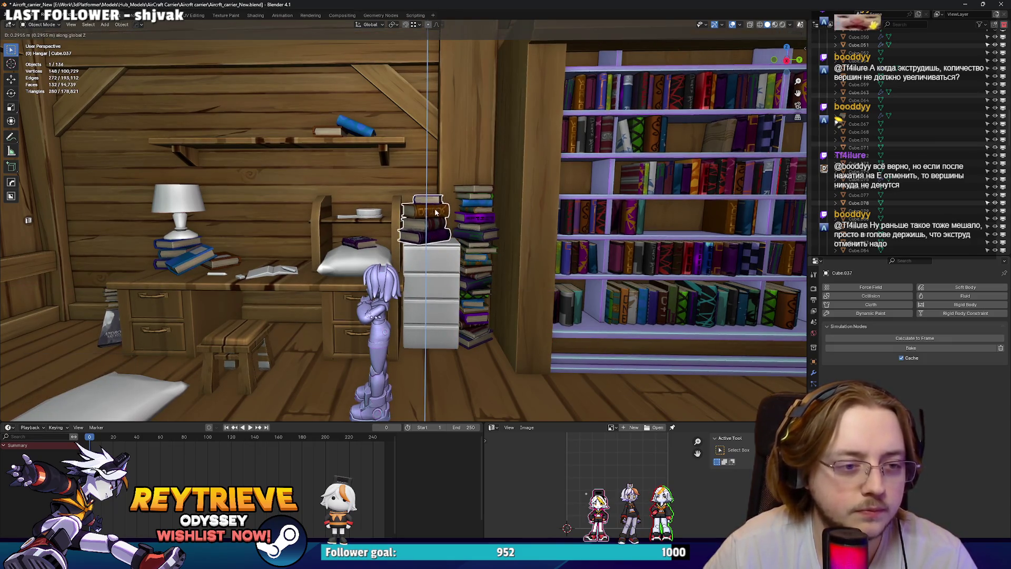
left_click(436, 212)
left_click(474, 237)
key("g")
key("y")
middle_click_drag(474, 237, 489, 287)
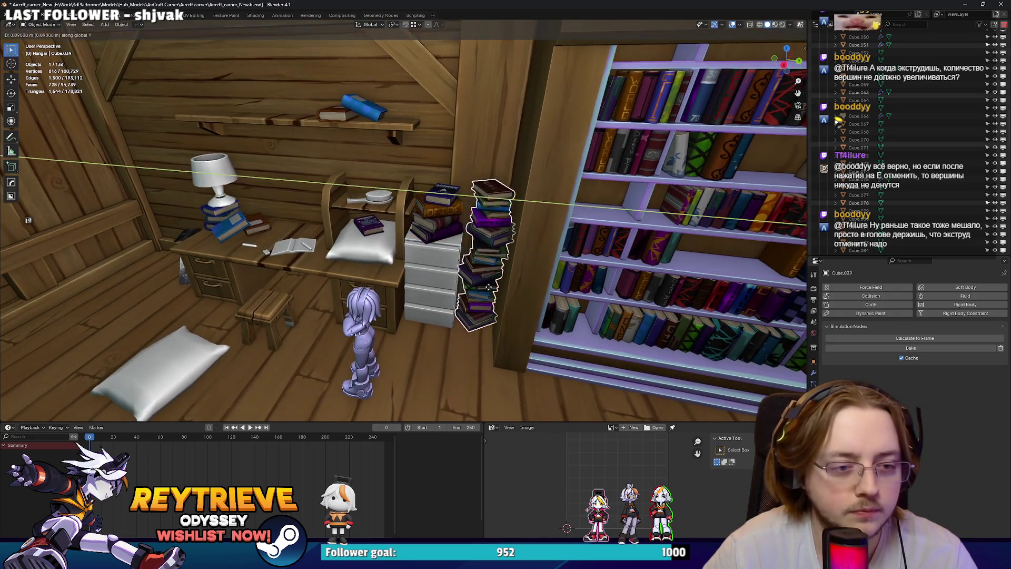
left_click(489, 287)
Nudge the tall book stack along Y, undoing a trial shift along X.
key("g")
key("y")
left_click(524, 301)
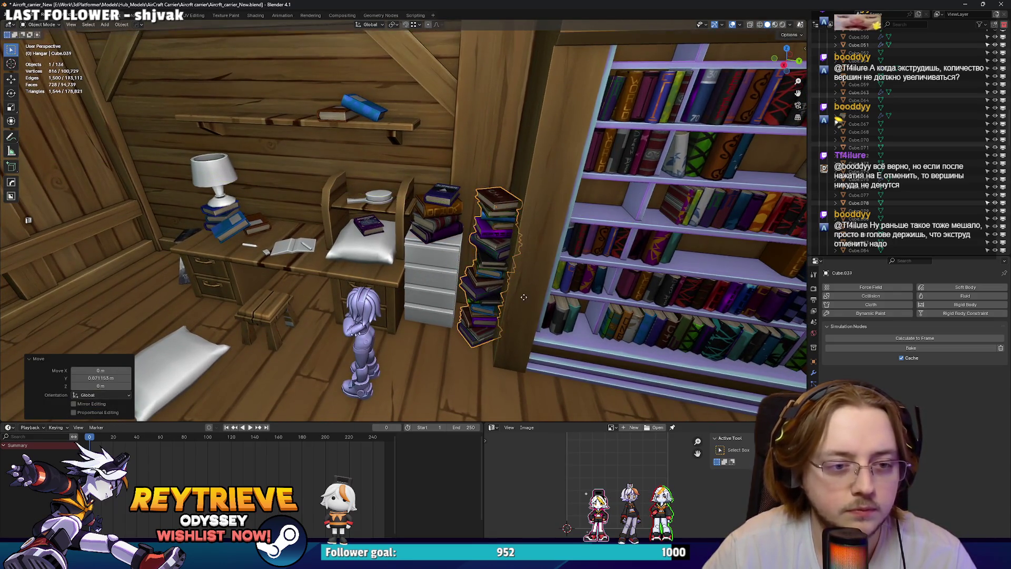
key("g")
key("y")
left_click(487, 292)
key("g")
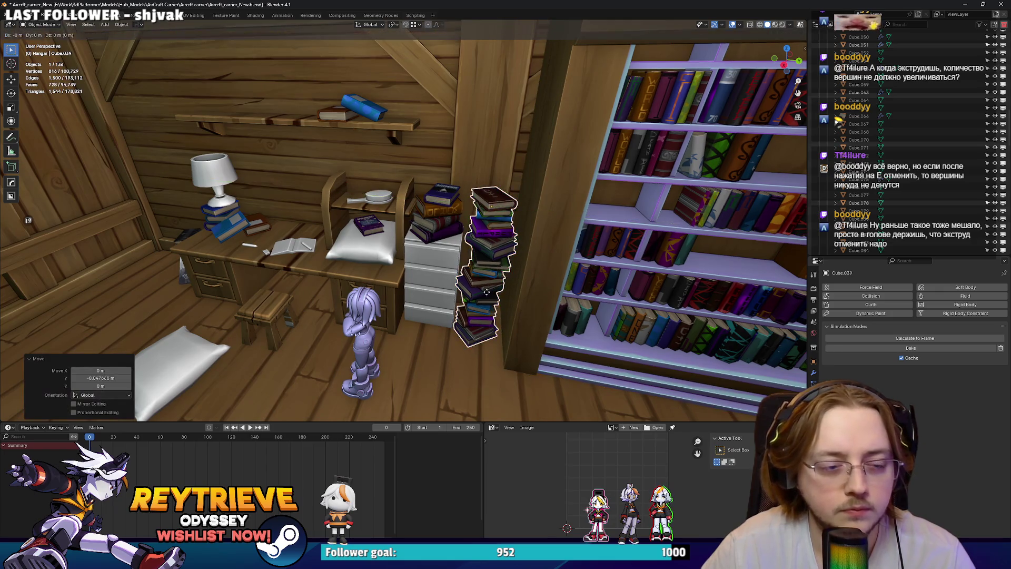
key("x")
left_click(488, 292)
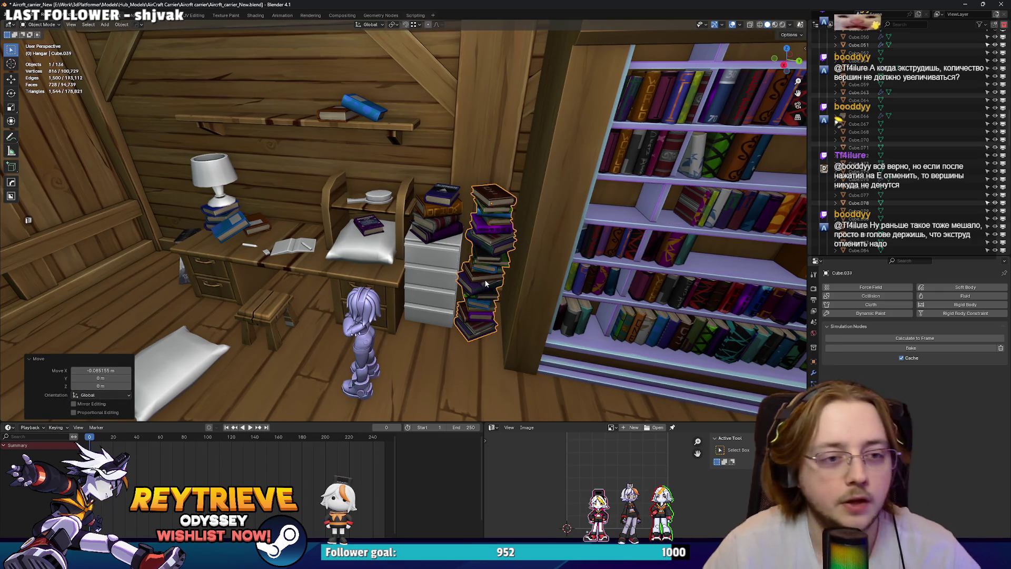
key("ctrl+z")
key("ctrl+z")
key("ctrl+z")
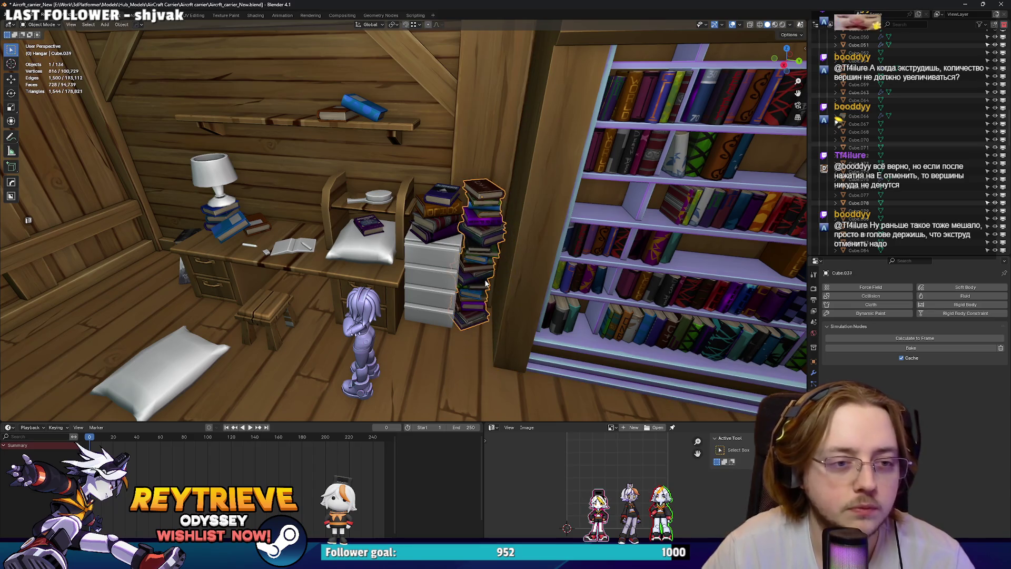
key("g")
key("y")
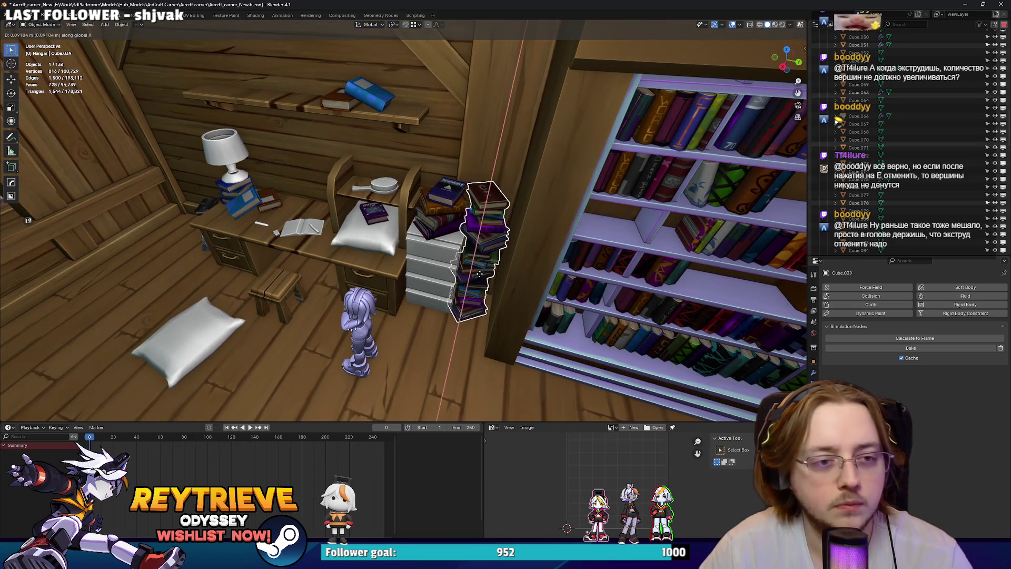
left_click(412, 245)
Move the cabinet books, pillow book and desk notebook together along Y.
left_click(413, 215, "shift")
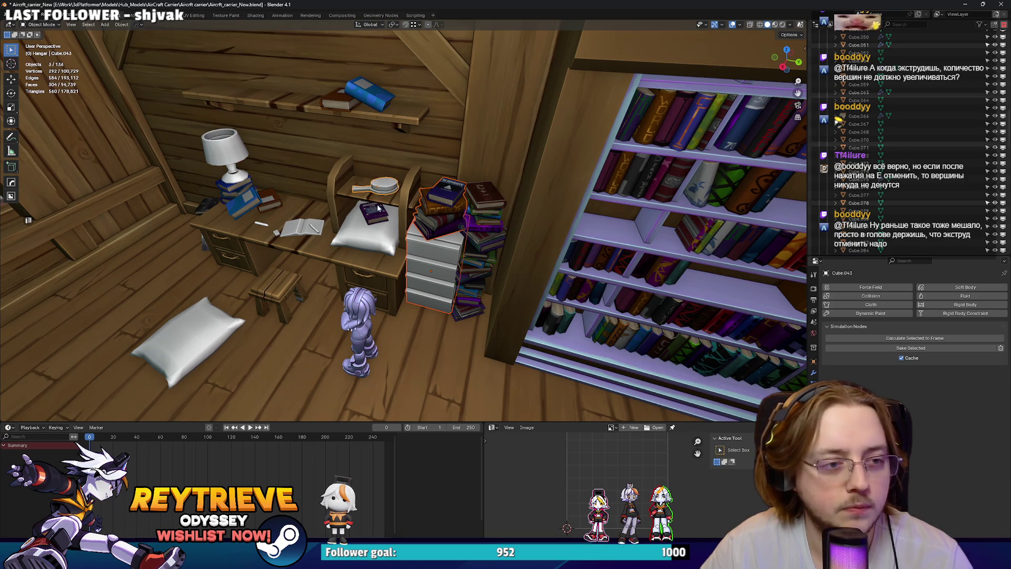
left_click(368, 224, "shift")
mouse_move(369, 224)
middle_mouse_down()
mouse_move(439, 241)
mouse_move(416, 249)
middle_mouse_up()
left_click(439, 240, "shift")
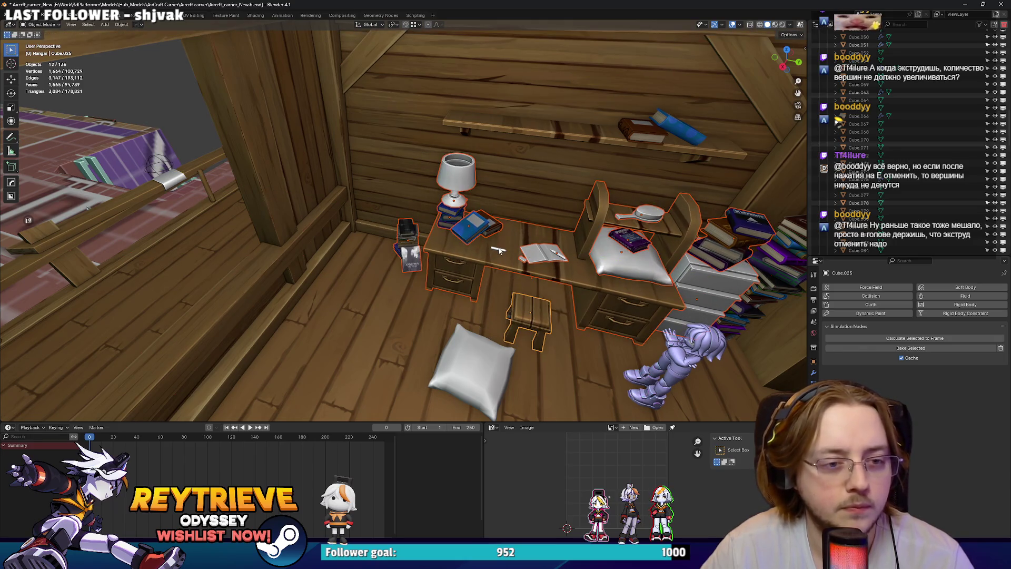
left_click(561, 286)
mouse_move(560, 286)
middle_mouse_down()
mouse_move(537, 264)
mouse_move(590, 274)
mouse_move(548, 164)
middle_mouse_up()
Shift the wall shelf with its blue book about -0.245 m along Y.
left_click(548, 159)
key("g")
key("y")
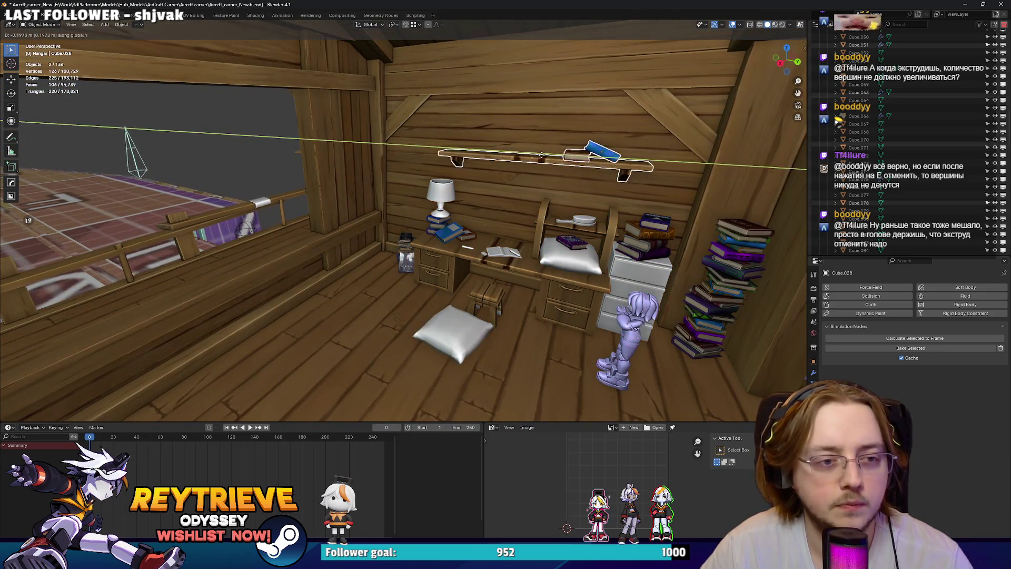
left_click(543, 158)
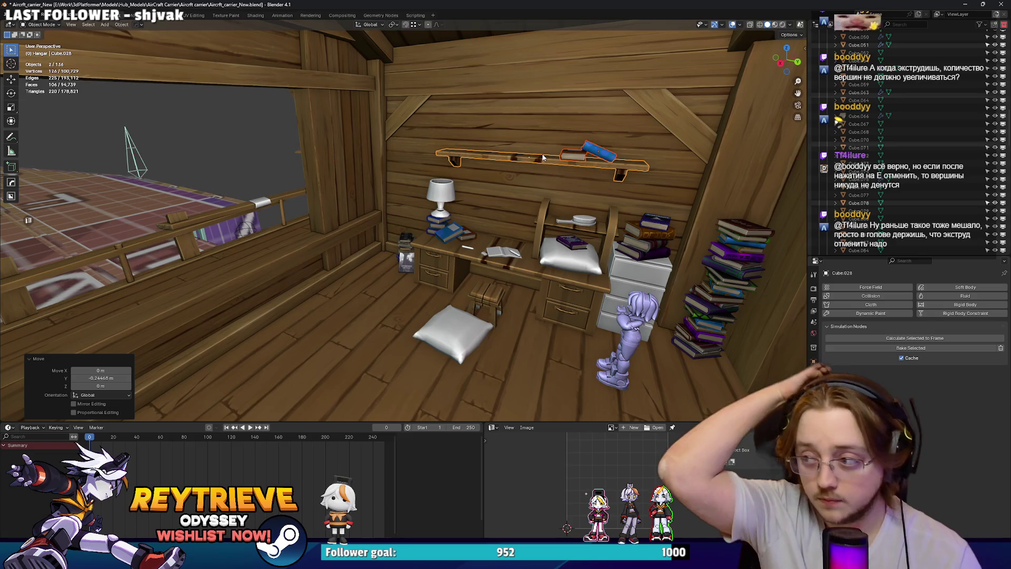
middle_click_drag(556, 173, 290, 189)
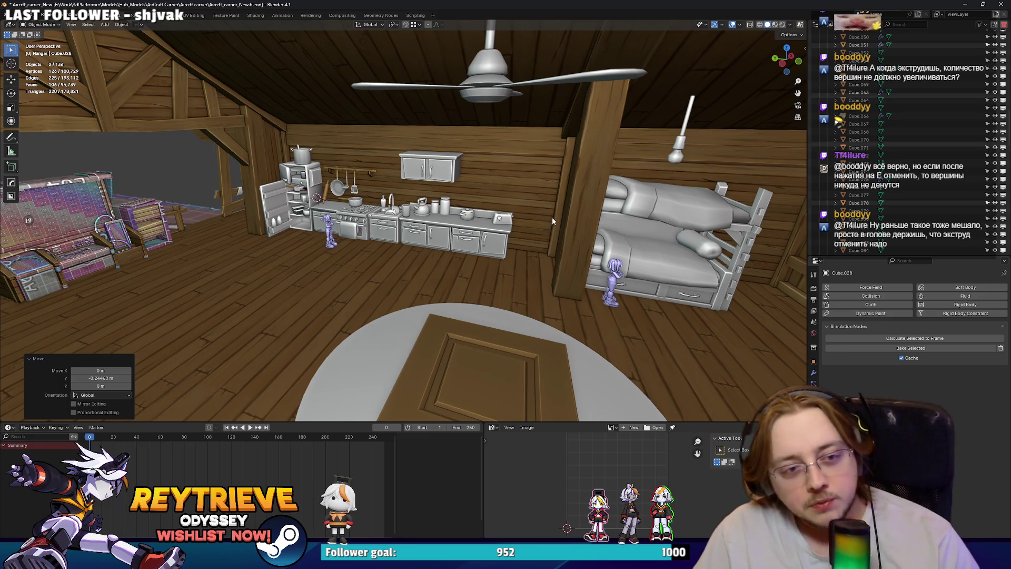
Enter Edit Mode on the cabin mesh and move a kitchen wall face along Y.
left_click(575, 221)
key("Tab")
middle_click_drag(574, 221, 486, 229)
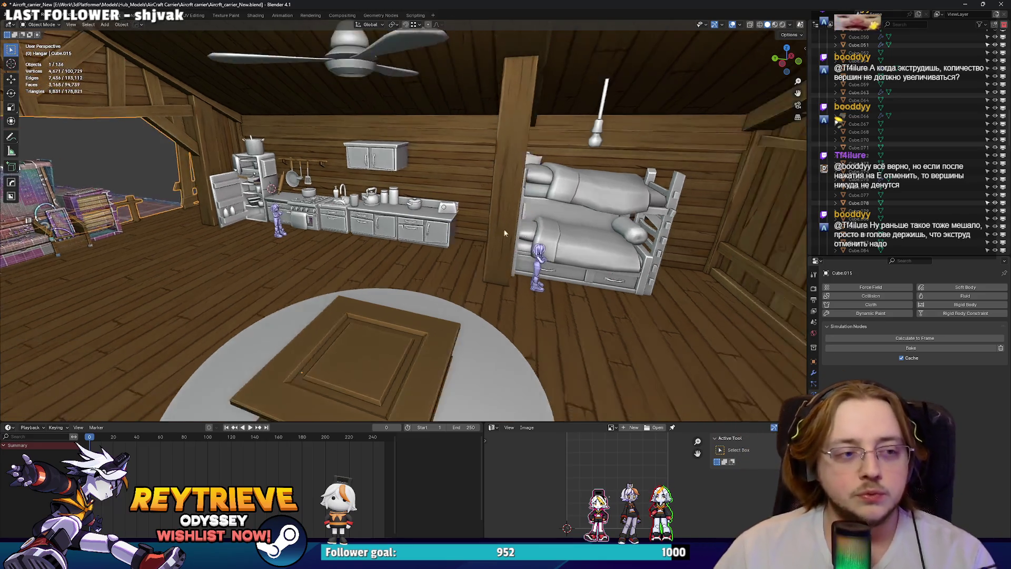
scroll(520, 184, "up", 4)
mouse_move(520, 185)
middle_mouse_down()
mouse_move(464, 176)
mouse_move(539, 189)
middle_mouse_up()
key("g")
key("y")
left_click(446, 173)
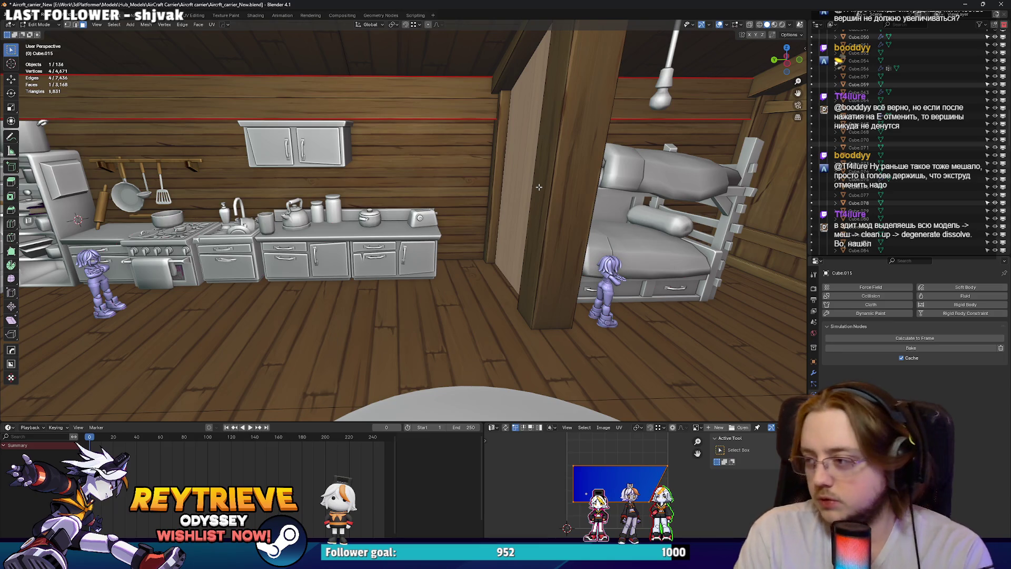
Add the door panel face, attempt an X/Y move, then cancel and undo it.
middle_click_drag(443, 176, 500, 172)
left_click(501, 171, "shift")
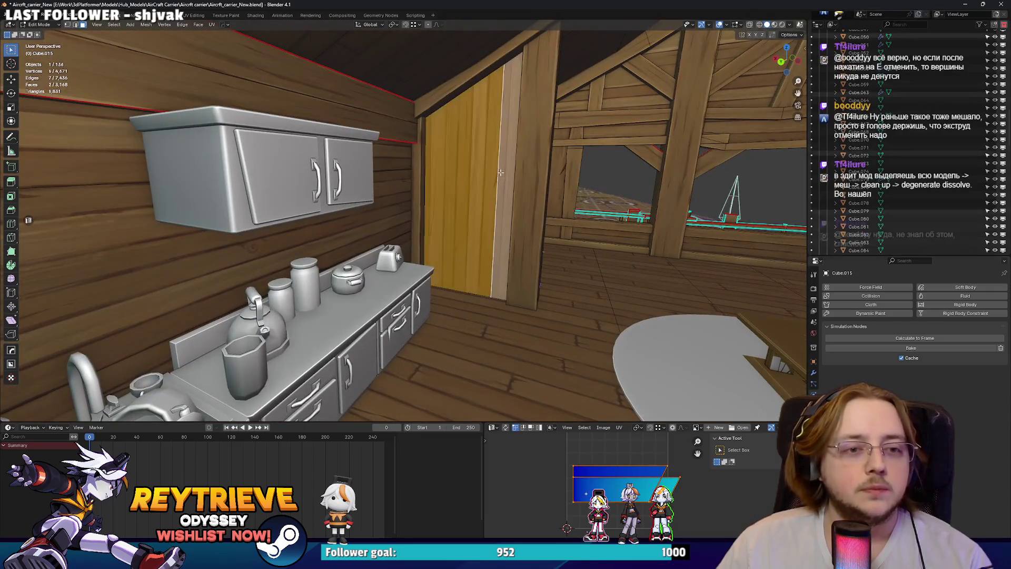
scroll(501, 172, "down", 3)
key("g")
key("x")
key("y")
key("Escape")
key("ctrl+z")
mouse_move(422, 190)
middle_mouse_down()
mouse_move(527, 188)
mouse_move(539, 167)
middle_mouse_up()
Select the whole linked pillar and duplicate it 1.0337 m along Y beside the original.
key("ctrl+l")
middle_click_drag(639, 136, 505, 203)
key("shift+d")
key("y")
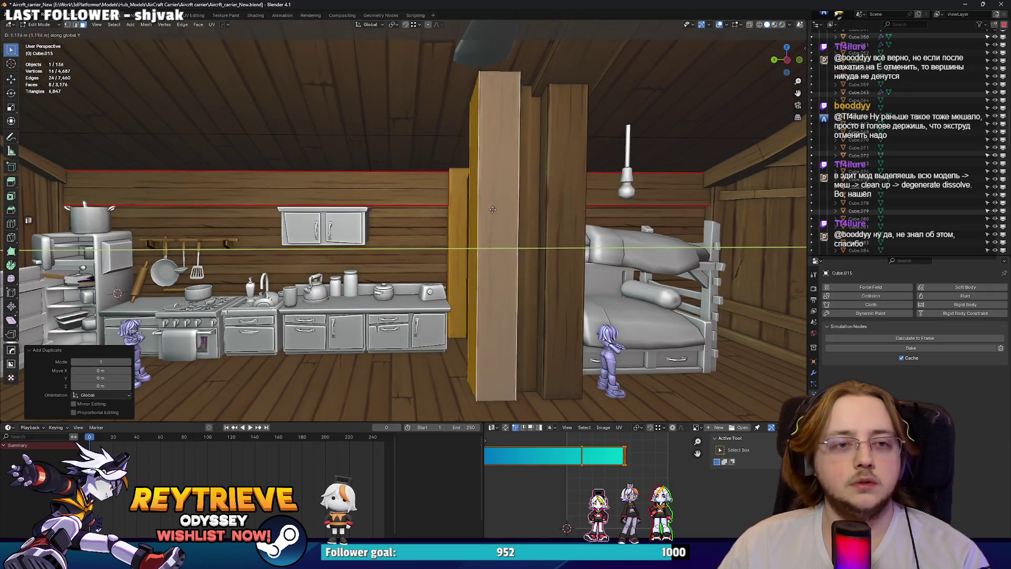
left_click(500, 212)
Look up at the ceiling and select a face on the roof beam.
middle_click_drag(500, 212, 491, 209)
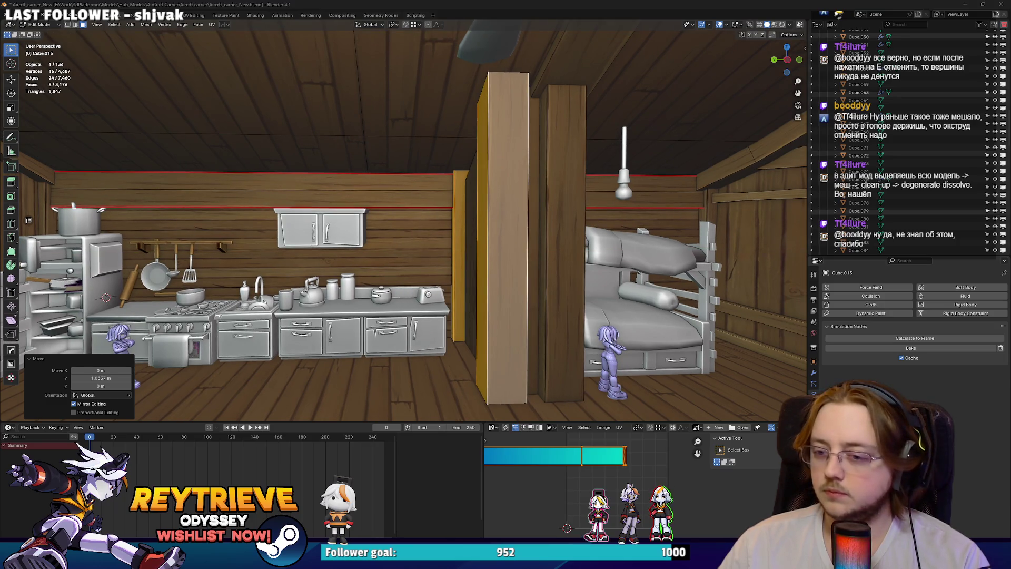
mouse_move(490, 210)
middle_mouse_down()
mouse_move(483, 163)
mouse_move(548, 194)
middle_mouse_up()
left_click(559, 152)
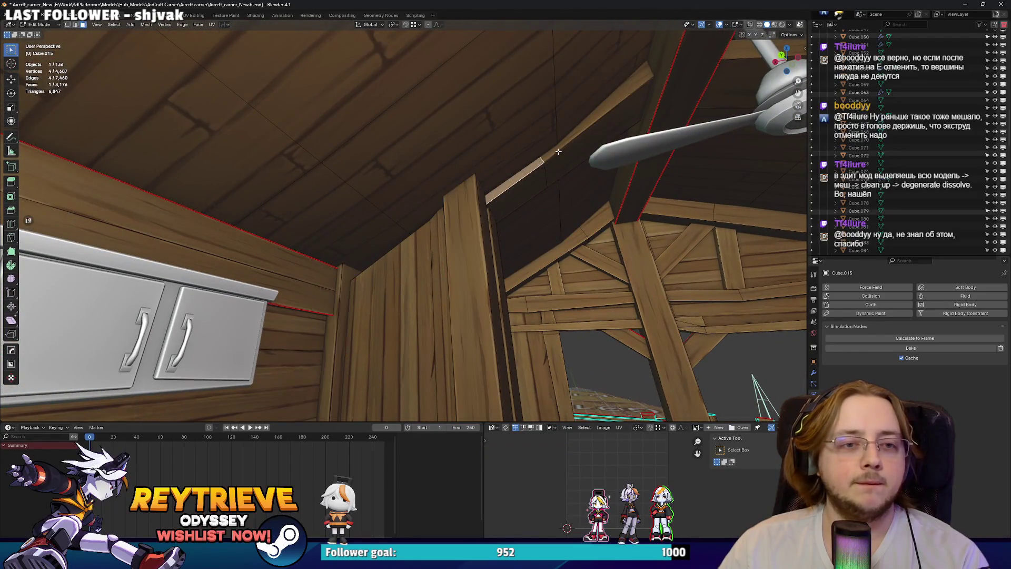
Add several more roof beam faces to the selection.
middle_click_drag(565, 150, 534, 167)
left_click(592, 197, "shift")
middle_click_drag(592, 197, 537, 176)
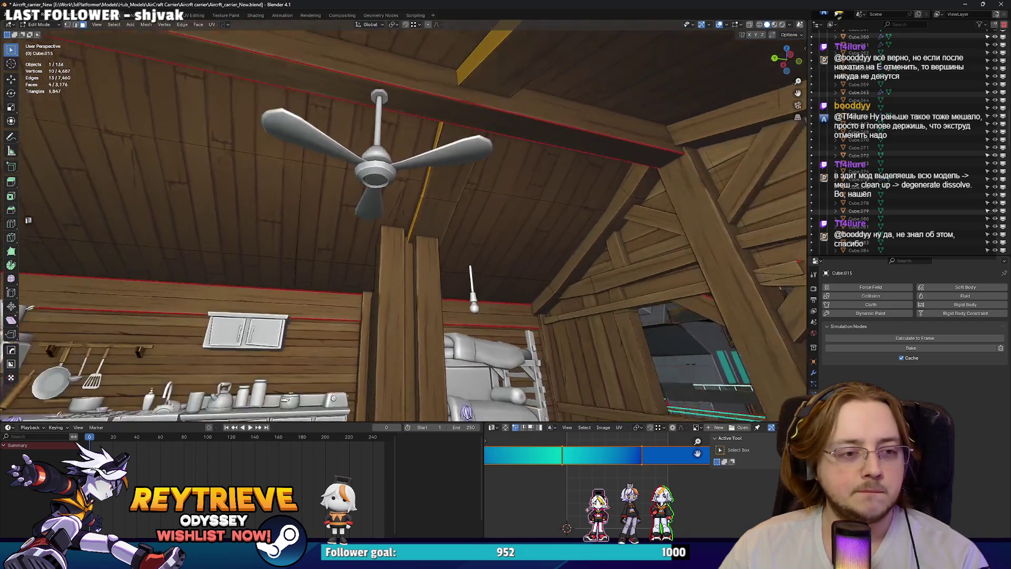
scroll(403, 221, "up", 2)
left_click(442, 198, "shift")
left_click(470, 213, "shift")
Turn on X-ray and zoom in close on the beam and wall corner.
key("KP_Decimal")
key("alt+z")
key("alt+z")
scroll(481, 224, "down", 3)
mouse_move(481, 224)
middle_mouse_down()
mouse_move(602, 217)
mouse_move(610, 240)
mouse_move(612, 187)
middle_mouse_up()
mouse_move(551, 207)
middle_mouse_down()
mouse_move(596, 198)
mouse_move(499, 263)
mouse_move(519, 257)
mouse_move(446, 267)
middle_mouse_up()
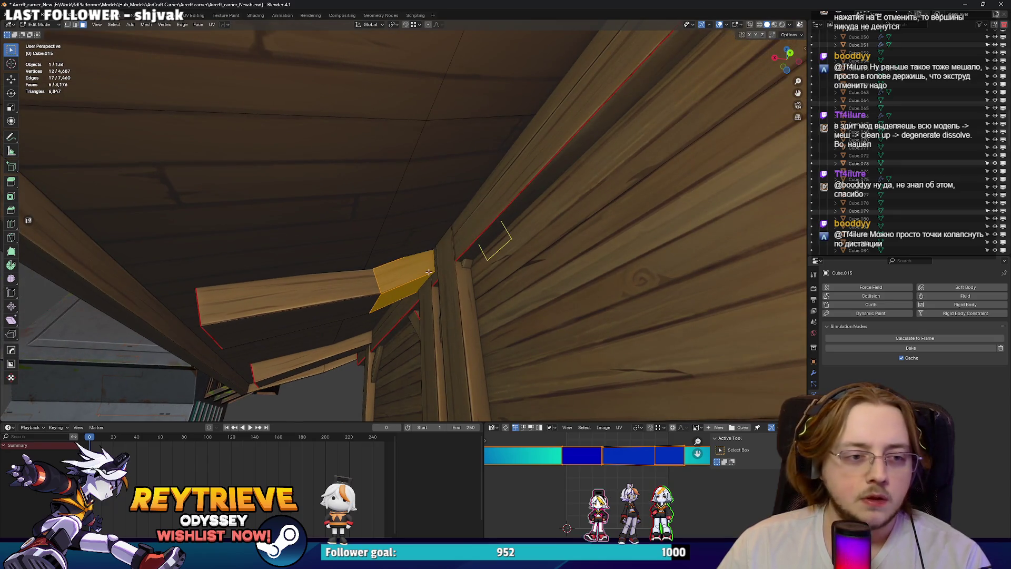
Loop cut the beam and slide the new loop fully to one end (factor -1).
left_click(429, 272)
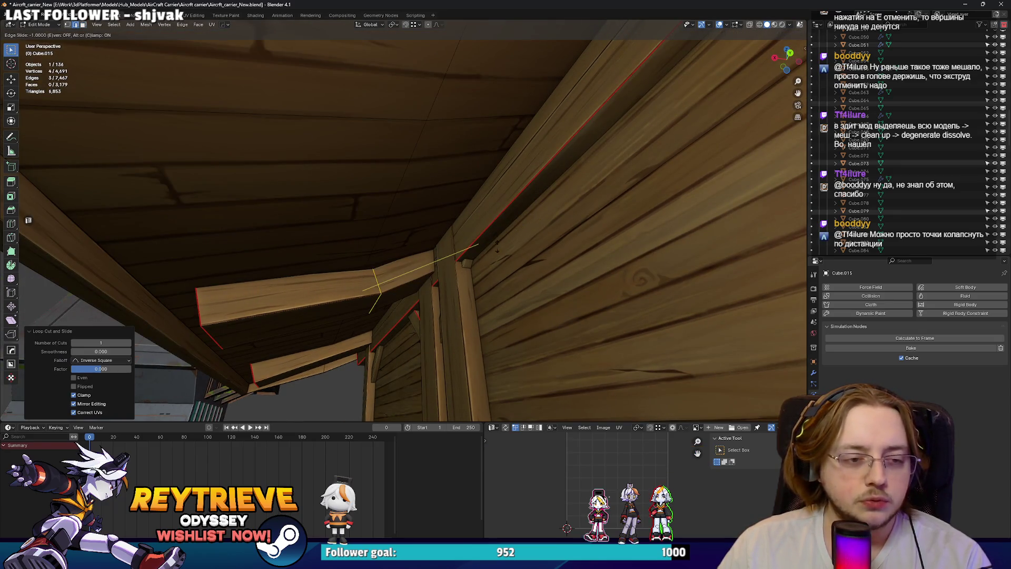
left_click(550, 239)
mouse_move(162, 369)
middle_mouse_down()
mouse_move(271, 289)
mouse_move(474, 212)
middle_mouse_up()
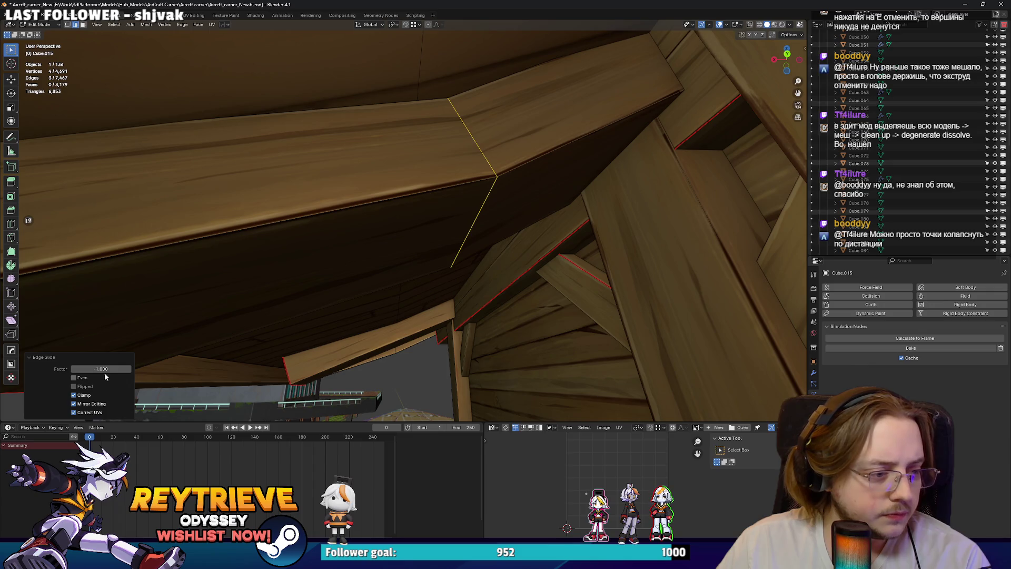
left_click(498, 174)
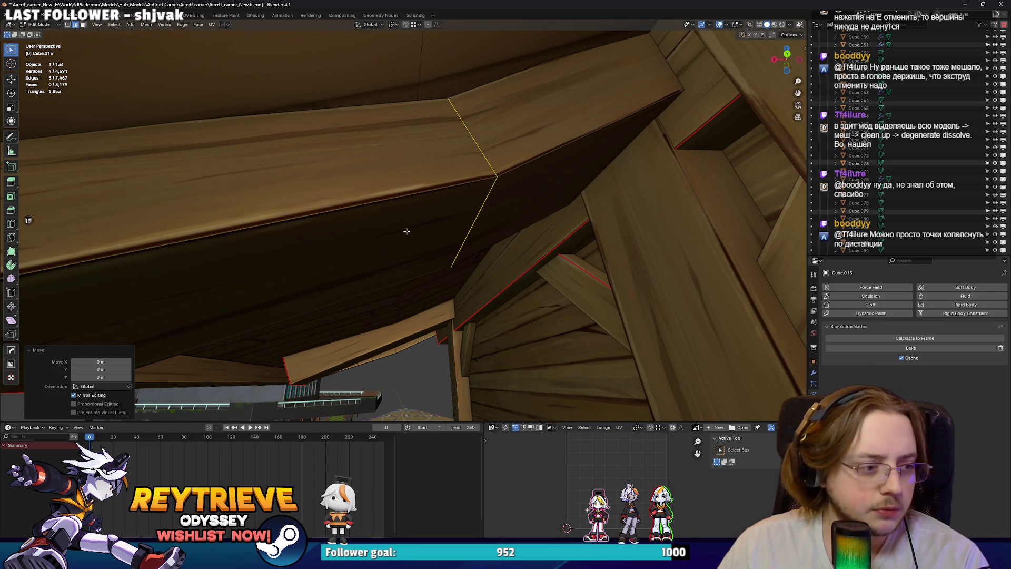
mouse_move(351, 217)
middle_mouse_down()
mouse_move(436, 205)
mouse_move(416, 229)
mouse_move(323, 249)
mouse_move(403, 228)
mouse_move(358, 253)
mouse_move(549, 226)
middle_mouse_up()
key("g")
key("g")
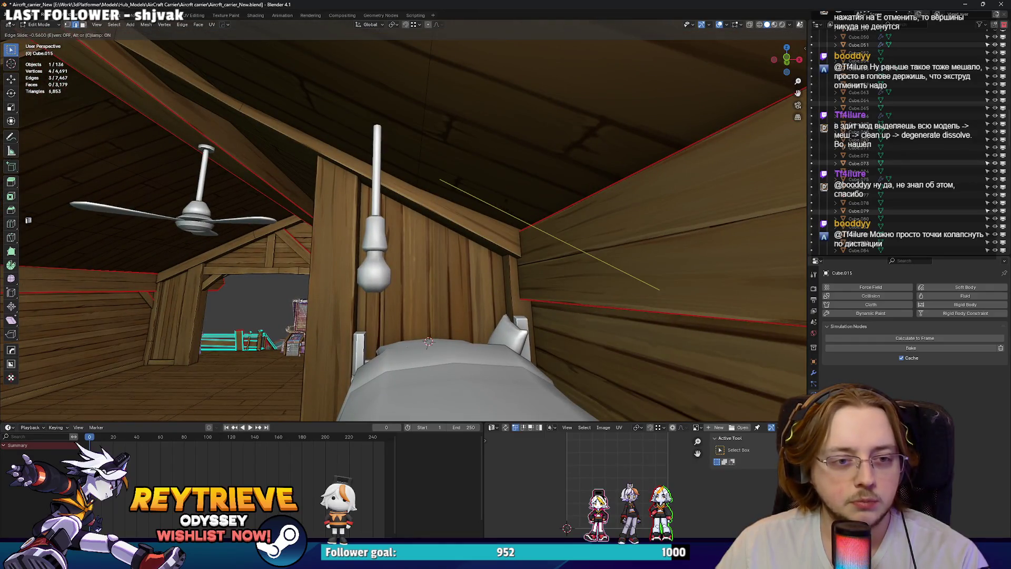
Commit the edge slide and inspect the beam in X-ray with walk navigation.
left_click(569, 229)
mouse_move(570, 229)
middle_mouse_down()
mouse_move(503, 228)
mouse_move(643, 242)
mouse_move(573, 195)
mouse_move(616, 201)
middle_mouse_up()
key("alt+z")
key("alt+z")
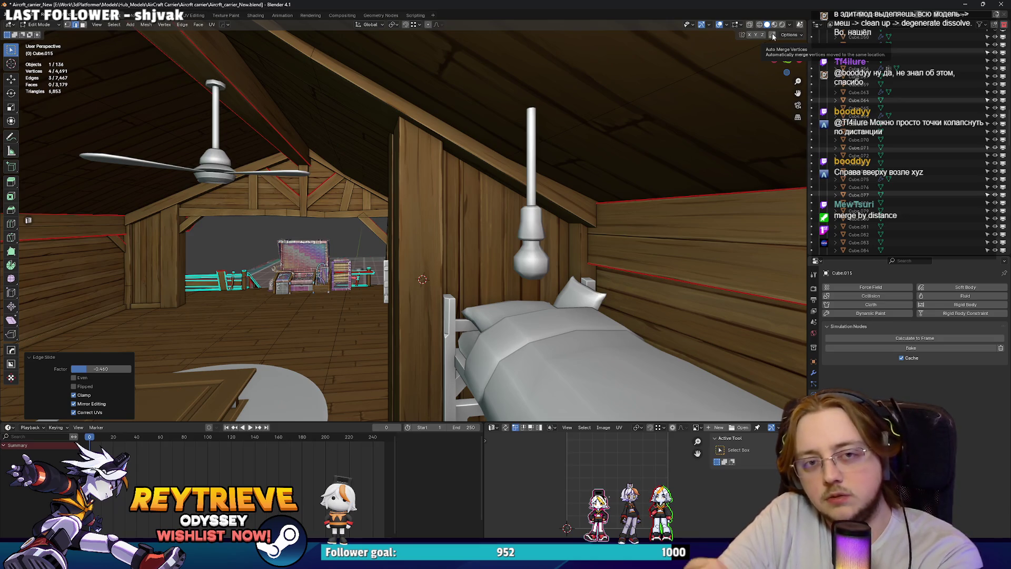
key("shift+grave")
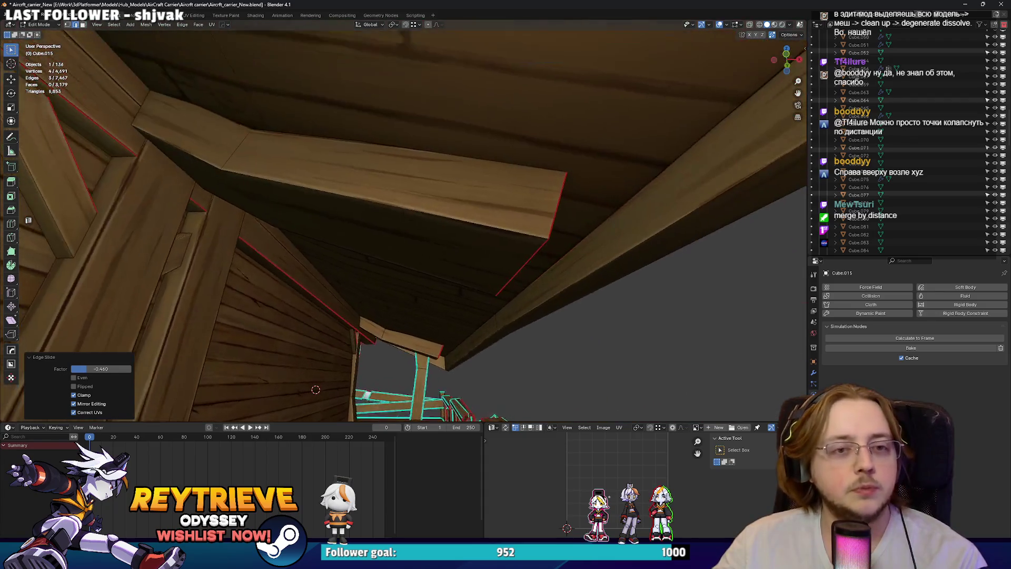
left_click(321, 163)
Snap the beam's corner vertex onto the end corner, then undo the merge.
left_click(239, 194)
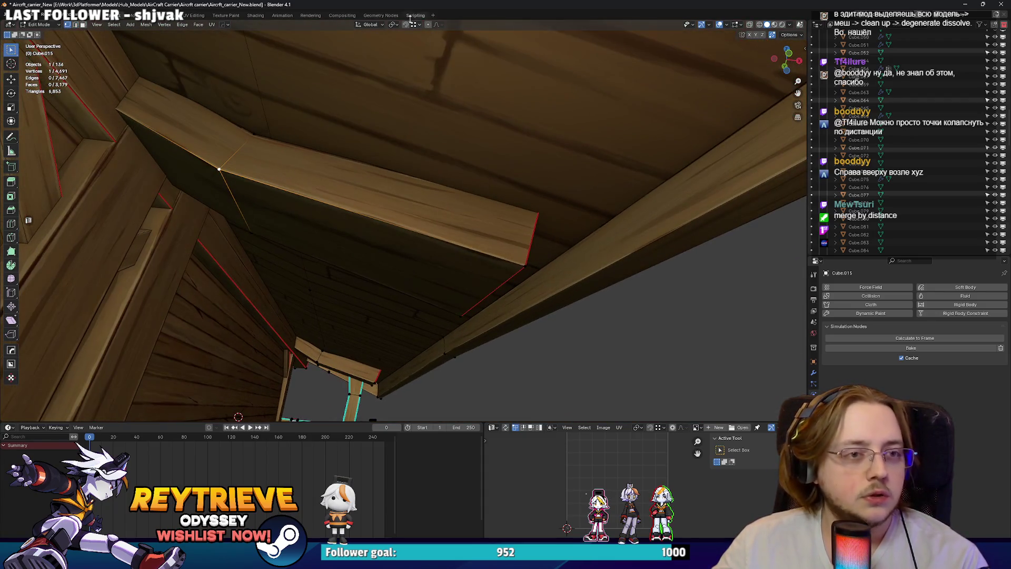
key("g")
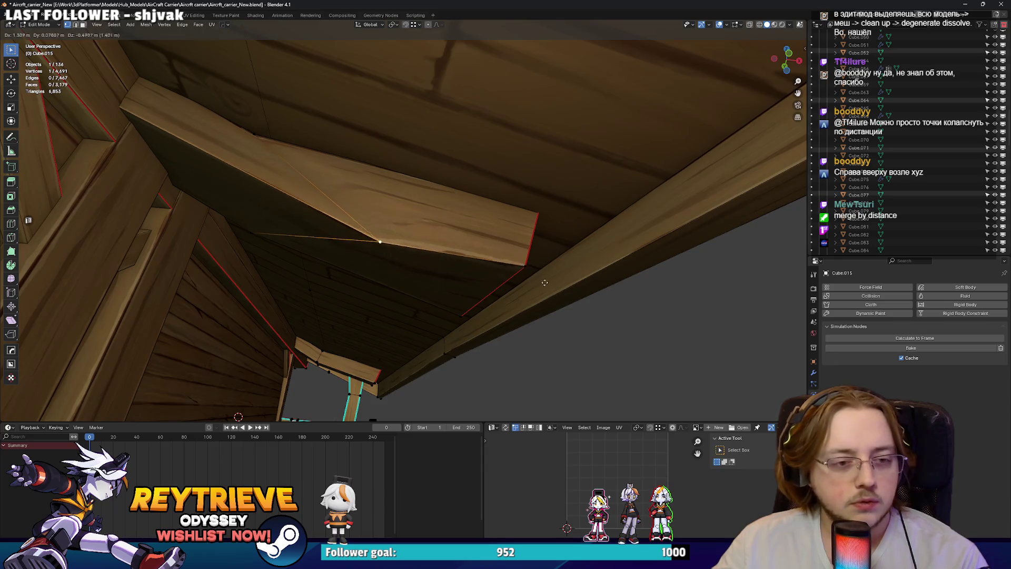
key("Escape")
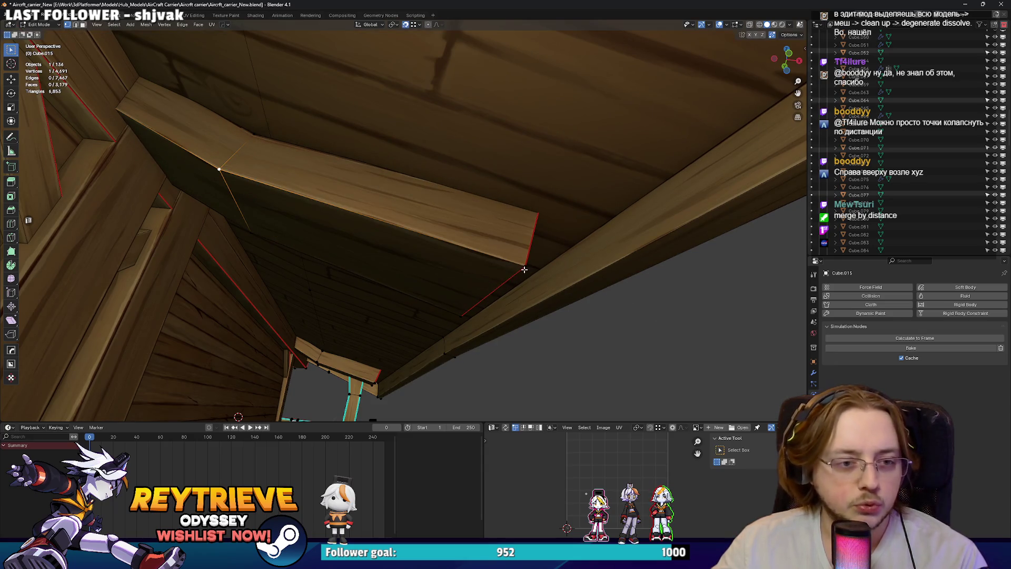
key("g")
left_click(527, 267)
key("shift+Tab")
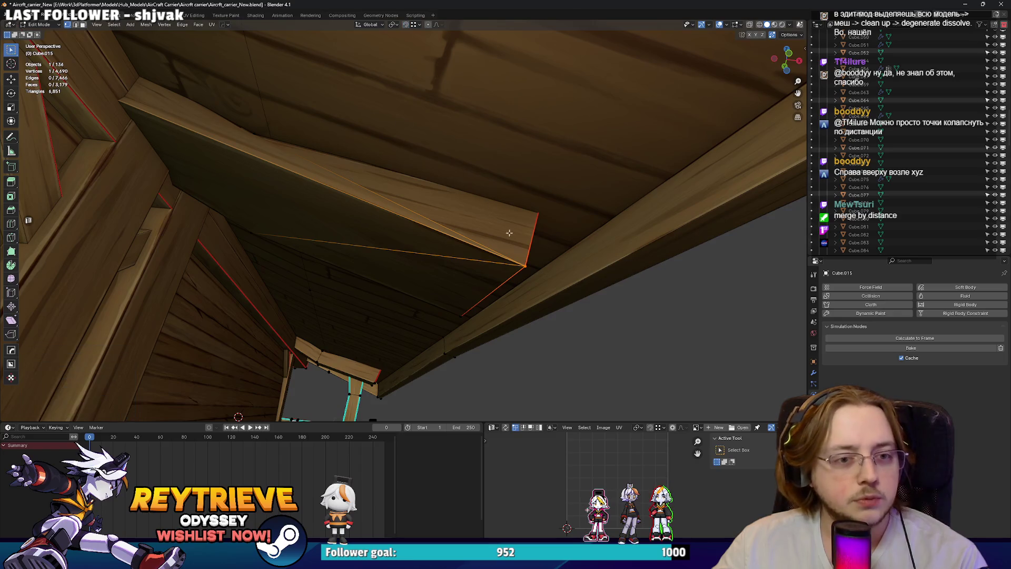
middle_click_drag(532, 262, 486, 244)
key("ctrl+z")
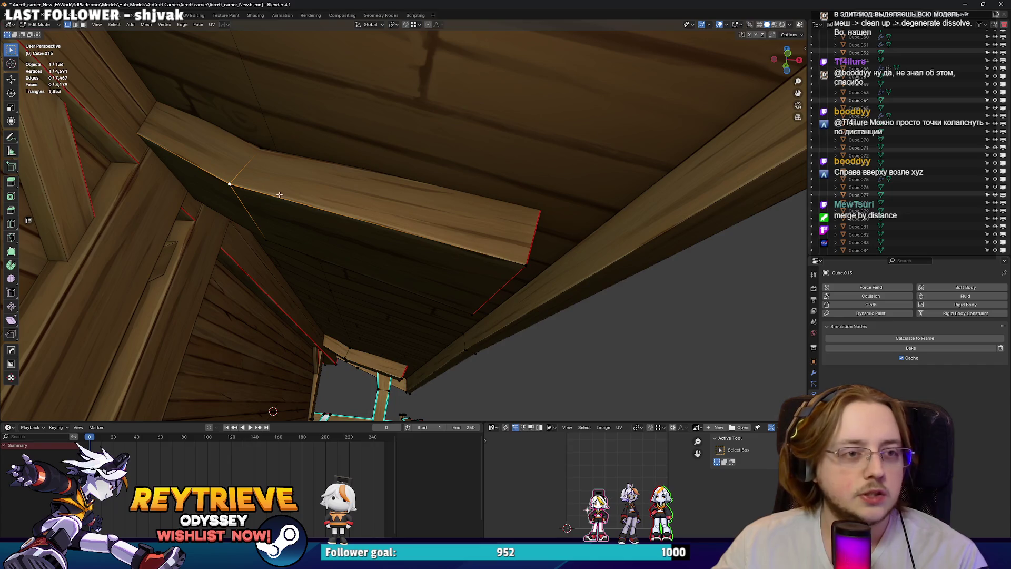
key("ctrl+shift+z")
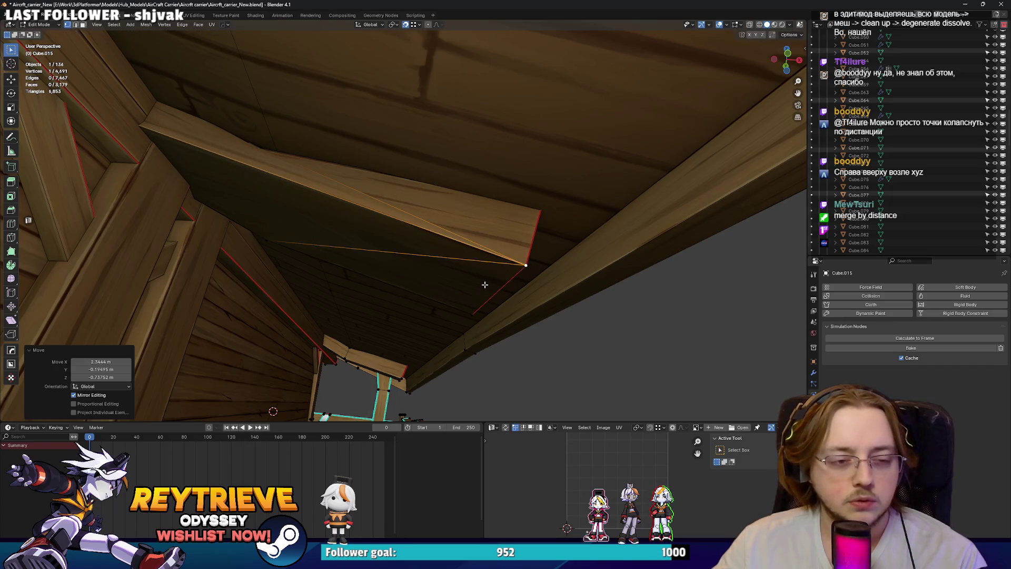
key("ctrl+z")
Check the Auto Merge setting in the editing Options menu.
mouse_move(473, 278)
middle_mouse_down()
mouse_move(383, 204)
mouse_move(458, 176)
mouse_move(436, 221)
middle_mouse_up()
key("alt+z")
left_click(790, 35)
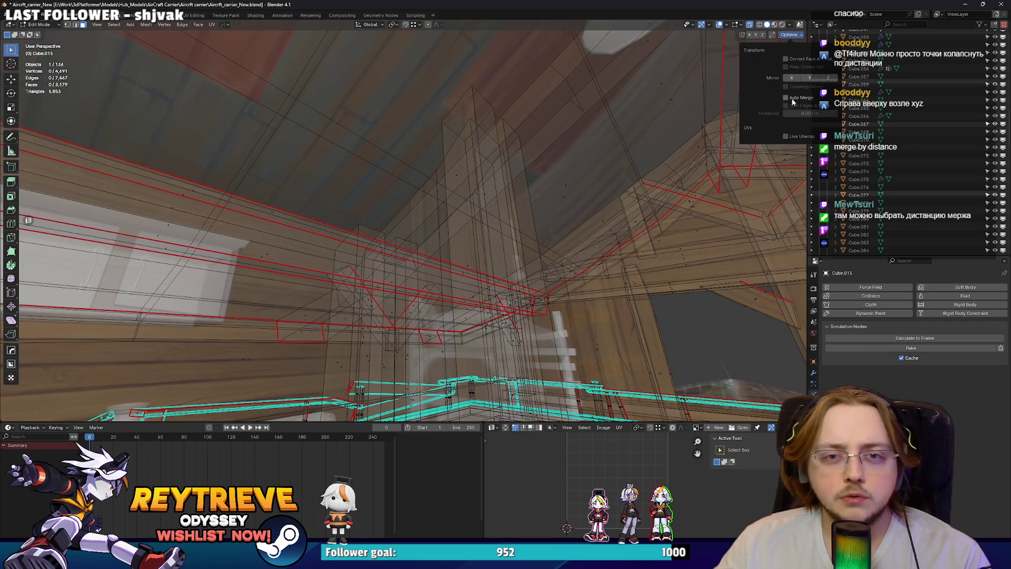
key("alt+z")
mouse_move(464, 201)
middle_mouse_down()
mouse_move(422, 221)
mouse_move(451, 185)
mouse_move(389, 182)
mouse_move(466, 181)
middle_mouse_up()
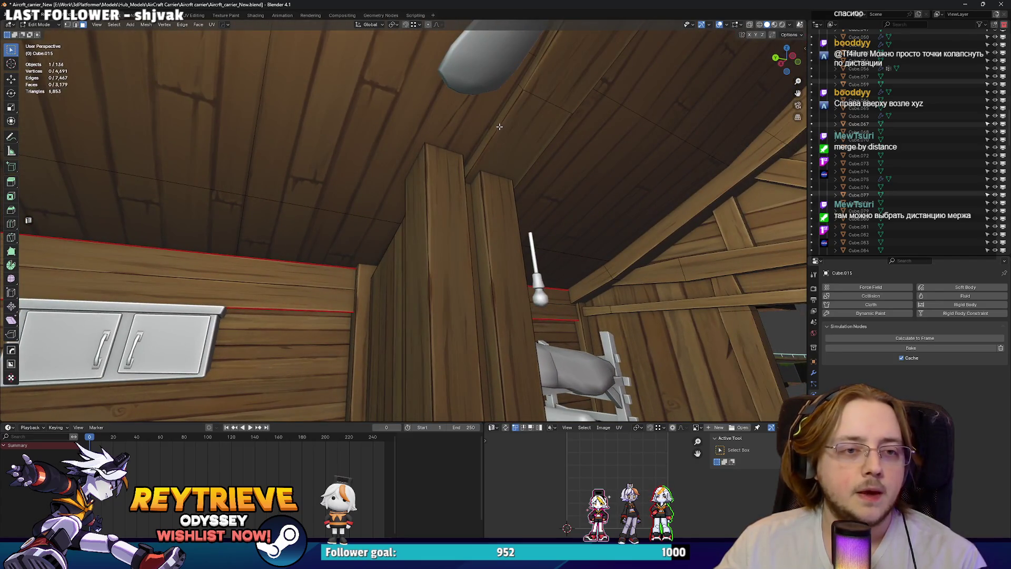
middle_click_drag(496, 134, 516, 113)
Switch to edge select and pick the pillar's top edge.
scroll(507, 126, "up", 3)
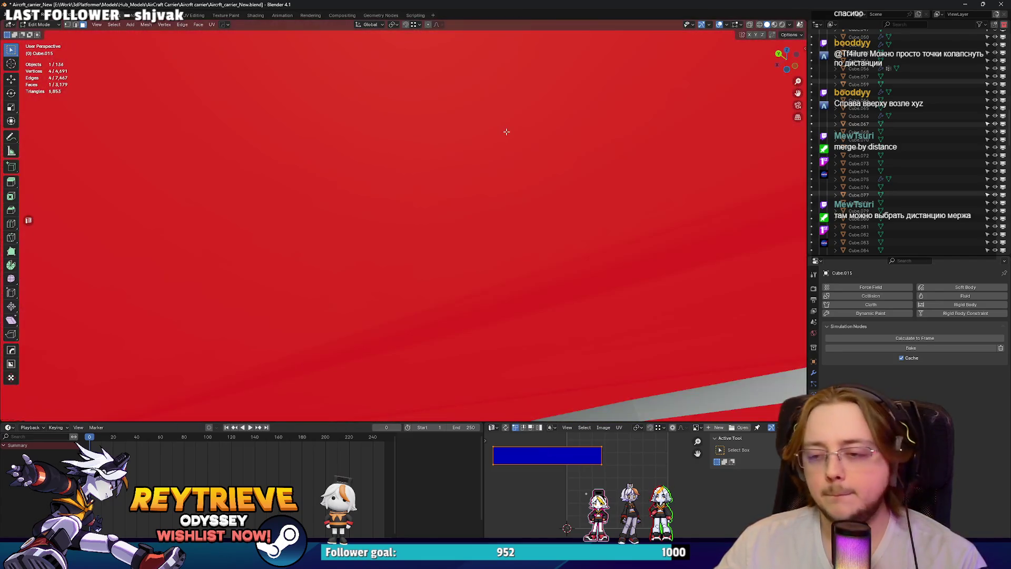
scroll(403, 221, "down", 4)
mouse_move(404, 220)
middle_mouse_down()
mouse_move(513, 107)
mouse_move(435, 134)
mouse_move(420, 172)
middle_mouse_up()
key("2")
left_click(421, 171)
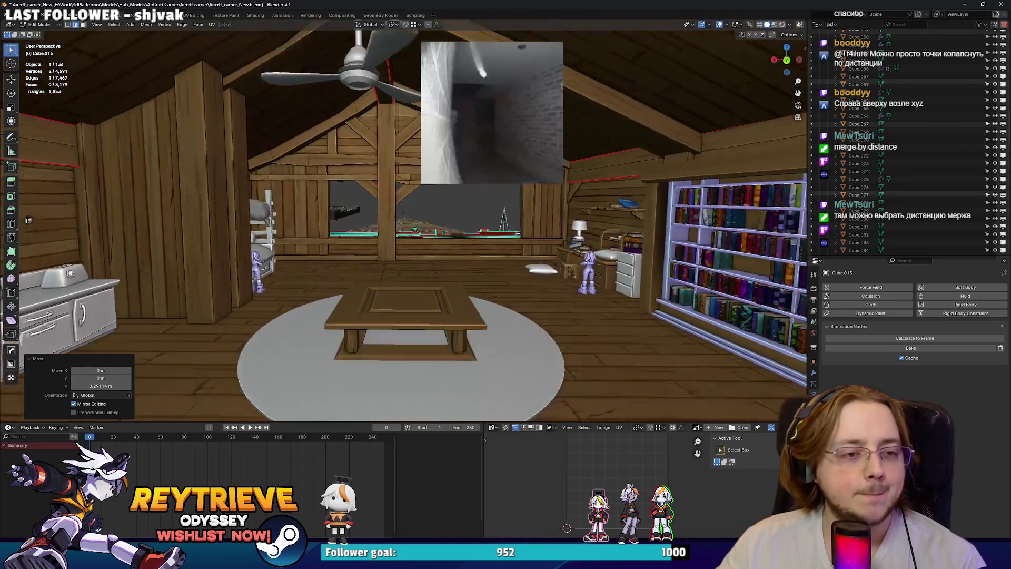
Select the linked beam and duplicate it, placing the copy upright beside the bunk beds.
middle_click_drag(403, 221, 416, 224)
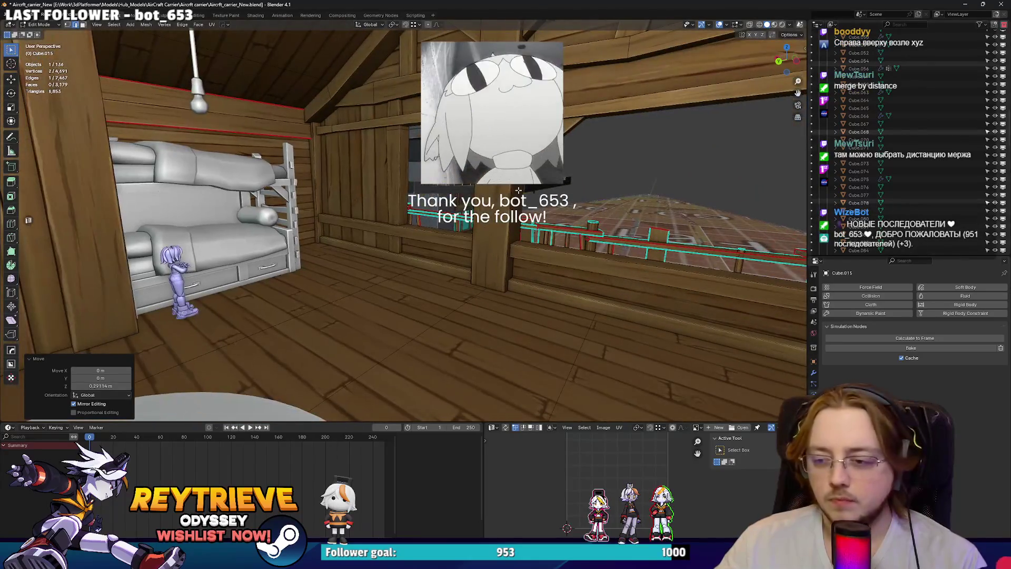
mouse_move(519, 189)
middle_mouse_down()
mouse_move(706, 211)
mouse_move(621, 207)
mouse_move(343, 248)
middle_mouse_up()
left_click(343, 248)
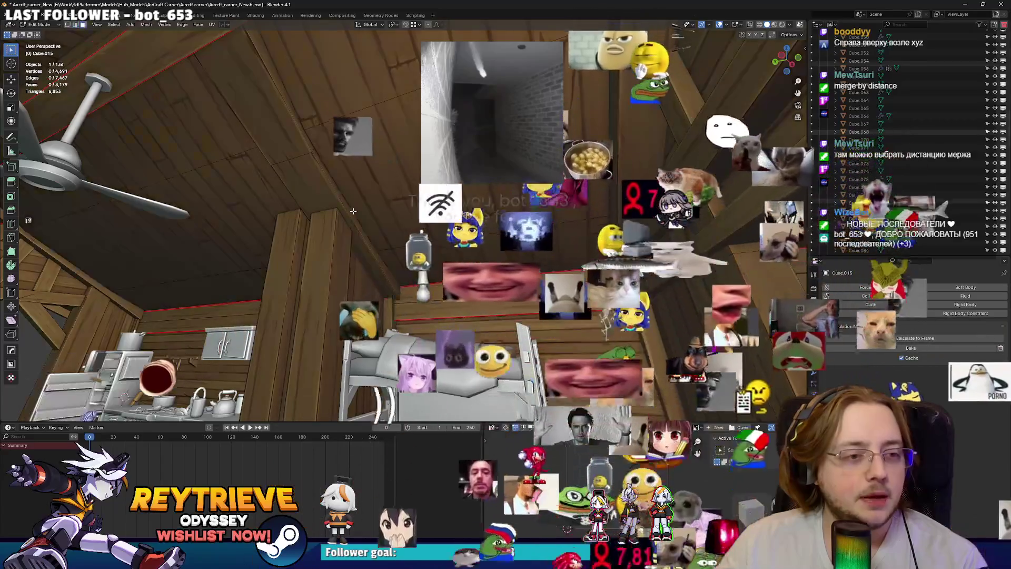
key("l")
key("shift+d")
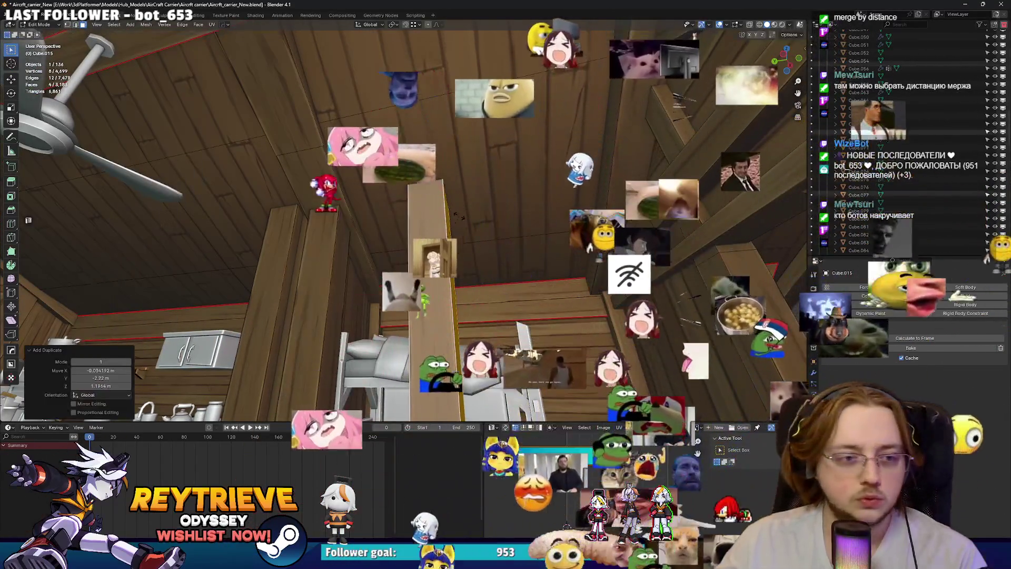
left_click(432, 221)
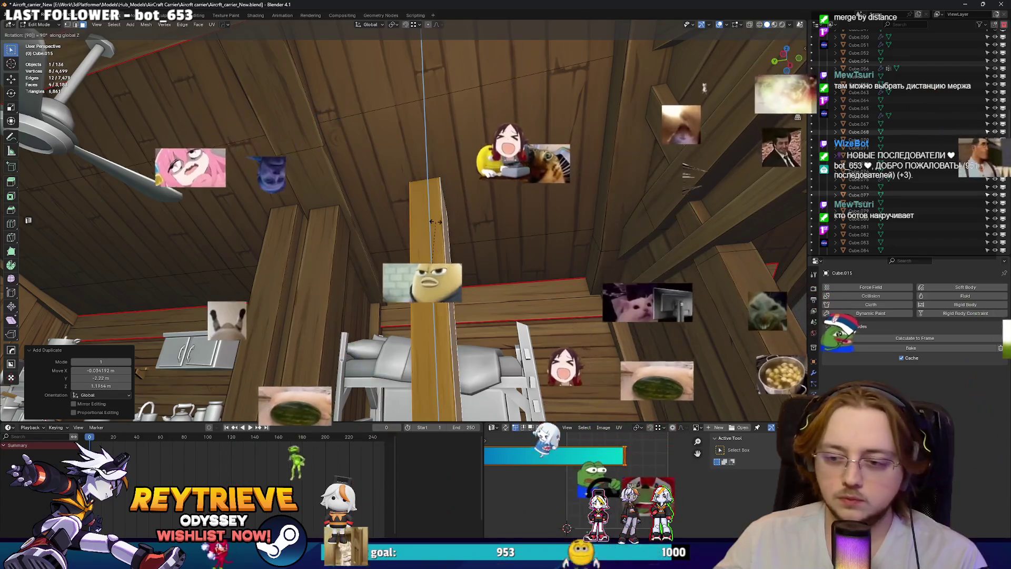
Rotate the copied beam 90° about Y and Z, then shift it along X and lower it.
type("ry90")
key("Return")
type("rz90")
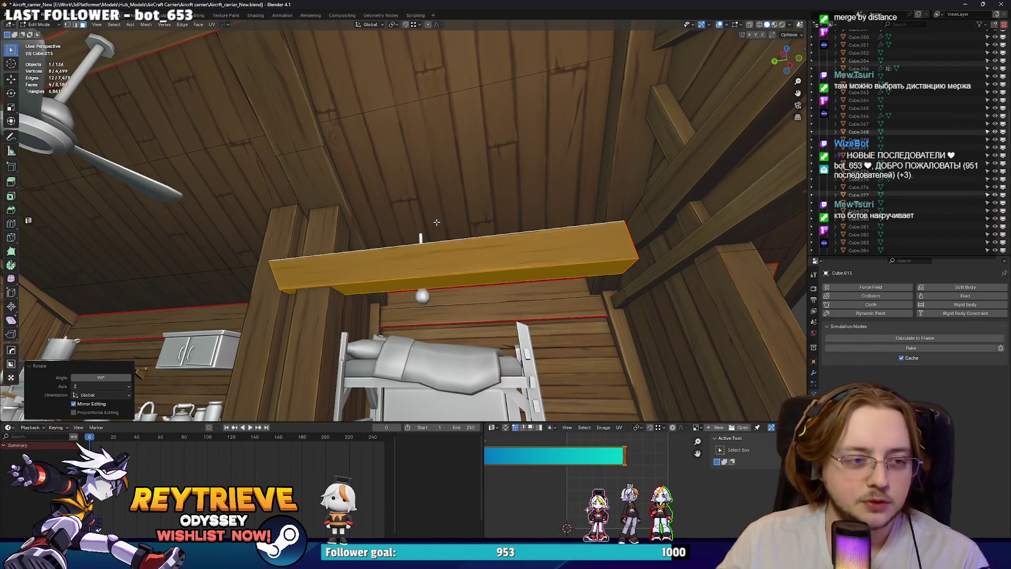
scroll(436, 222, "up", 3)
key("g")
mouse_move(458, 128)
middle_mouse_down()
mouse_move(609, 267)
mouse_move(565, 280)
mouse_move(440, 257)
mouse_move(445, 266)
mouse_move(469, 248)
mouse_move(524, 297)
middle_mouse_up()
left_click(589, 288)
key("g")
key("z")
left_click(443, 266)
Shrink the beam to 0.705, shift it along Y, and make it taller along Z.
key("s")
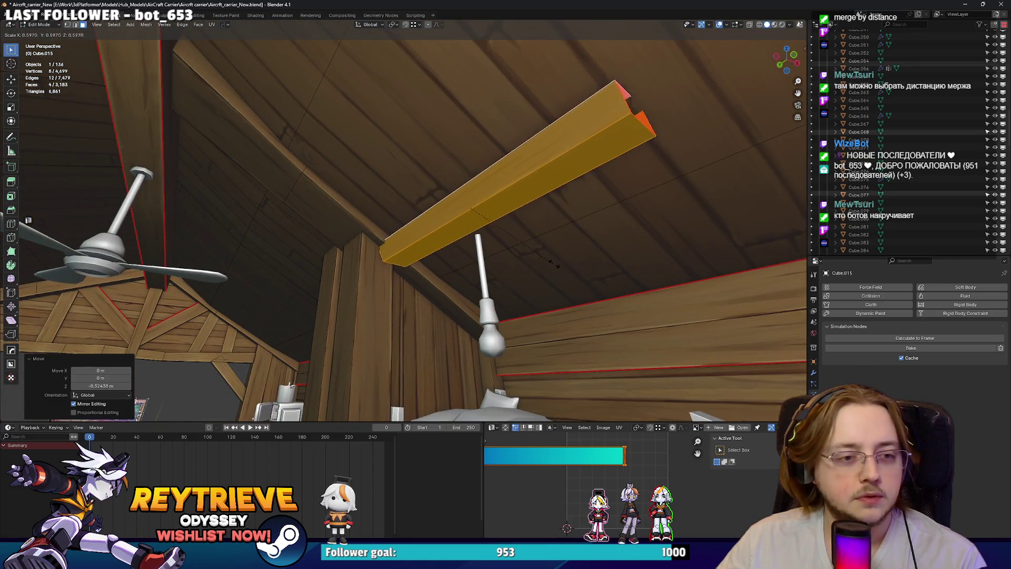
key("g")
mouse_move(539, 257)
middle_mouse_down()
mouse_move(408, 274)
mouse_move(447, 311)
mouse_move(430, 255)
mouse_move(416, 264)
middle_mouse_up()
key("s")
left_click(461, 262)
left_click(447, 276)
key("g")
key("z")
key("s")
key("z")
left_click(437, 295)
key("g")
key("z")
left_click(447, 311)
Stretch the beam's end edges along Y across the ceiling and exit Edit Mode.
key("2")
left_click(430, 256, "alt")
key("g")
key("y")
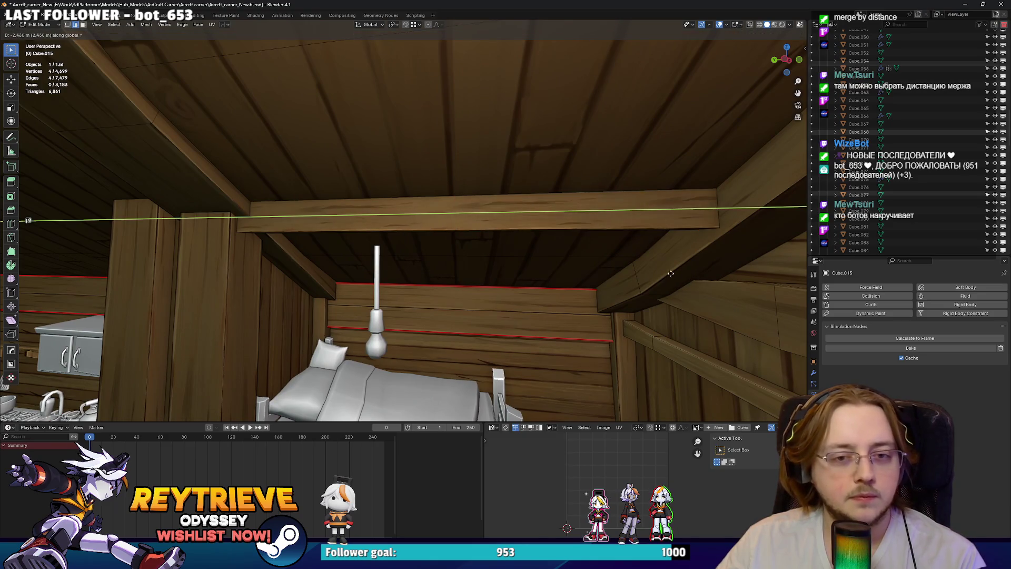
left_click(667, 273)
key("Tab")
mouse_move(584, 261)
middle_mouse_down()
mouse_move(398, 220)
mouse_move(447, 193)
mouse_move(467, 207)
mouse_move(477, 236)
mouse_move(467, 221)
mouse_move(576, 168)
mouse_move(559, 184)
middle_mouse_up()
Grow the selection to the whole ceiling beam and duplicate it along Y.
key("Tab")
key("ctrl+KP_Add")
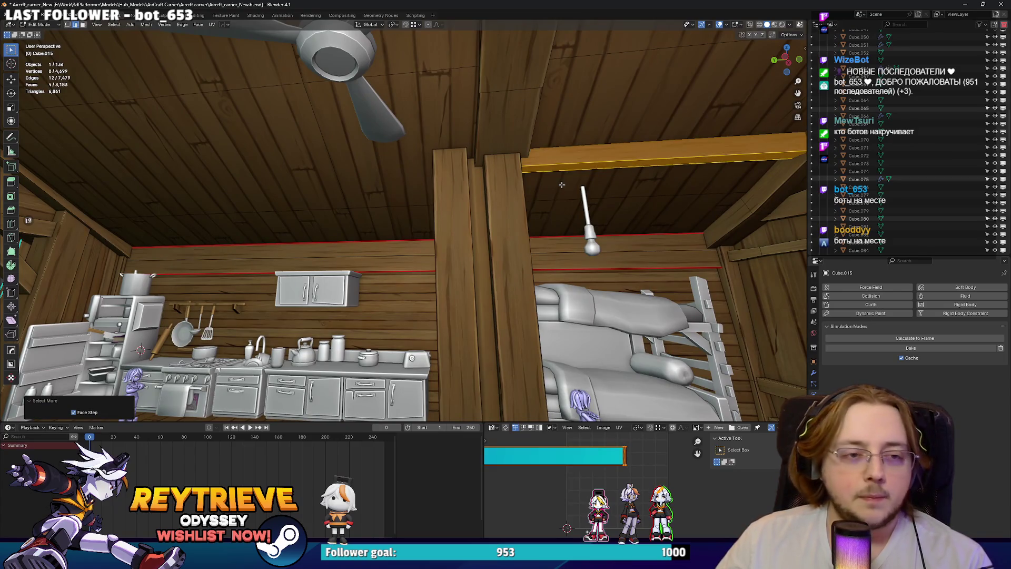
key("shift+d")
key("y")
mouse_move(233, 197)
middle_mouse_down()
mouse_move(251, 194)
mouse_move(243, 163)
mouse_move(290, 130)
mouse_move(287, 169)
mouse_move(428, 176)
middle_mouse_up()
key("g")
key("y")
left_click(201, 197)
Flatten the copy to zero thickness and reposition it along Y.
key("s")
key("0")
key("Return")
key("g")
key("y")
left_click(321, 173)
Move the strip's face down along Z onto the sloping roof rafter.
key("alt+z")
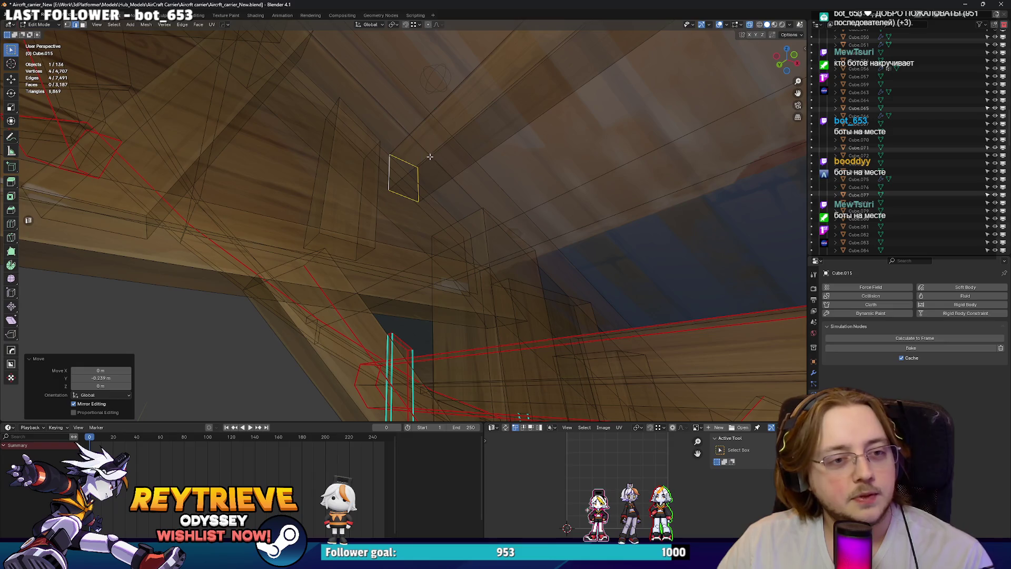
key("alt+z")
key("3")
mouse_move(434, 159)
middle_mouse_down()
mouse_move(400, 138)
mouse_move(391, 149)
middle_mouse_up()
key("g")
key("z")
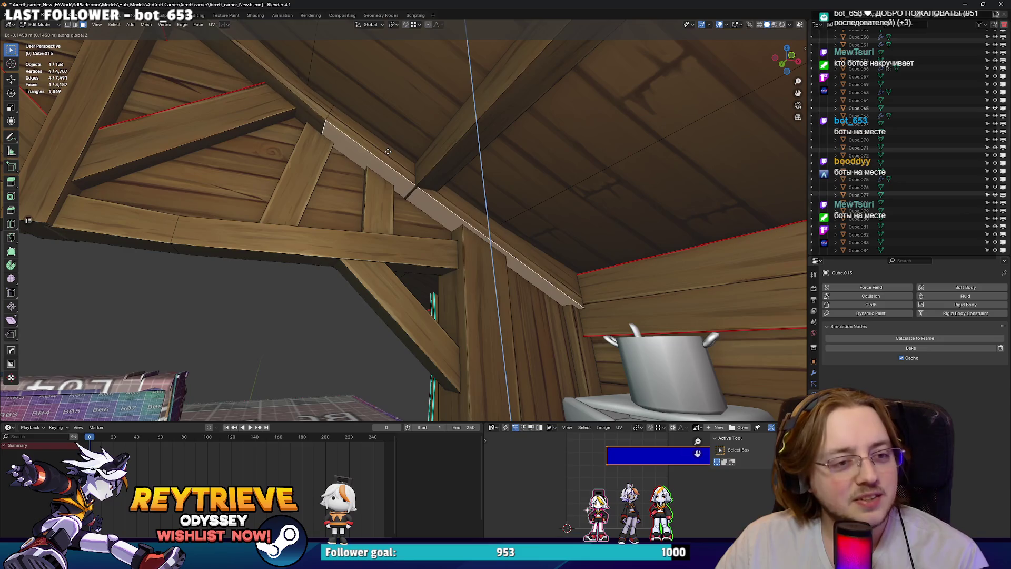
left_click(385, 154)
right_click(382, 156)
key("Escape")
key("g")
key("z")
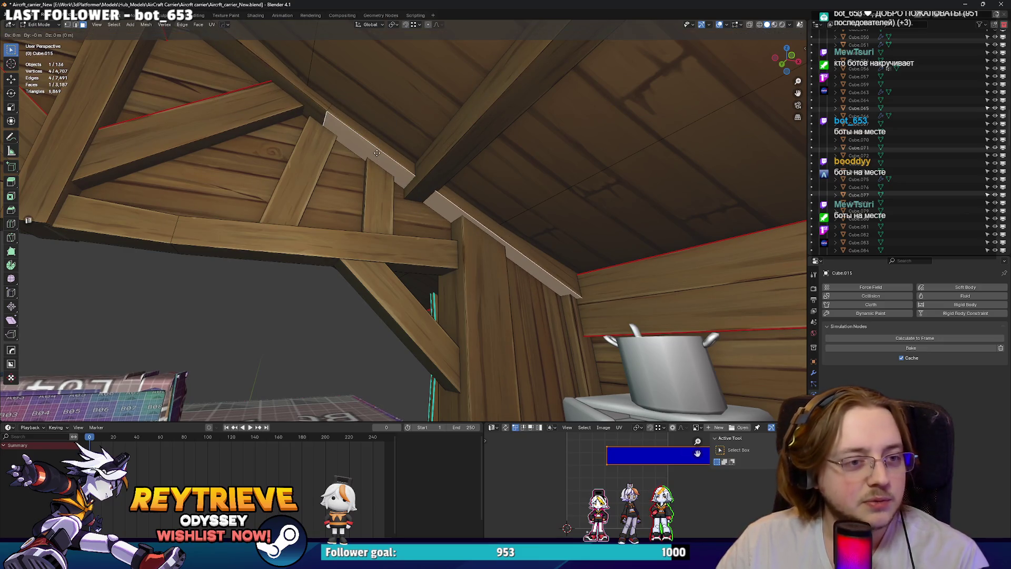
Select an edge of the strip and leave Edit Mode.
mouse_move(375, 165)
middle_mouse_down()
mouse_move(337, 139)
mouse_move(474, 177)
mouse_move(27, 147)
mouse_move(335, 169)
mouse_move(421, 157)
middle_mouse_up()
key("2")
left_click(325, 131)
key("Tab")
key("Tab")
key("l")
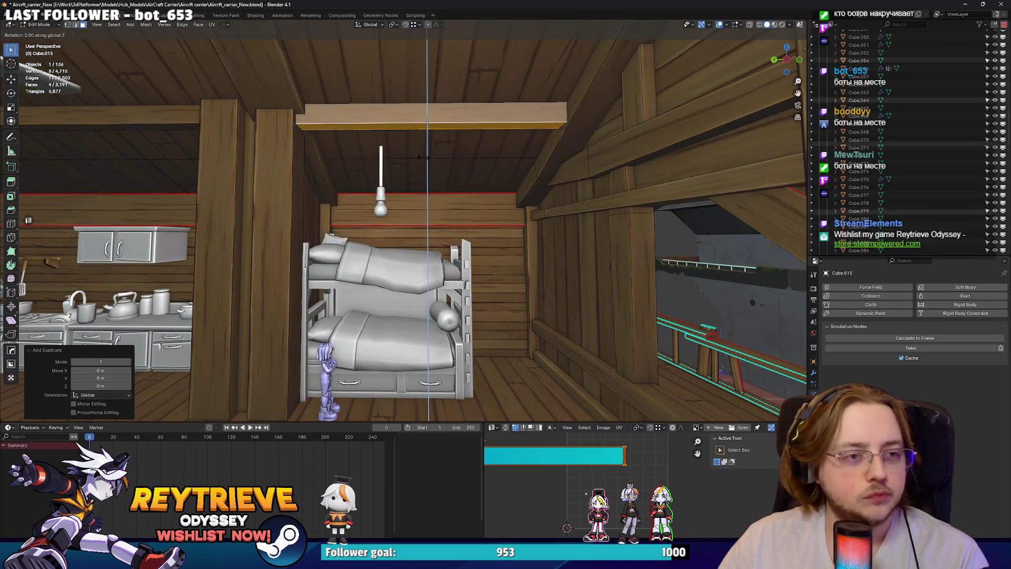
Rotate the beam copy 90° about Y, undoing and redoing the quarter turn.
type("90y")
key("Return")
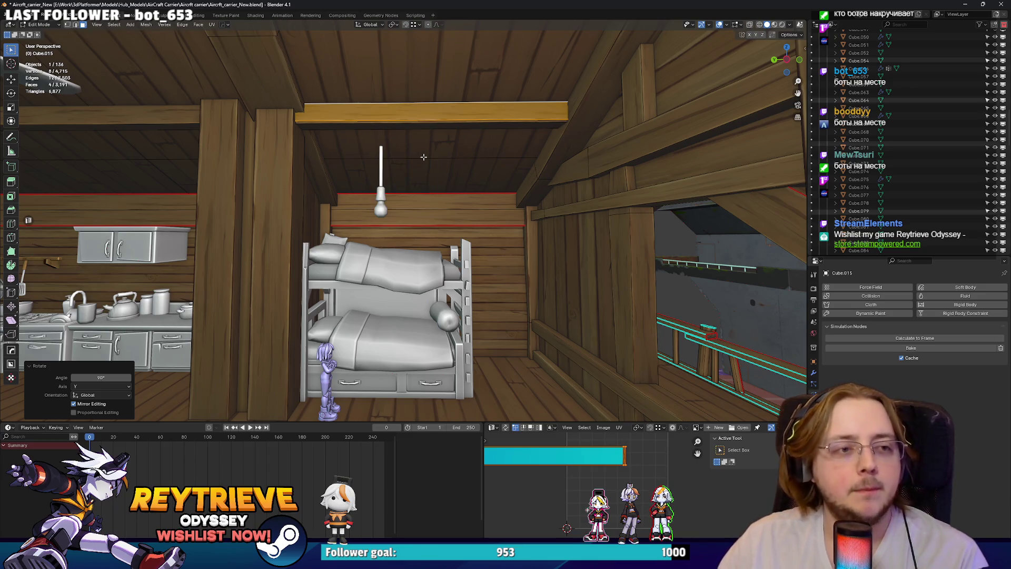
key("ctrl+z")
type("0y")
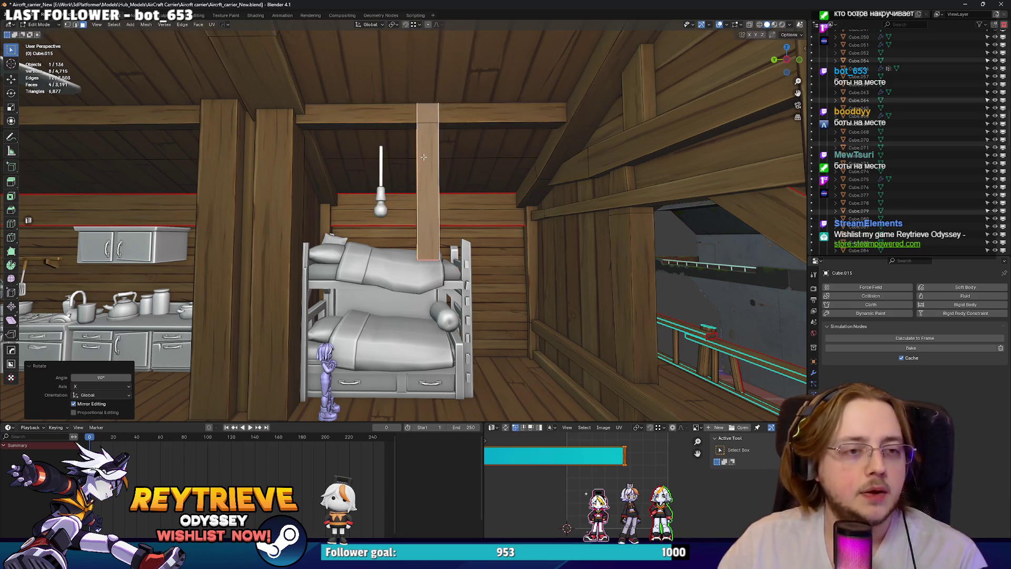
Move the upright piece -2.96 m along Y and -0.21 m down Z into the wall corner.
middle_click_drag(407, 290, 379, 279)
key("g")
key("y")
left_click(586, 266)
mouse_move(586, 266)
middle_mouse_down()
mouse_move(559, 263)
mouse_move(597, 248)
mouse_move(553, 242)
mouse_move(526, 274)
mouse_move(435, 327)
mouse_move(445, 266)
mouse_move(466, 243)
mouse_move(582, 242)
mouse_move(470, 249)
mouse_move(489, 237)
middle_mouse_up()
key("g")
key("z")
left_click(551, 241)
scroll(465, 242, "down", 10)
scroll(501, 243, "up", 10)
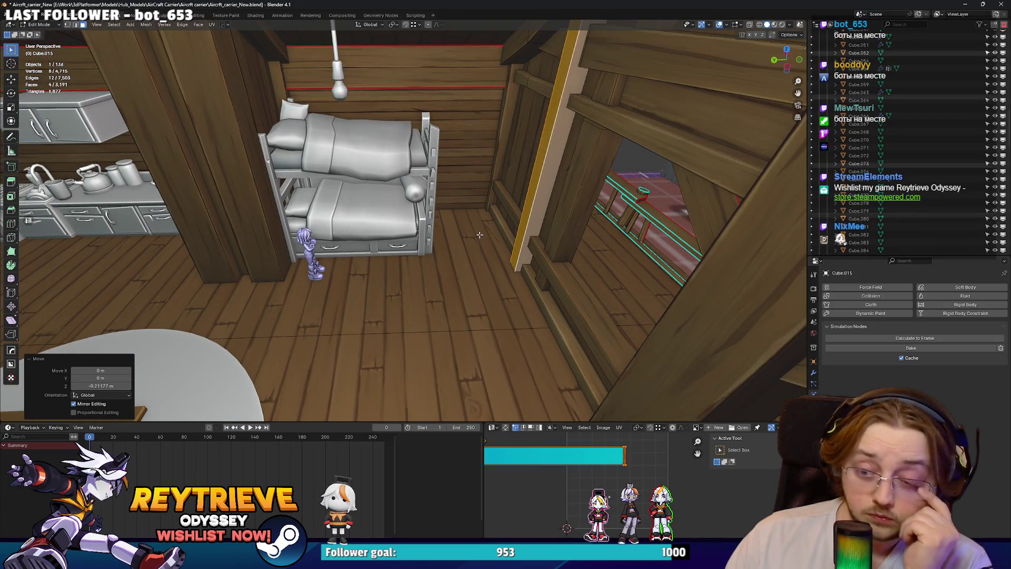
Select faces of the beam copy, including the long floor strip along the deck.
mouse_move(497, 240)
middle_mouse_down()
mouse_move(510, 235)
mouse_move(512, 216)
mouse_move(496, 168)
mouse_move(351, 245)
mouse_move(524, 219)
middle_mouse_up()
scroll(510, 235, "up", 3)
left_click(518, 231)
left_click(418, 233, "alt")
mouse_move(418, 233)
middle_mouse_down()
mouse_move(429, 224)
mouse_move(368, 255)
middle_mouse_up()
Shift the selected strip vertices -0.36 m along X toward the corner post.
mouse_move(293, 259)
middle_mouse_down()
mouse_move(426, 225)
mouse_move(562, 213)
middle_mouse_up()
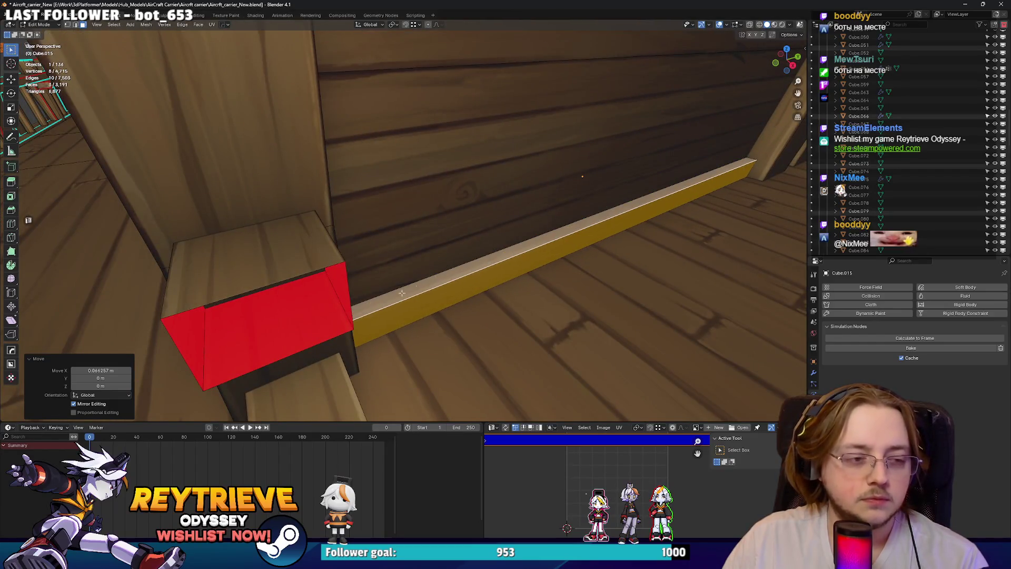
middle_click_drag(415, 289, 334, 256)
middle_click_drag(382, 365, 411, 340)
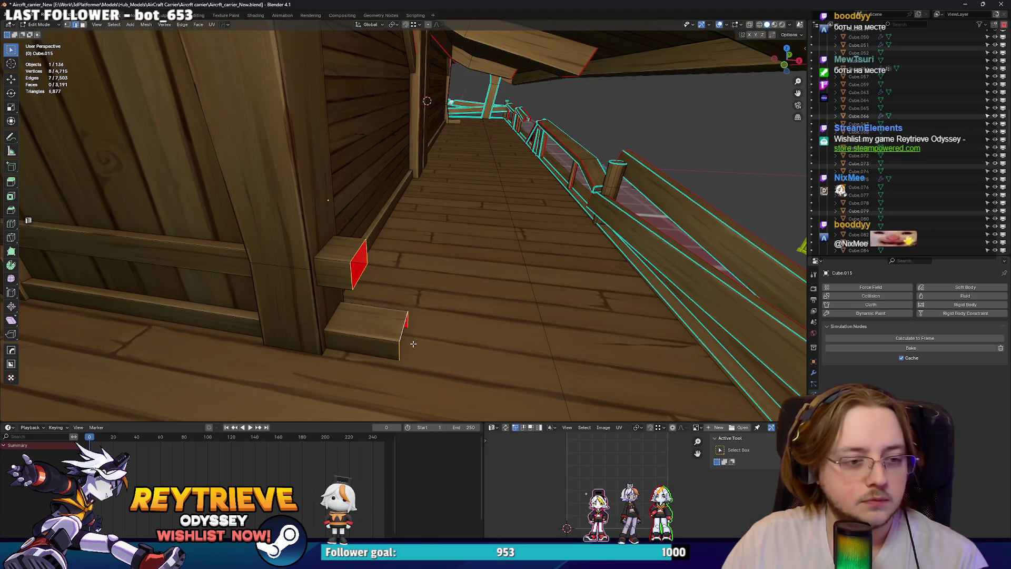
key("x")
left_click(364, 328)
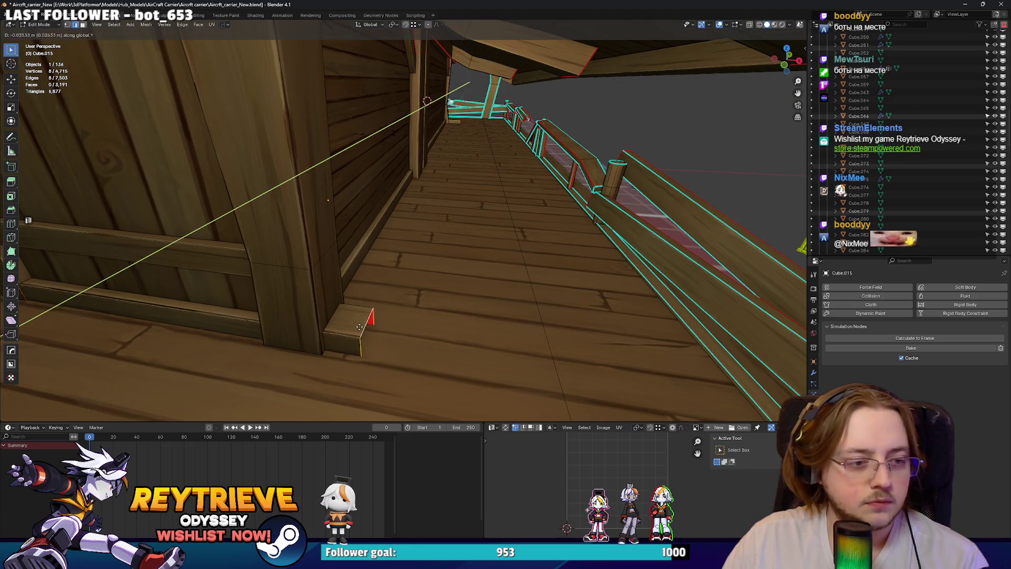
Select the whole plank, slide it along X past the pillar, and return to Object Mode.
mouse_move(328, 200)
middle_mouse_down()
mouse_move(393, 238)
mouse_move(472, 214)
middle_mouse_up()
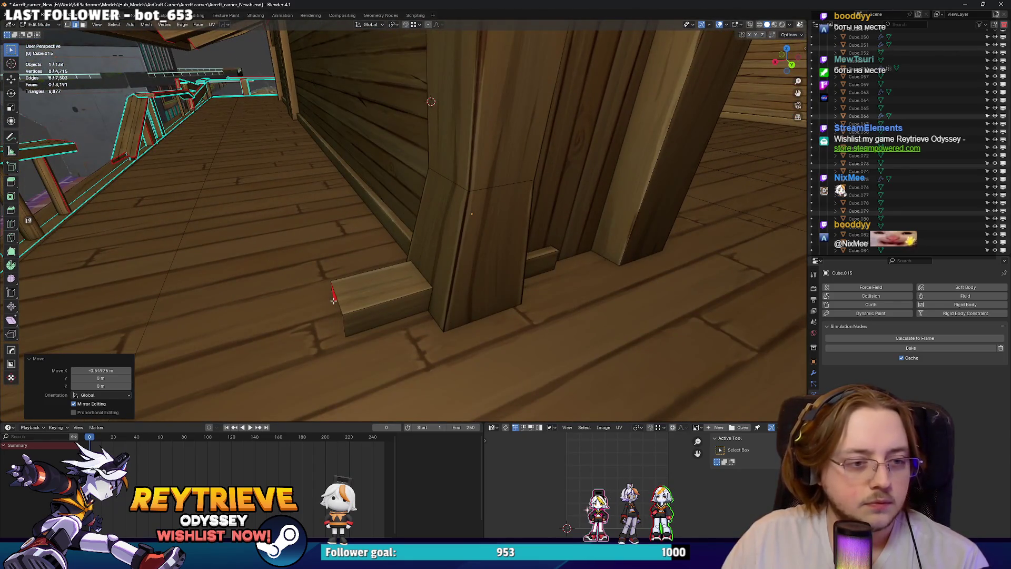
middle_click_drag(334, 300, 369, 292)
key("l")
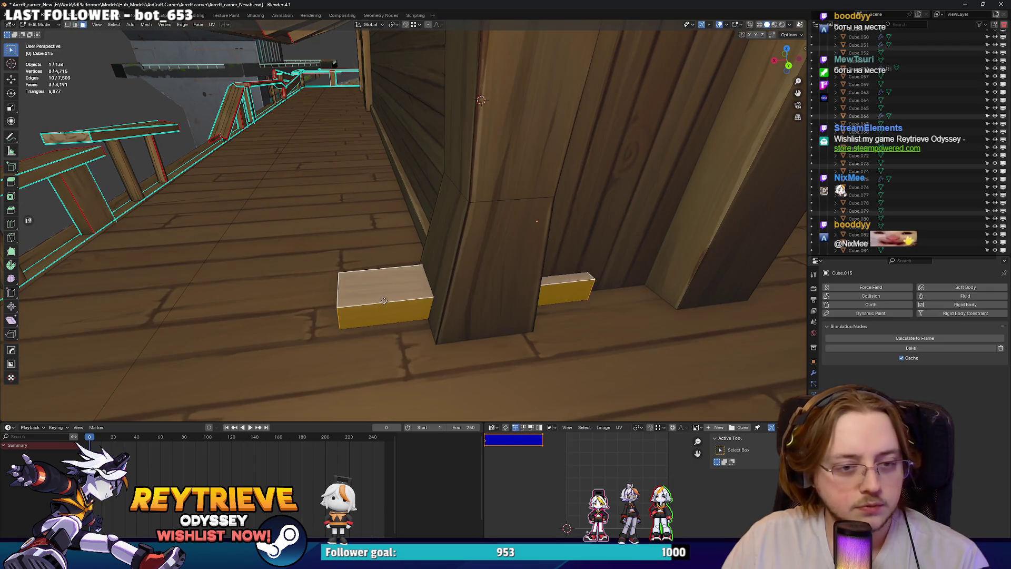
key("g")
key("x")
key("Tab")
scroll(382, 266, "down", 10)
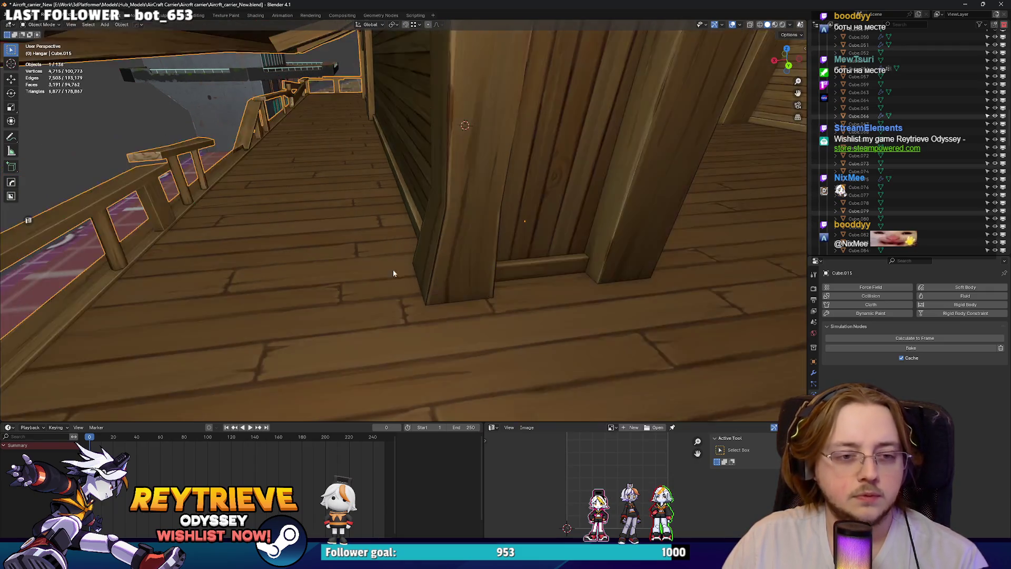
Move the hanging lamp about 1 m along Y so its rod meets the roof rafter.
scroll(196, 340, "up", 10)
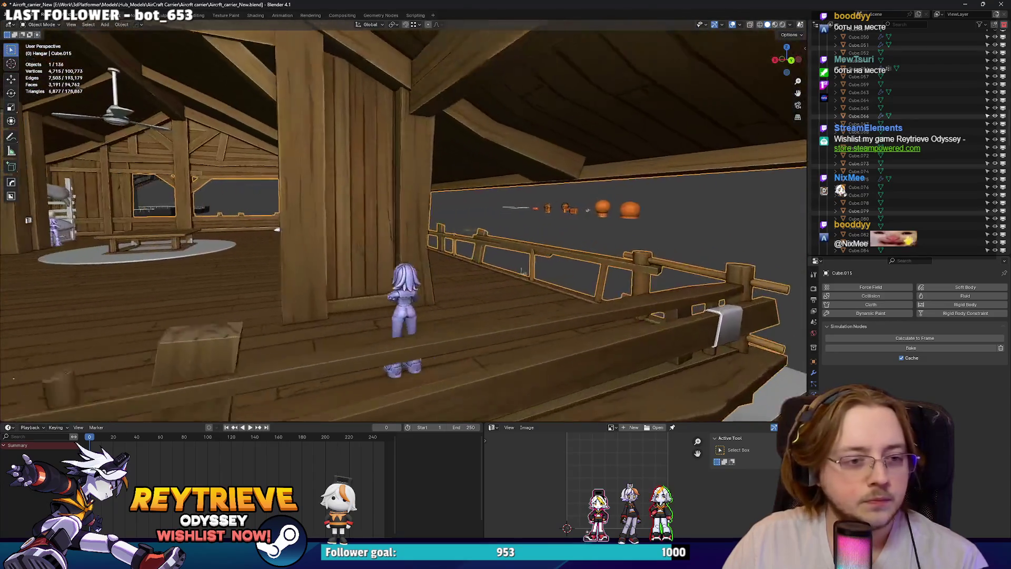
scroll(304, 284, "down", 10)
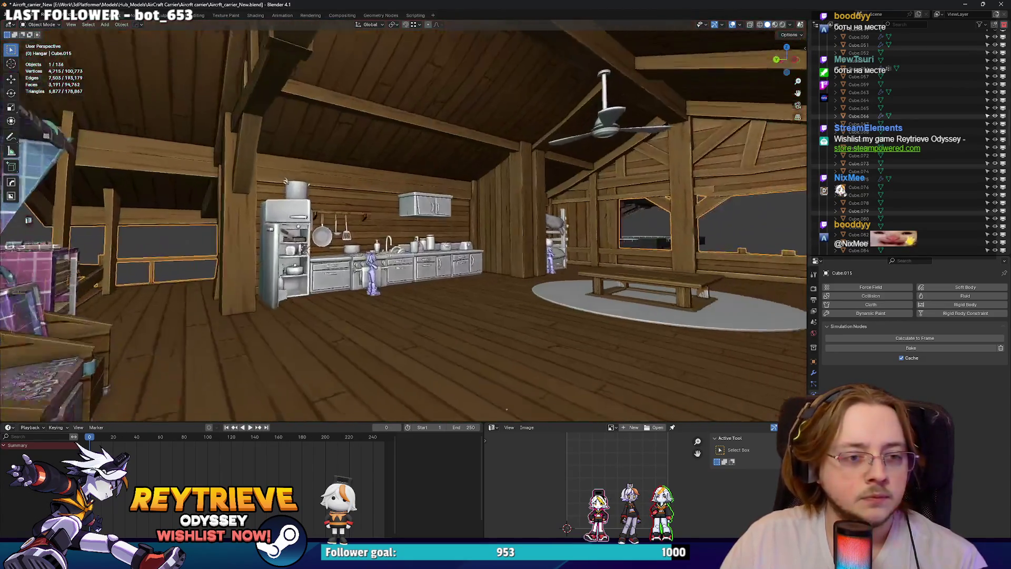
scroll(400, 237, "up", 10)
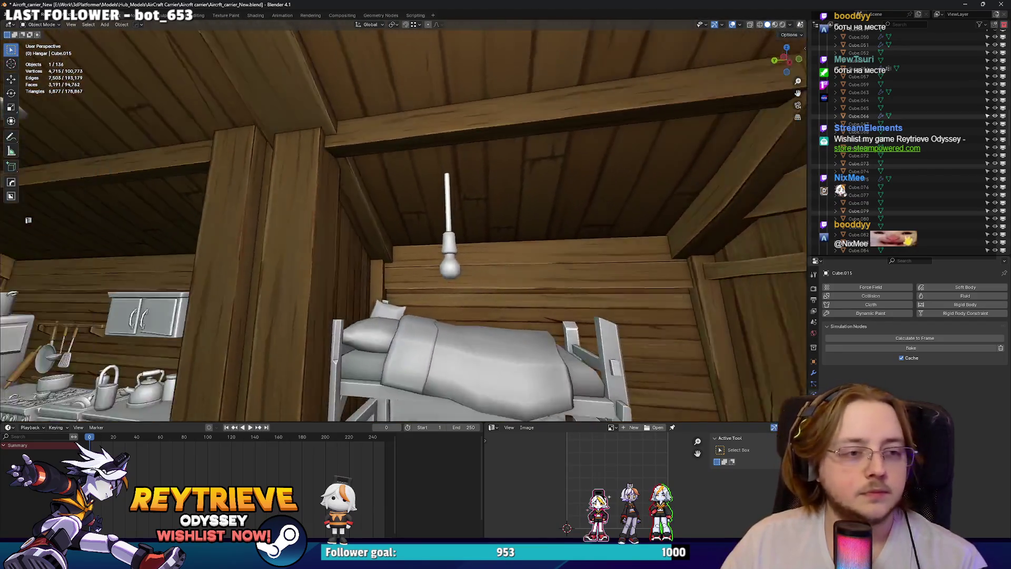
middle_click_drag(474, 243, 532, 238)
scroll(532, 238, "up", 3)
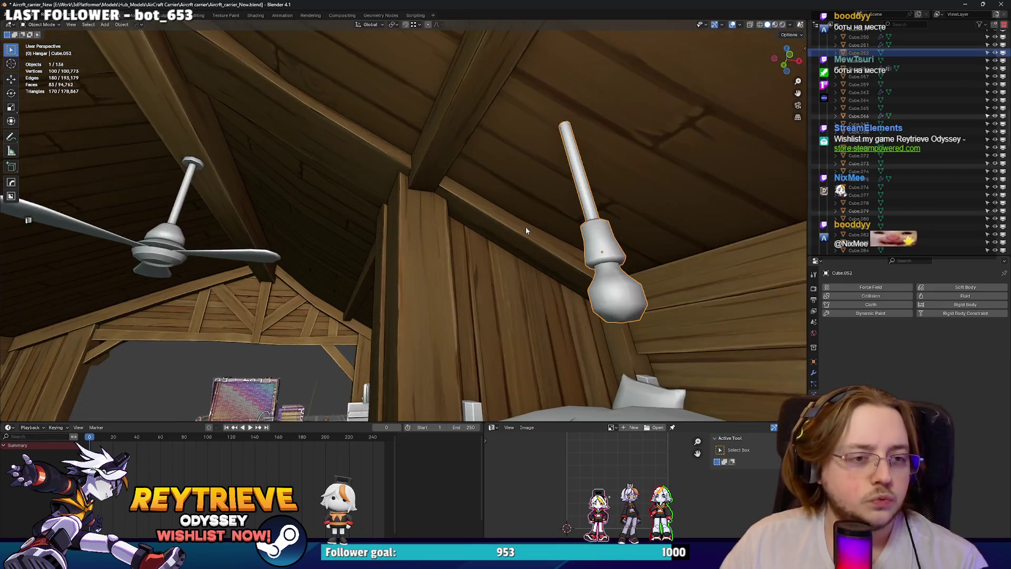
left_click(526, 232)
key("g")
left_click(457, 162)
mouse_move(458, 162)
middle_mouse_down()
mouse_move(479, 175)
mouse_move(455, 179)
mouse_move(483, 166)
mouse_move(470, 165)
mouse_move(484, 189)
mouse_move(520, 166)
mouse_move(515, 138)
middle_mouse_up()
key("g")
key("y")
key("Return")
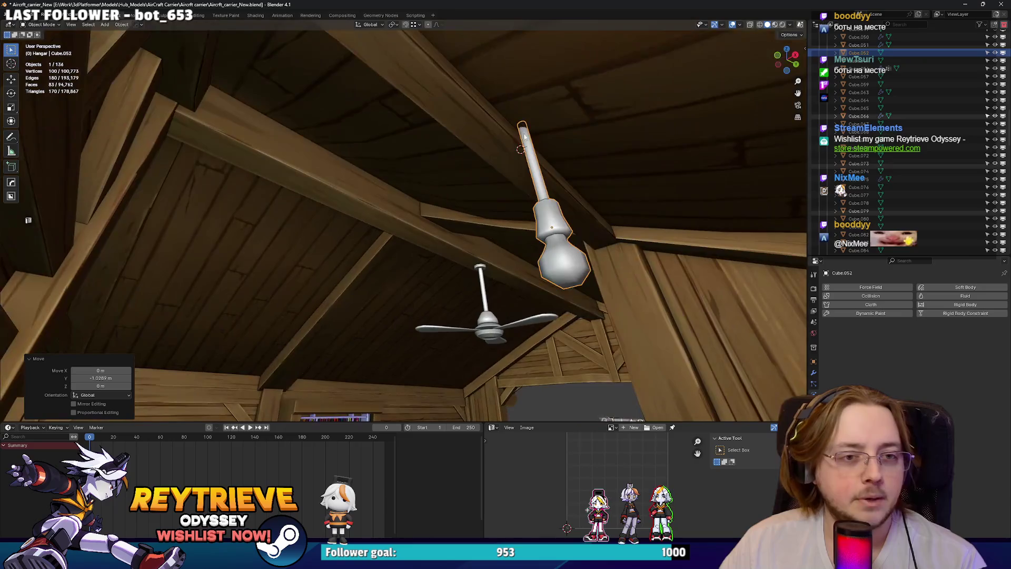
Browse the Add menu's Curve options, Knots and Curve Profiles, without adding anything.
key("shift+a")
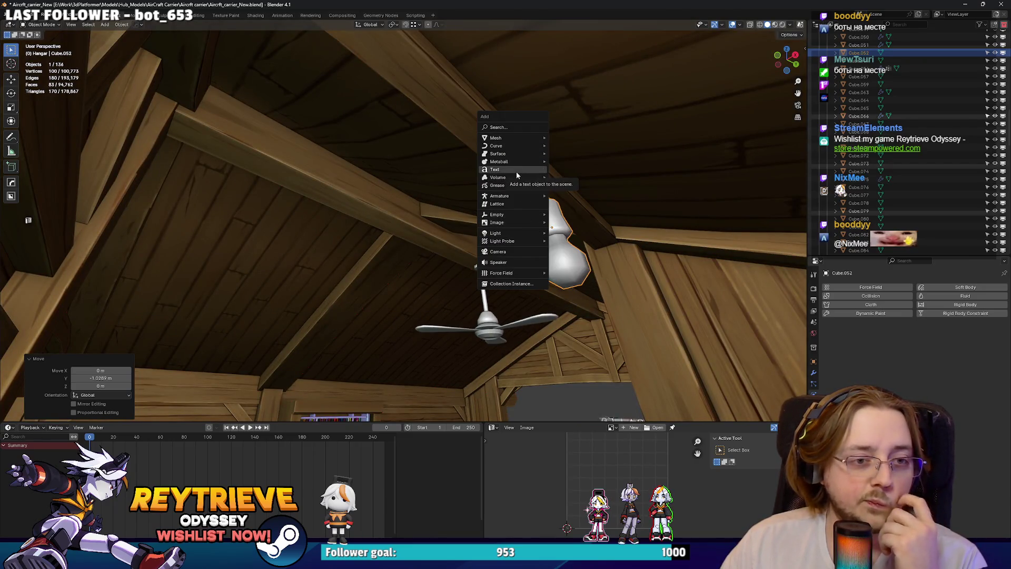
mouse_move(526, 146)
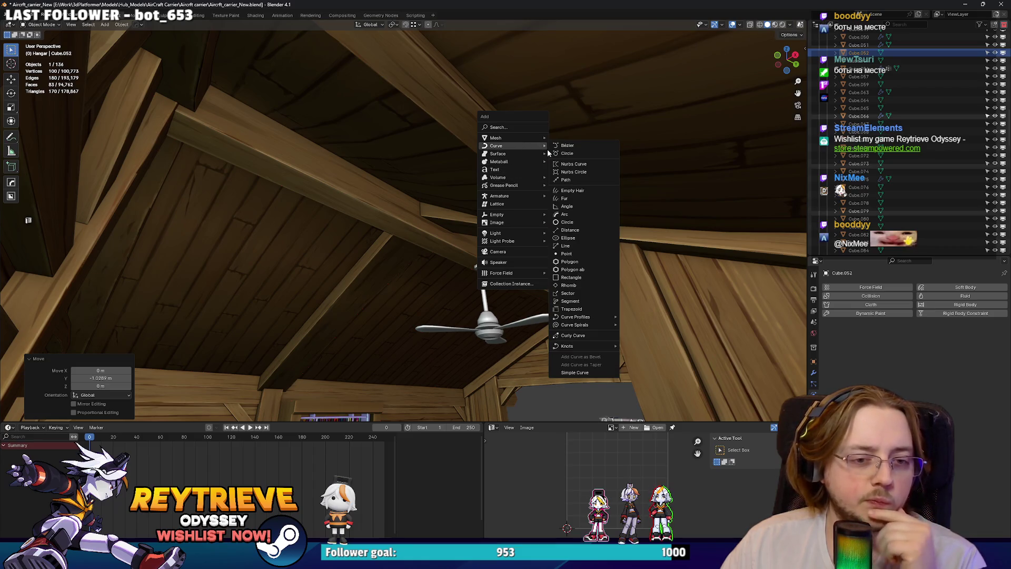
key("Escape")
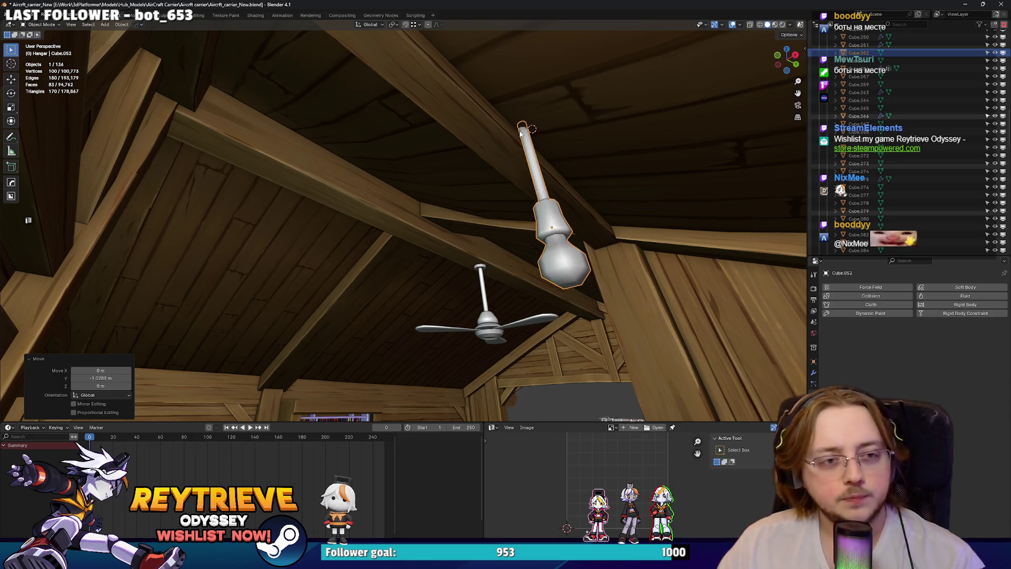
key("shift+a")
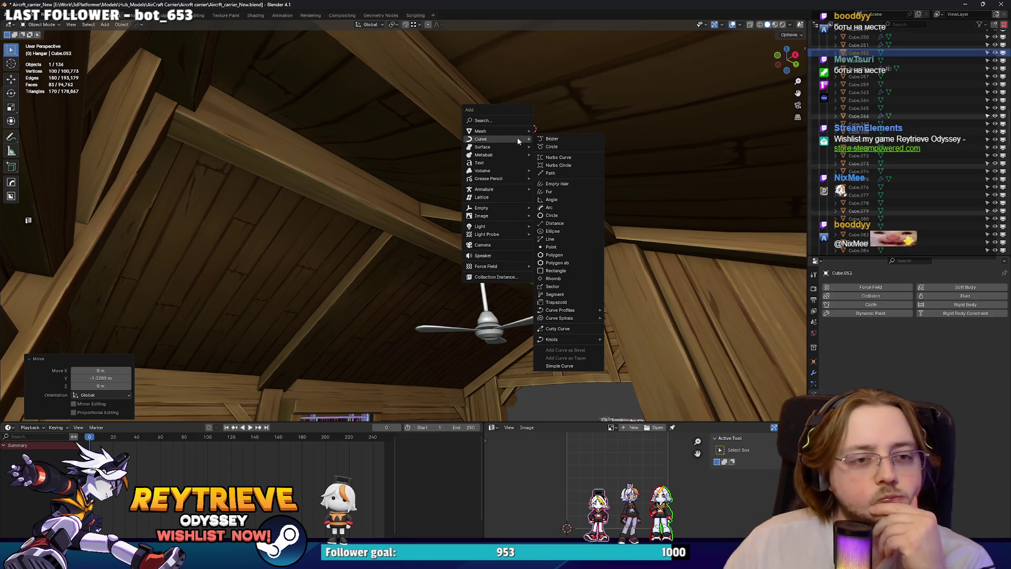
mouse_move(486, 140)
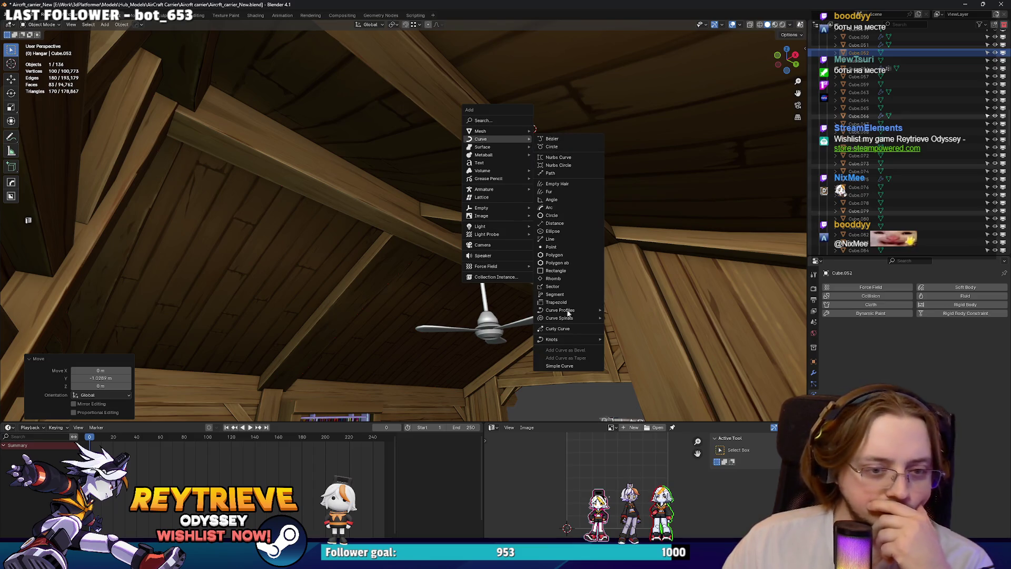
mouse_move(566, 343)
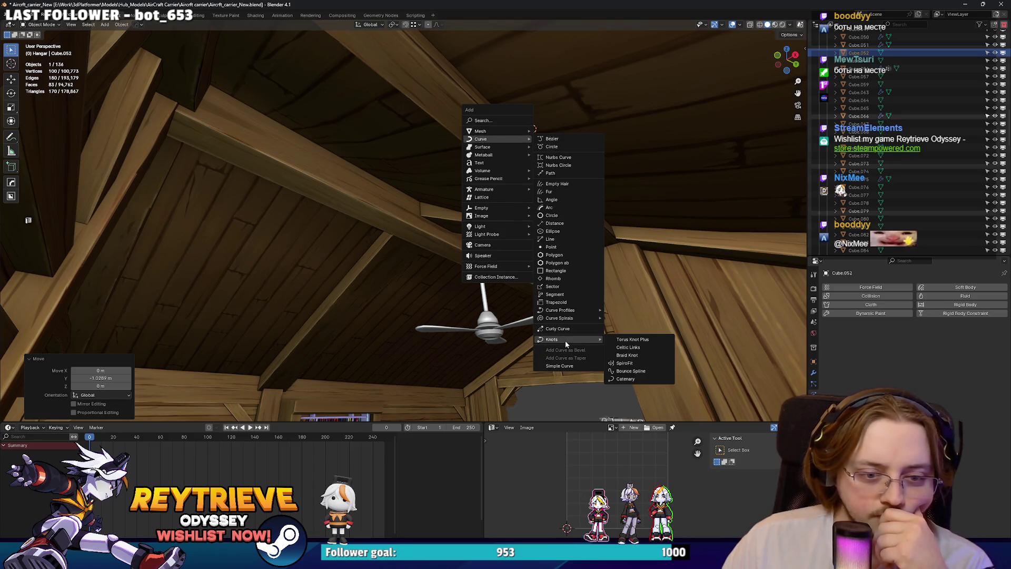
mouse_move(570, 314)
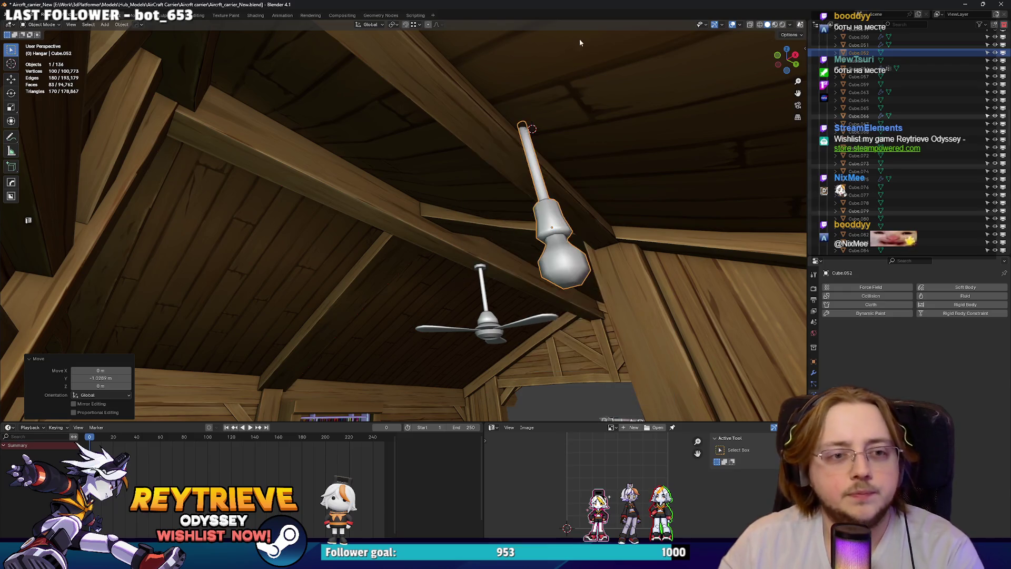
middle_click_drag(589, 132, 543, 185)
Add a Bézier curve, turn it about Z, and place it at the lamp's ceiling mount.
key("shift+a")
mouse_move(539, 182)
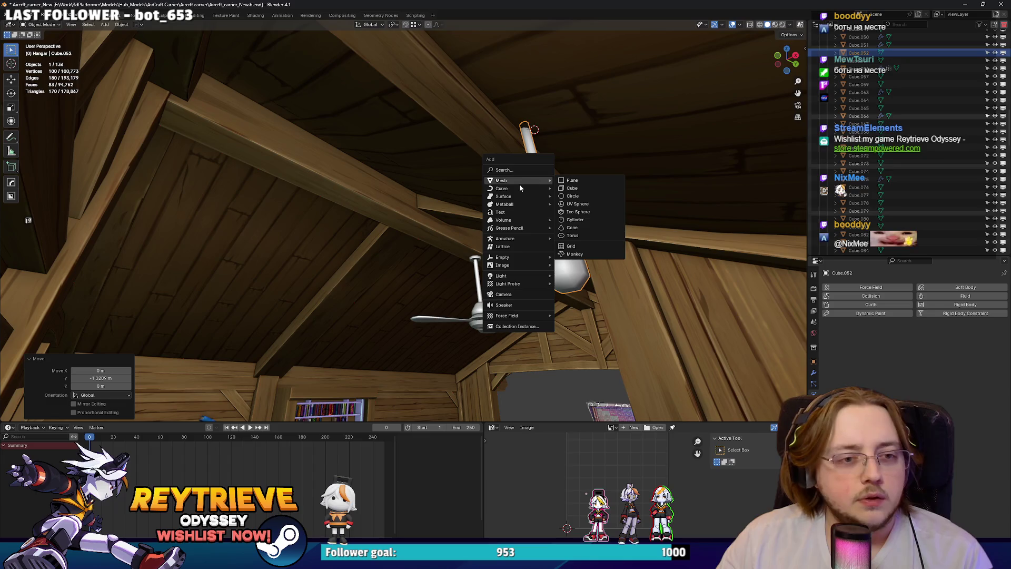
left_click(574, 188)
middle_click_drag(574, 188, 484, 179)
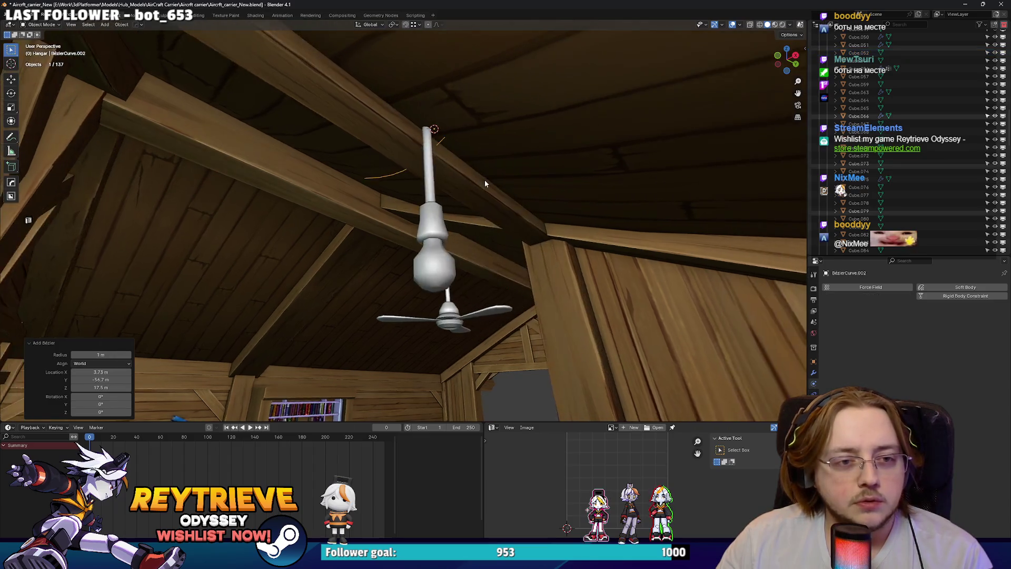
scroll(486, 176, "up", 2)
key("r")
key("z")
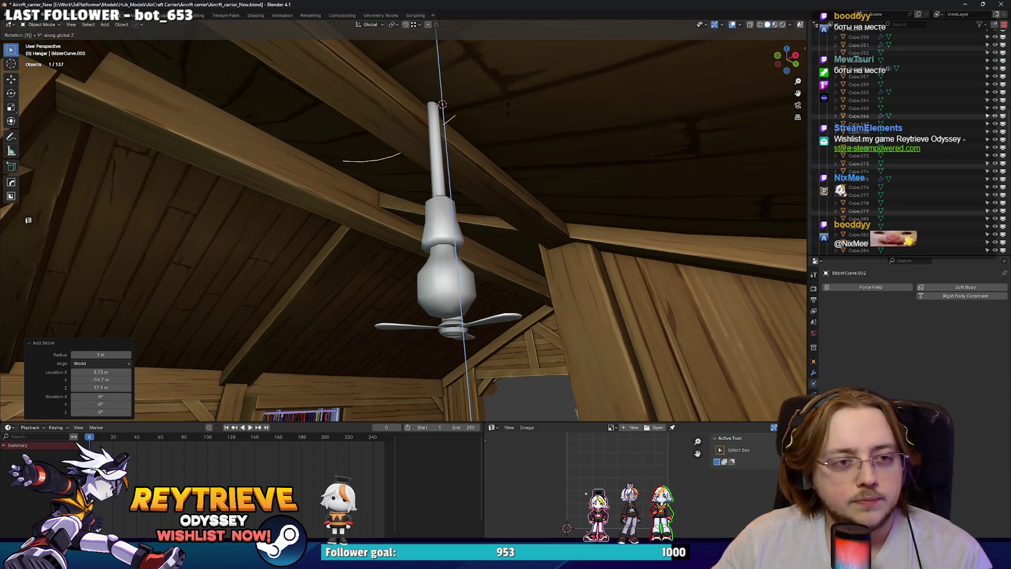
key("Return")
mouse_move(507, 108)
middle_mouse_down()
mouse_move(384, 107)
mouse_move(475, 158)
mouse_move(622, 203)
middle_mouse_up()
key("g")
left_click(494, 163)
Rotate the curve 90° about X, then a further 180° about X.
key("r")
key("x")
key("9")
key("0")
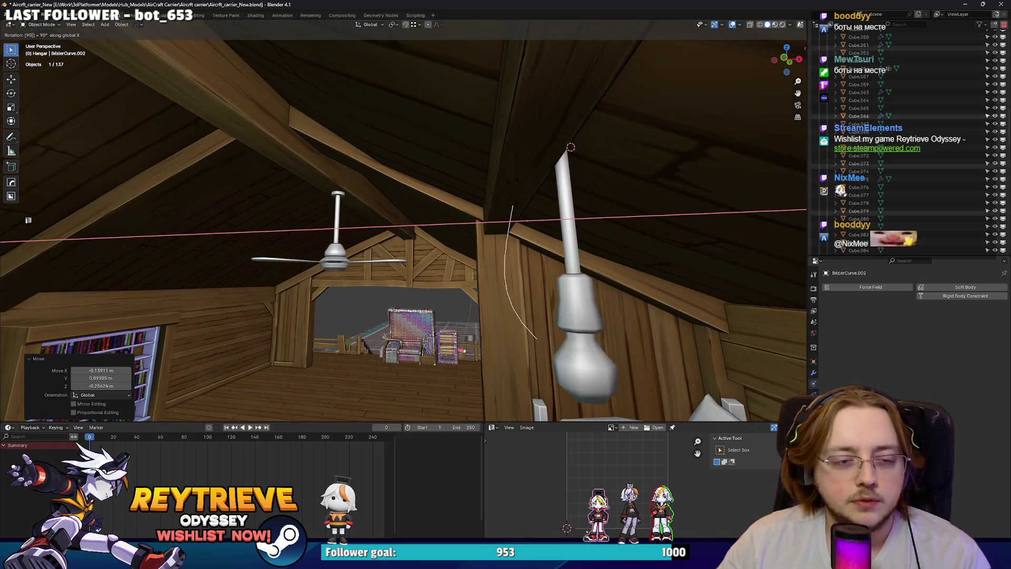
key("Return")
key("r")
key("x")
key("1")
key("8")
key("0")
key("Return")
Bend the curve by rotating one end point's handles 90° about X in Edit Mode.
mouse_move(513, 185)
middle_mouse_down()
mouse_move(504, 167)
mouse_move(627, 175)
mouse_move(580, 200)
mouse_move(600, 211)
mouse_move(579, 201)
mouse_move(606, 168)
middle_mouse_up()
key("Tab")
left_click(600, 212)
key("r")
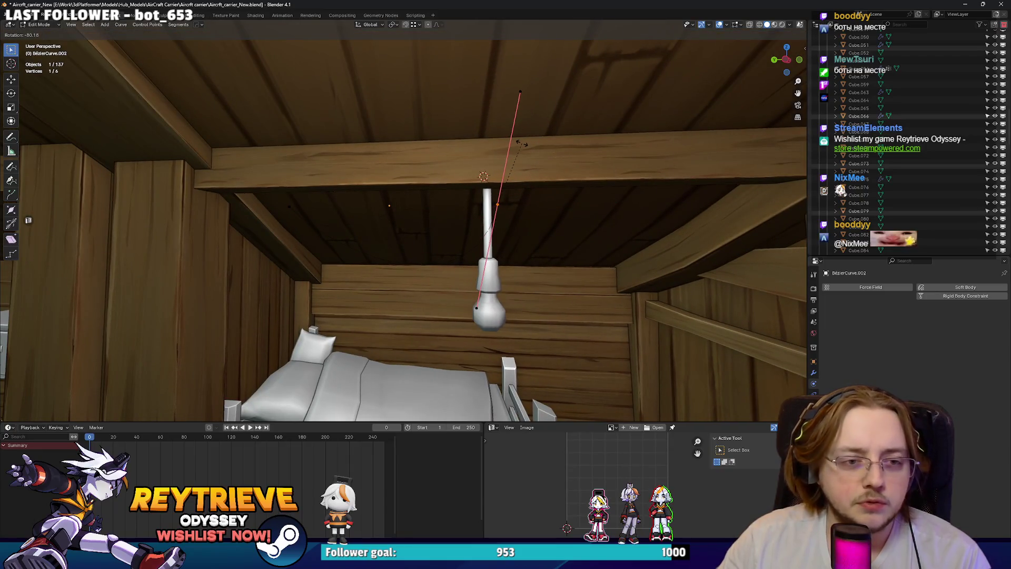
middle_click_drag(521, 143, 485, 141)
key("z")
key("1")
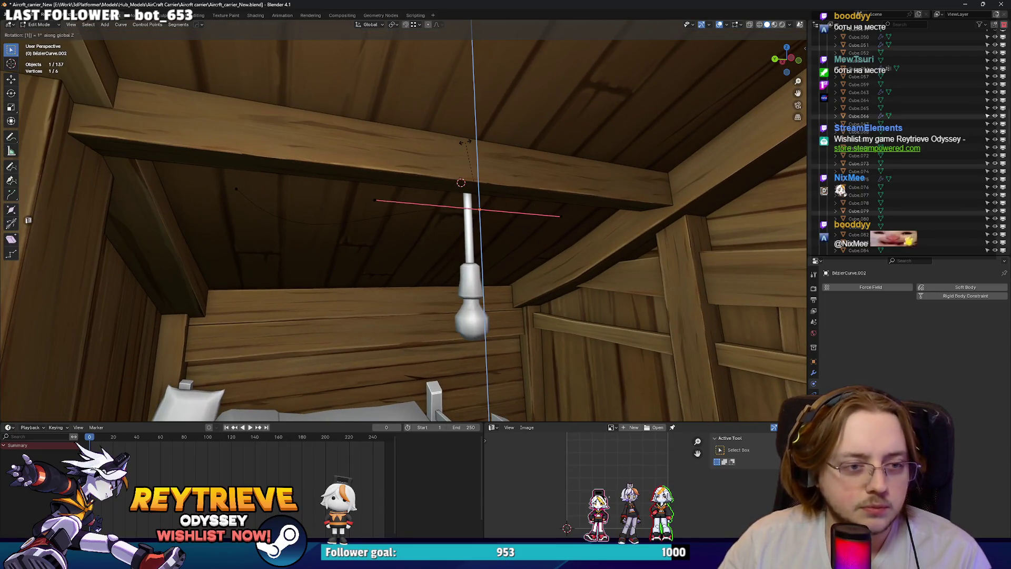
key("y")
key("x")
key("y")
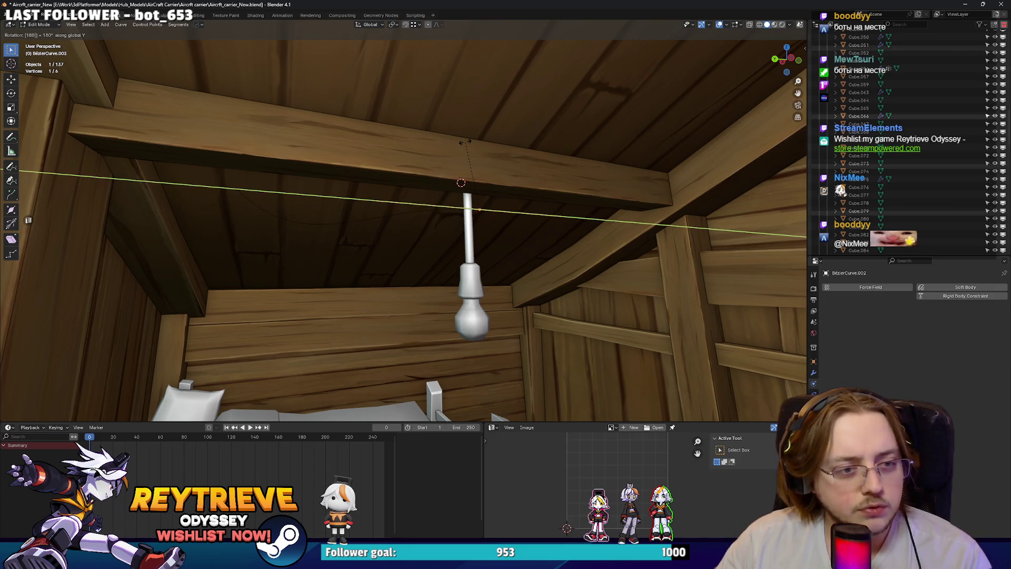
key("x")
mouse_move(465, 142)
middle_mouse_down()
mouse_move(519, 141)
mouse_move(493, 151)
mouse_move(476, 194)
middle_mouse_up()
key("Return")
key("Tab")
left_click(814, 395)
scroll(911, 342, "down", 5)
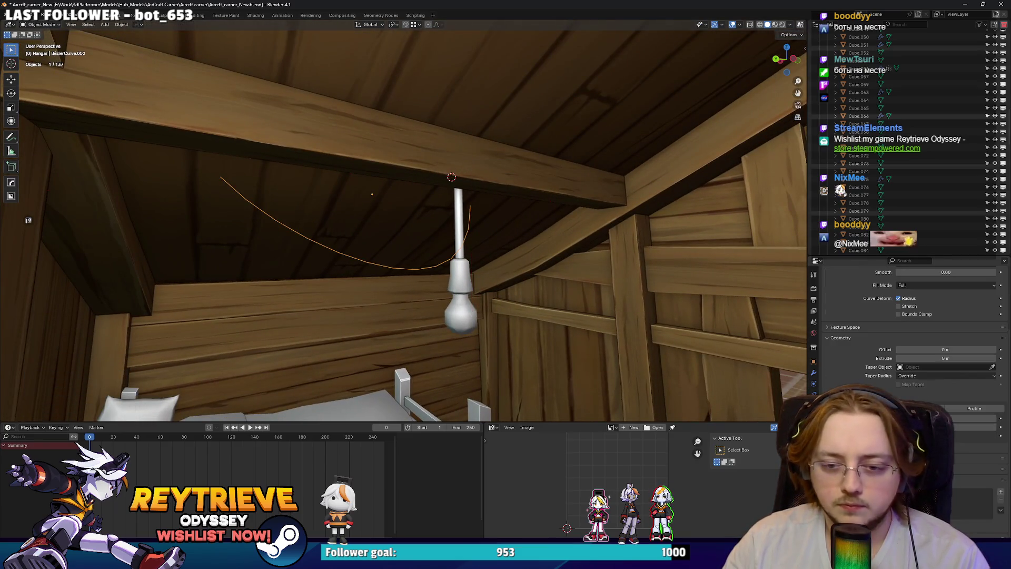
Raise the curve's Bevel Depth into a thick tube and lower Resolution Preview U.
mouse_move(974, 418)
left_mouse_down()
mouse_move(1001, 418)
mouse_move(980, 418)
left_mouse_up()
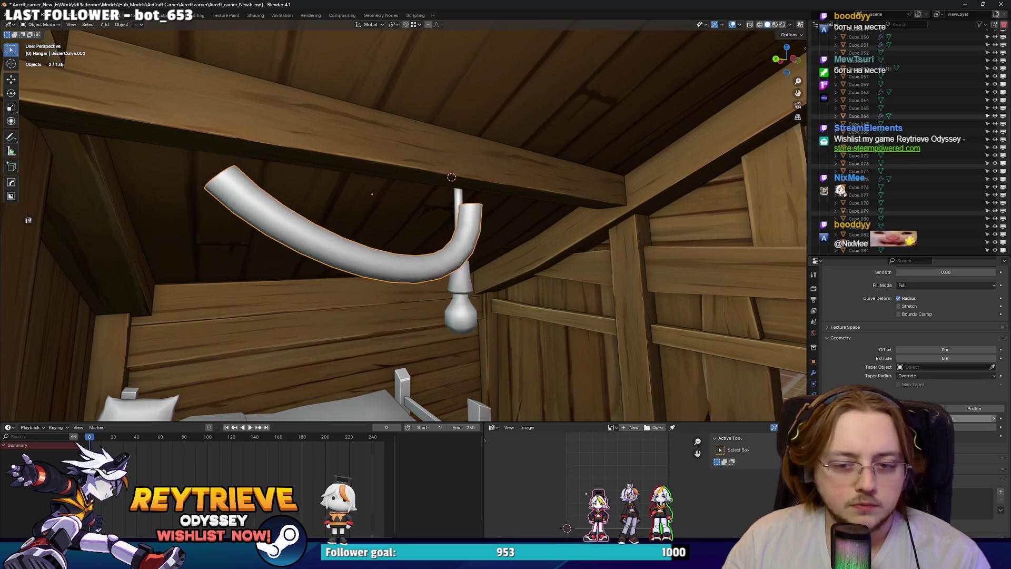
scroll(957, 402, "up", 4)
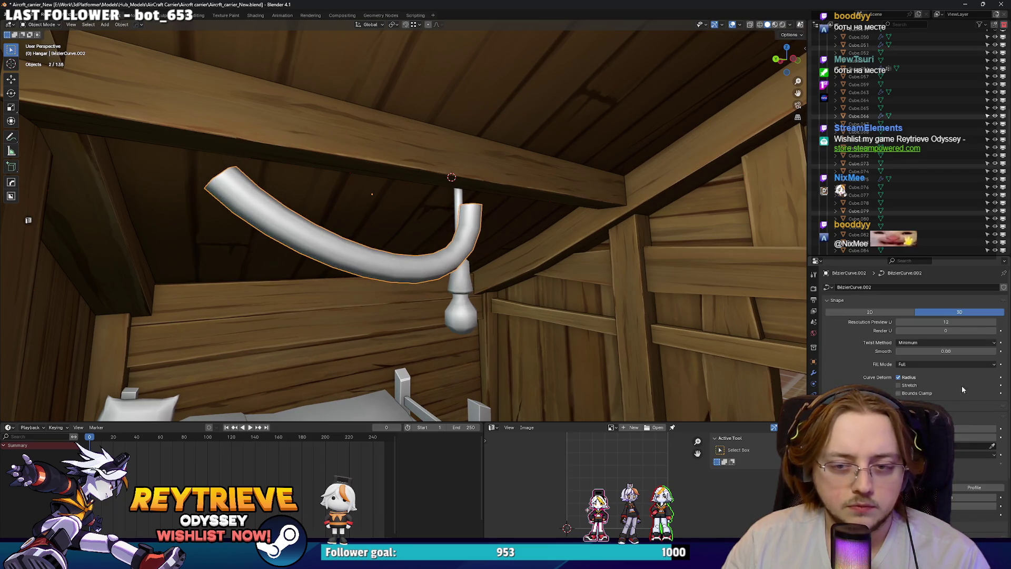
mouse_move(960, 322)
left_mouse_down()
mouse_move(933, 321)
mouse_move(951, 322)
left_mouse_up()
Reposition both cable end points, rotating the far end's handle near vertical and lengthening it.
key("Tab")
middle_click_drag(535, 217, 589, 205)
key("g")
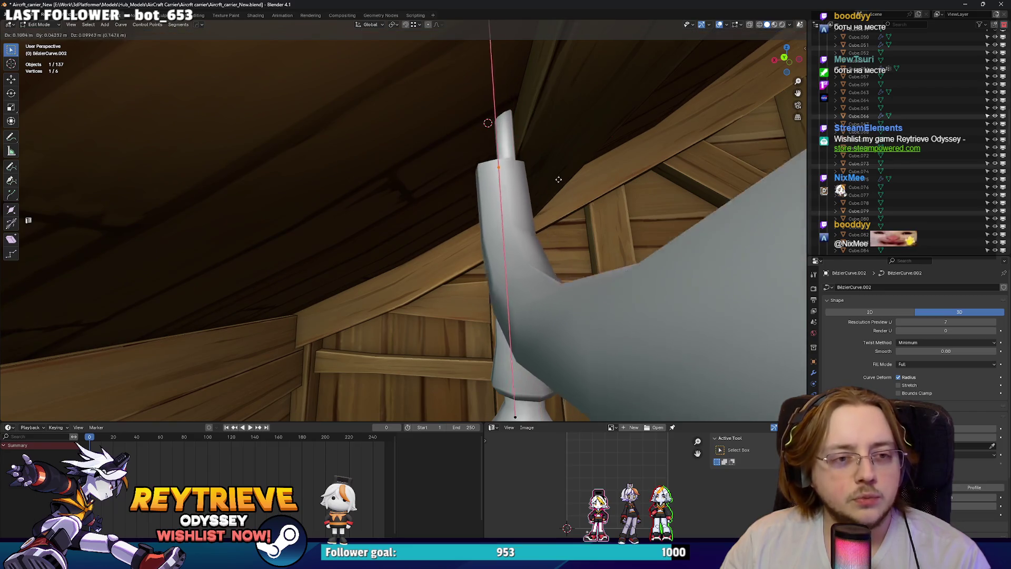
left_click(513, 93)
mouse_move(513, 93)
middle_mouse_down()
mouse_move(379, 129)
mouse_move(368, 168)
mouse_move(494, 167)
middle_mouse_up()
left_click(369, 131)
key("g")
left_click(381, 157)
key("g")
left_click(364, 158)
key("r")
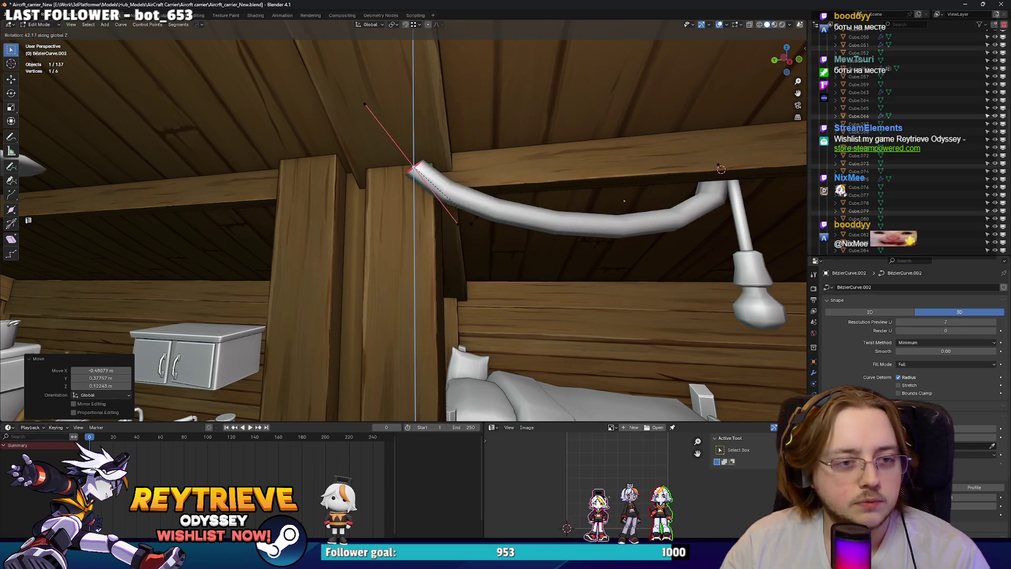
left_click(474, 219)
key("s")
left_click(764, 174)
mouse_move(763, 174)
middle_mouse_down()
mouse_move(579, 210)
mouse_move(443, 223)
mouse_move(452, 227)
mouse_move(369, 274)
middle_mouse_up()
Extrude new cable points over and down the wooden pillar, then shrink the previous bend's handle.
key("g")
left_click(437, 221)
key("e")
left_click(437, 243)
key("g")
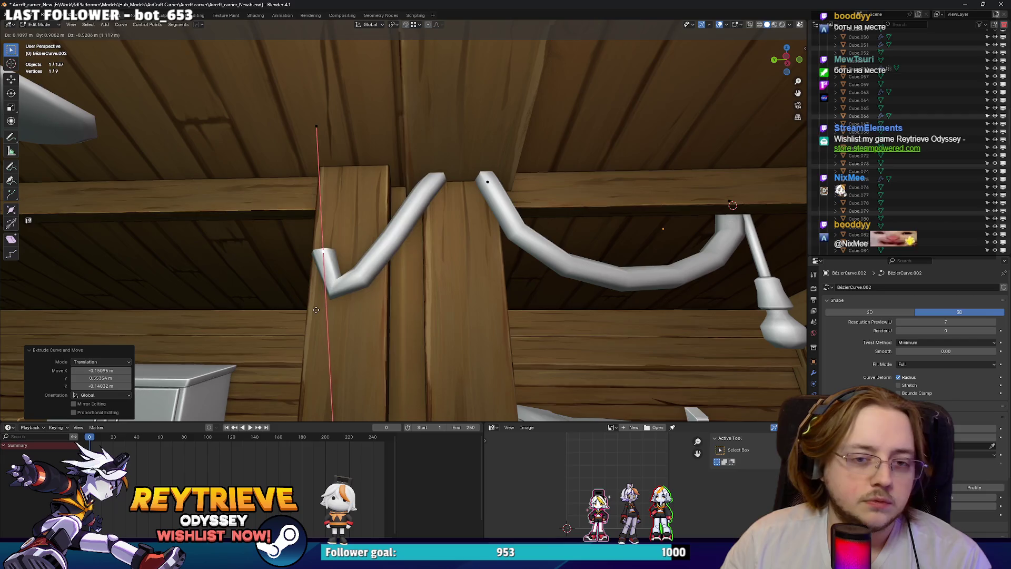
left_click(421, 169)
key("r")
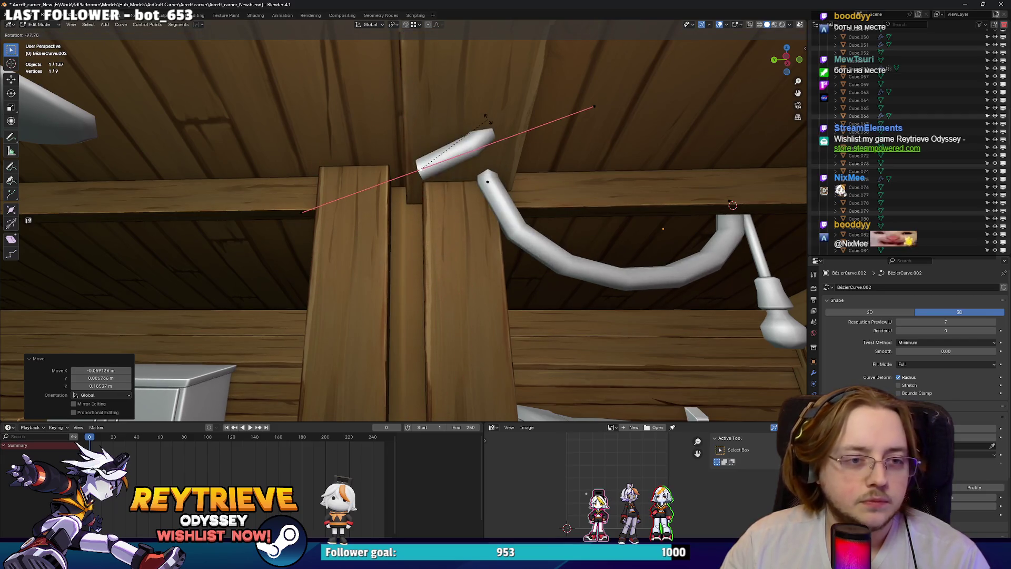
left_click(413, 114)
key("g")
left_click(438, 182)
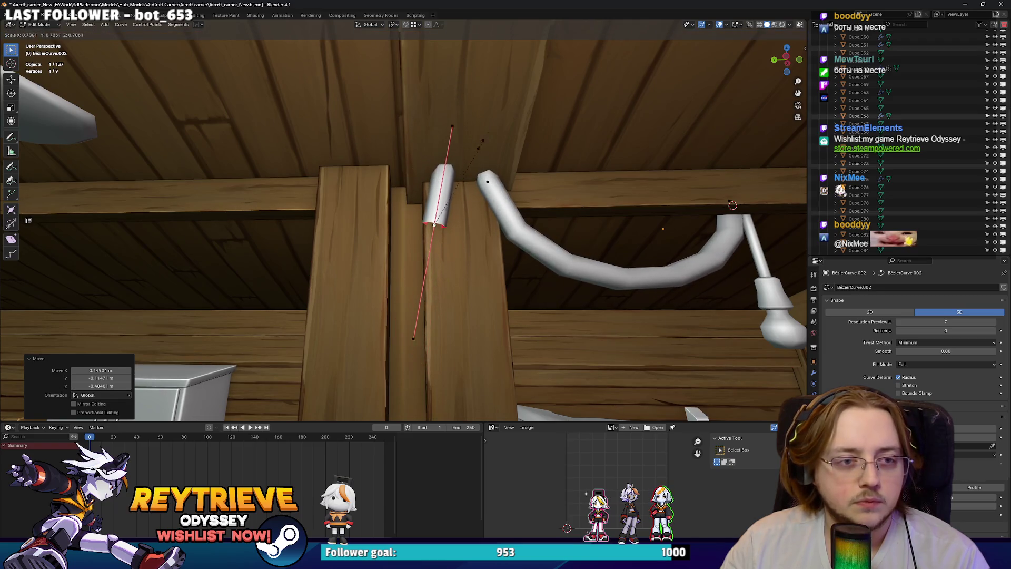
left_click(488, 181)
key("s")
key("g")
left_click(732, 205)
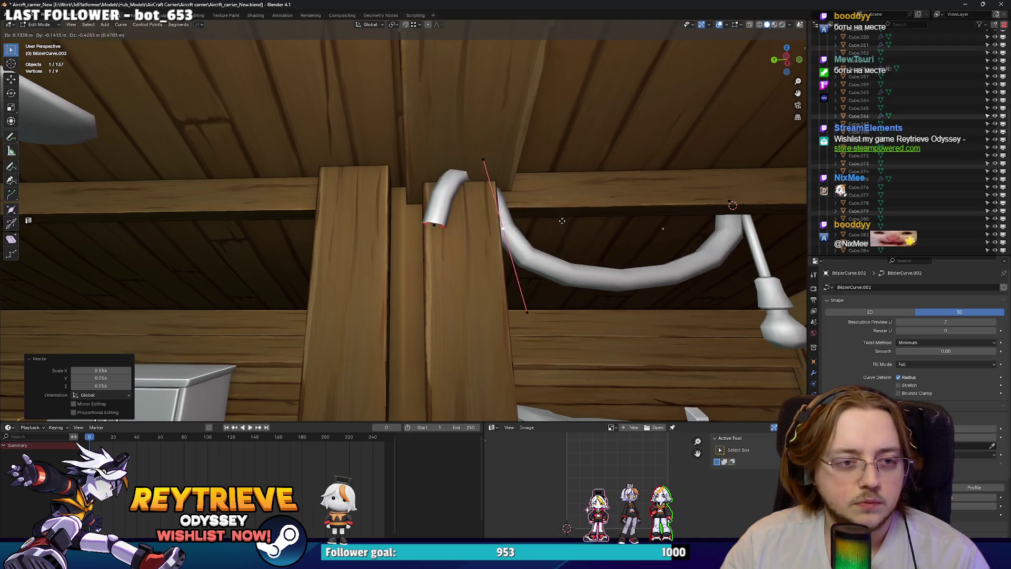
mouse_move(580, 221)
middle_mouse_down()
mouse_move(461, 221)
mouse_move(552, 192)
mouse_move(579, 211)
middle_mouse_up()
Reposition and rotate the cable end's handle, then extrude a new point toward the kitchen cabinet.
key("g")
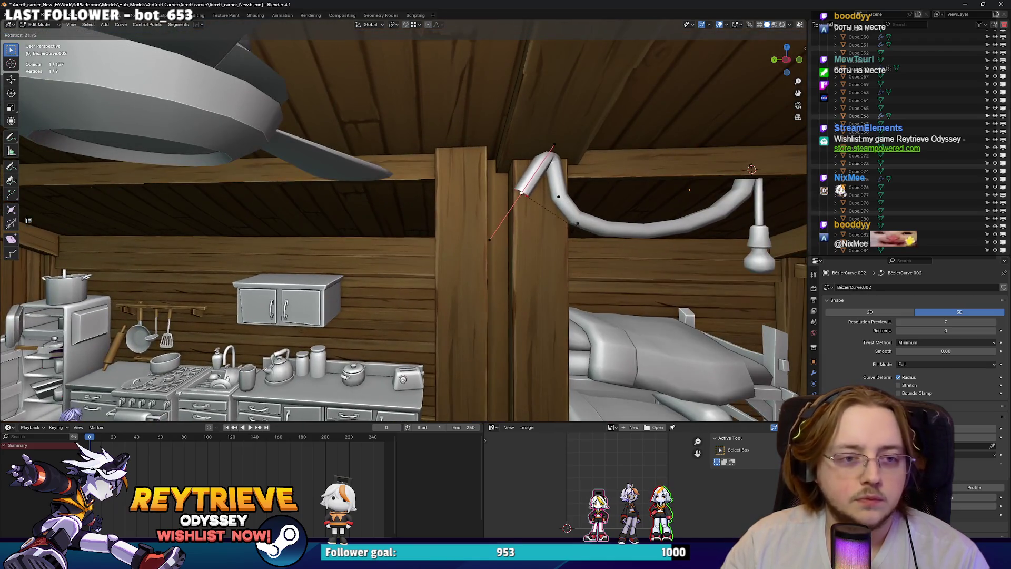
left_click(585, 212)
key("r")
left_click(590, 215)
key("e")
left_click(337, 266)
mouse_move(338, 266)
middle_mouse_down()
mouse_move(448, 215)
mouse_move(476, 250)
mouse_move(515, 222)
middle_mouse_up()
Bend the tube by moving the new point, lengthening its handle and turning the end slightly.
key("g")
left_click(458, 217)
key("s")
left_click(720, 299)
key("r")
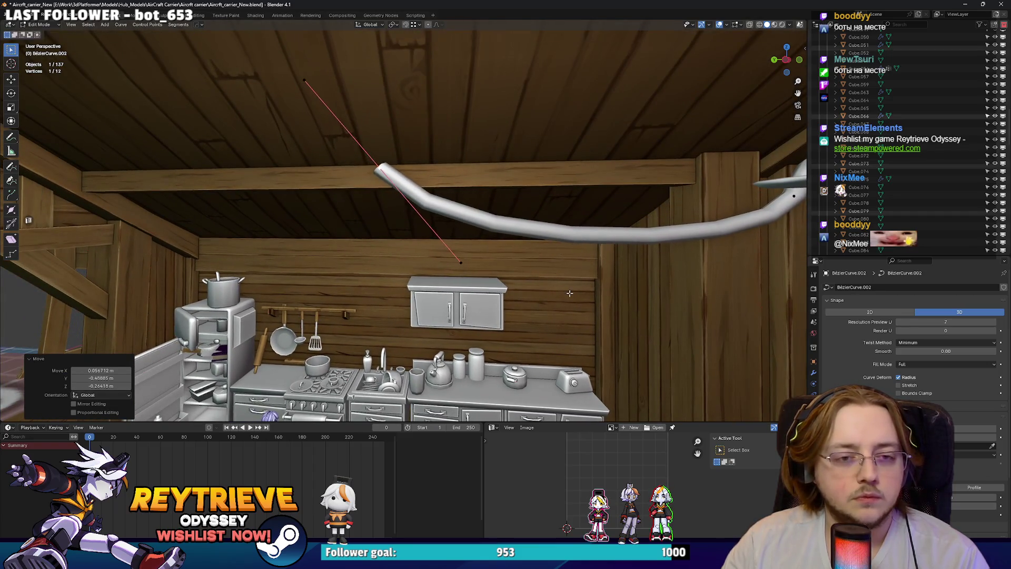
left_click(717, 295)
Extrude another cable point, rotate it and move the end up and to the left.
key("e")
left_click(442, 193)
key("r")
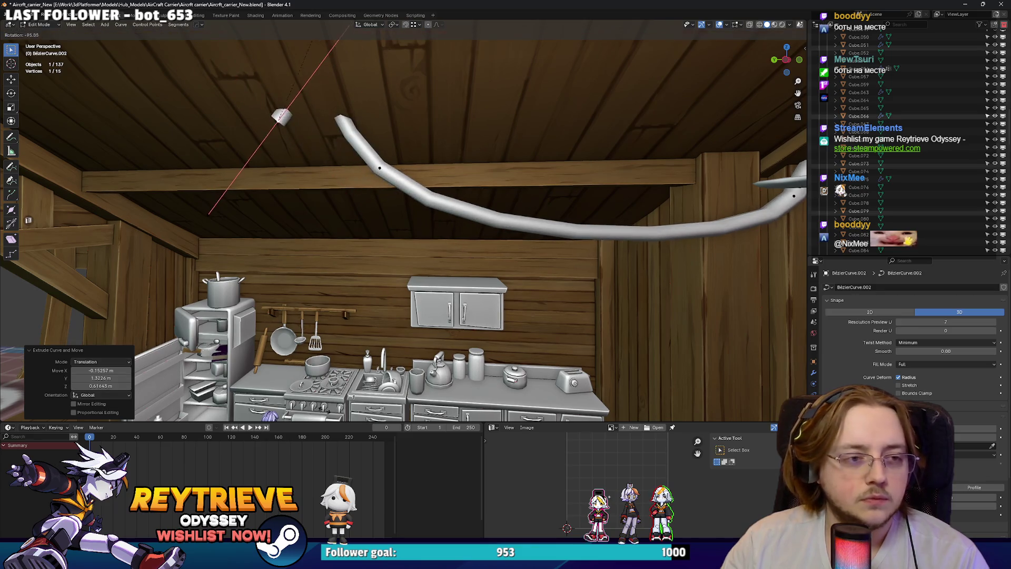
left_click(348, 190)
key("g")
left_click(379, 168)
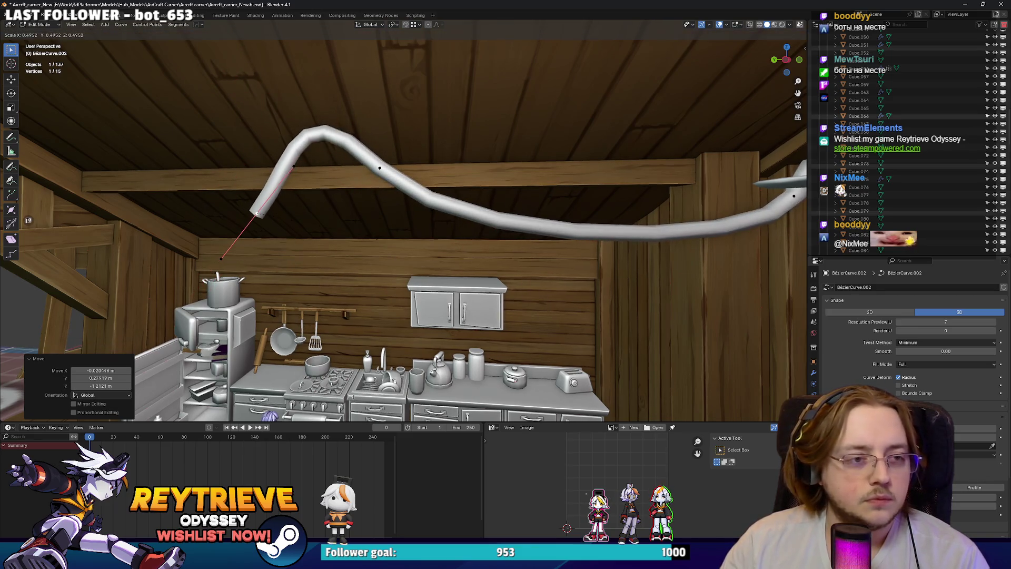
mouse_move(379, 168)
middle_mouse_down()
mouse_move(470, 207)
mouse_move(543, 222)
middle_mouse_up()
Extrude a further cable point toward the left roof beams and set its position.
key("e")
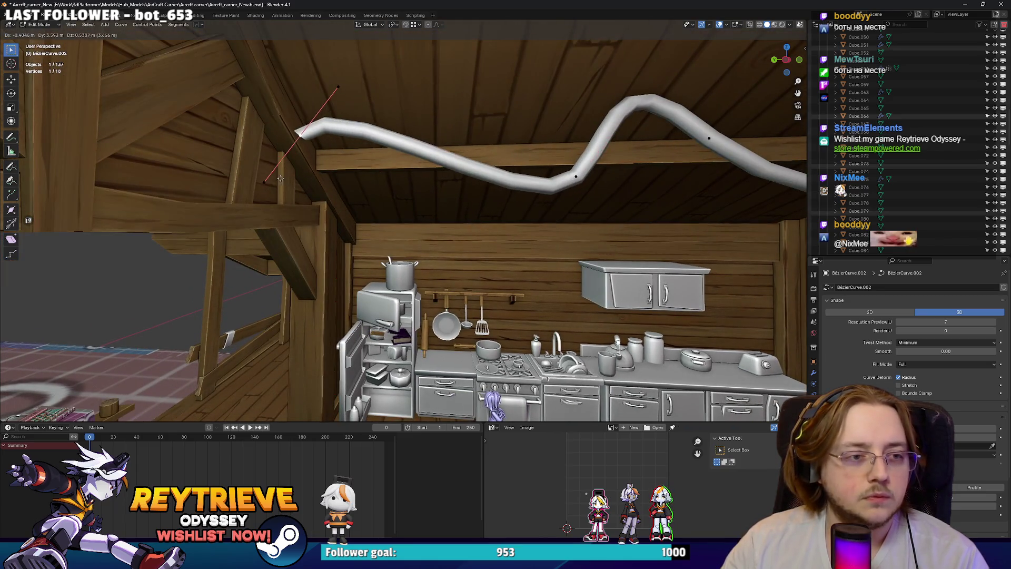
left_click(280, 180)
left_click(379, 279)
middle_click_drag(379, 279, 434, 294)
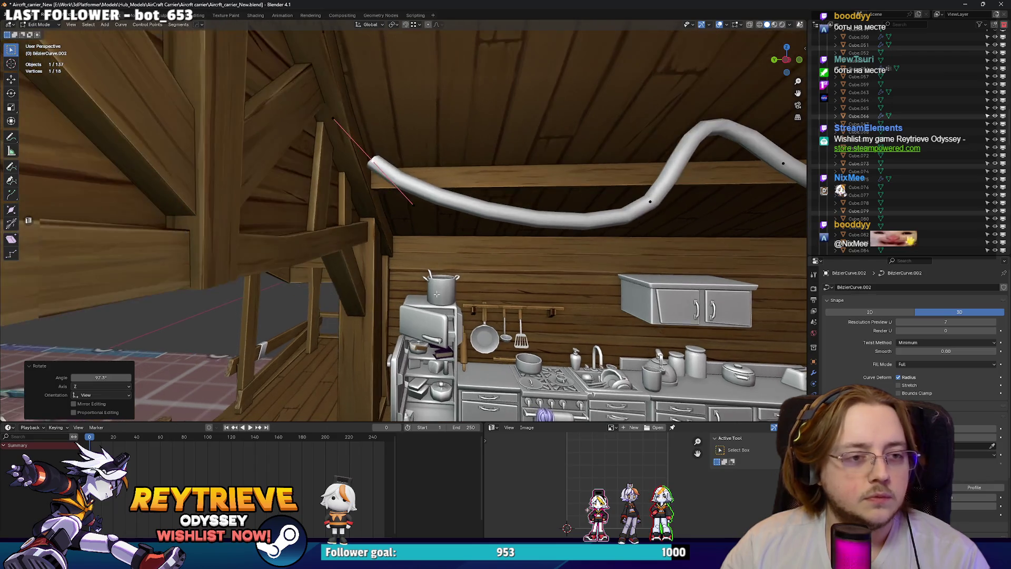
left_click(407, 246)
middle_click_drag(407, 246, 465, 279)
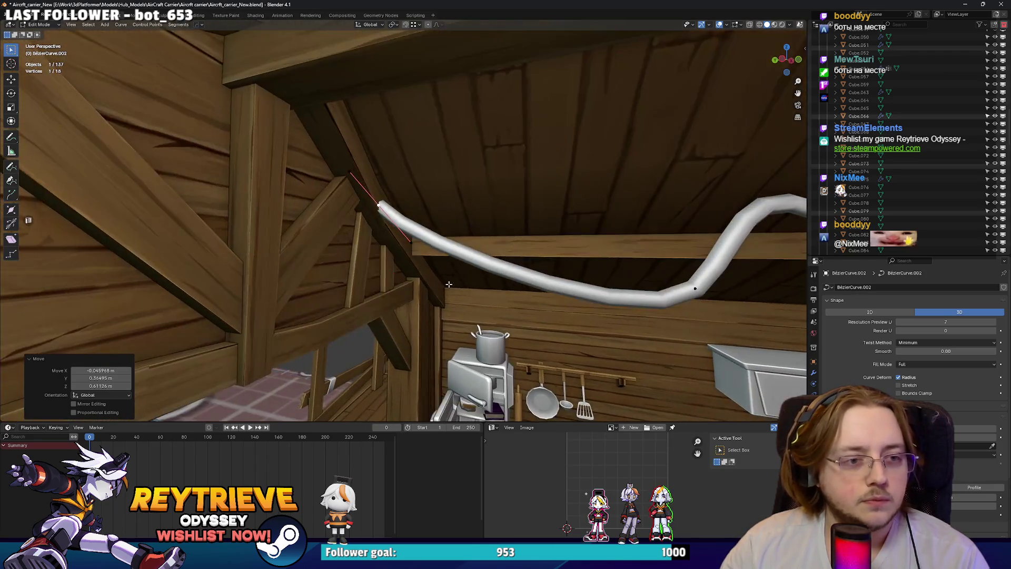
Rotate the cable end to follow the beam, extrude another point and move it into place.
key("r")
left_click(415, 217)
key("e")
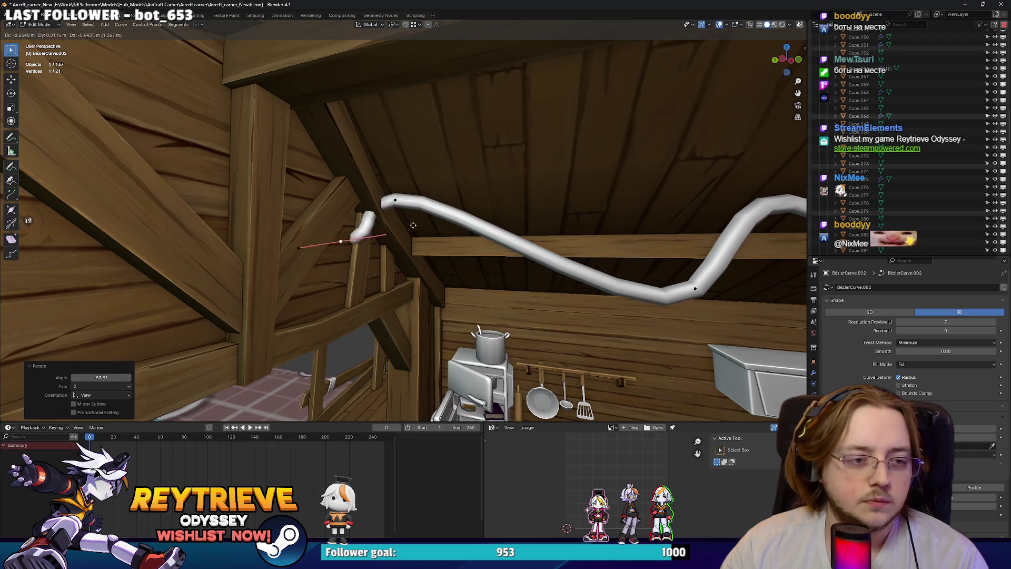
left_click(421, 316)
mouse_move(421, 316)
middle_mouse_down()
mouse_move(368, 255)
mouse_move(560, 226)
mouse_move(316, 300)
mouse_move(460, 220)
mouse_move(485, 220)
middle_mouse_up()
key("g")
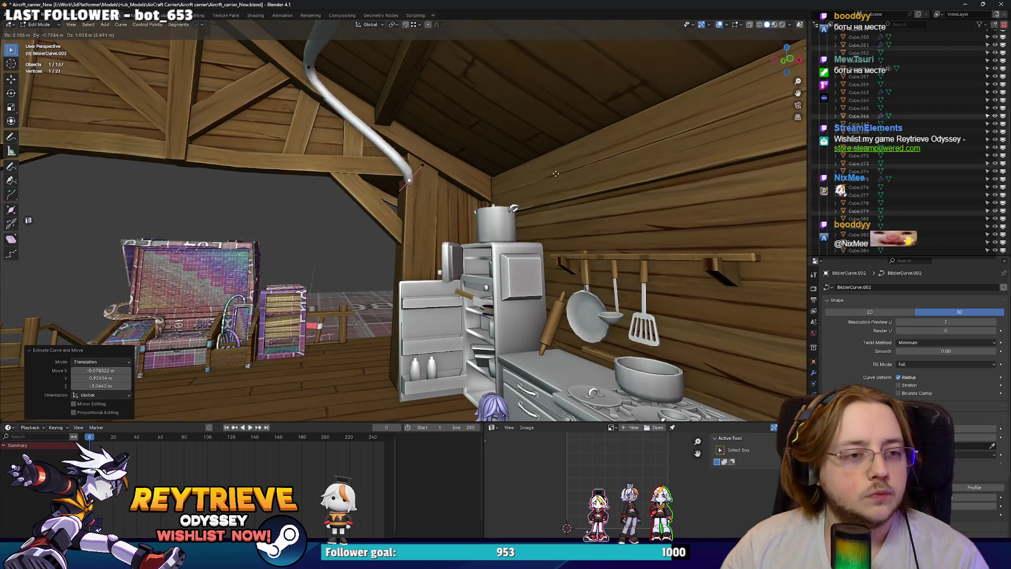
left_click(542, 179)
mouse_move(541, 178)
middle_mouse_down()
mouse_move(442, 251)
mouse_move(471, 238)
middle_mouse_up()
Refine the cable end's position and nudge an earlier cable point under the roof beams.
mouse_move(480, 203)
middle_mouse_down()
mouse_move(463, 200)
mouse_move(479, 211)
mouse_move(476, 222)
mouse_move(404, 241)
middle_mouse_up()
key("g")
left_click(464, 200)
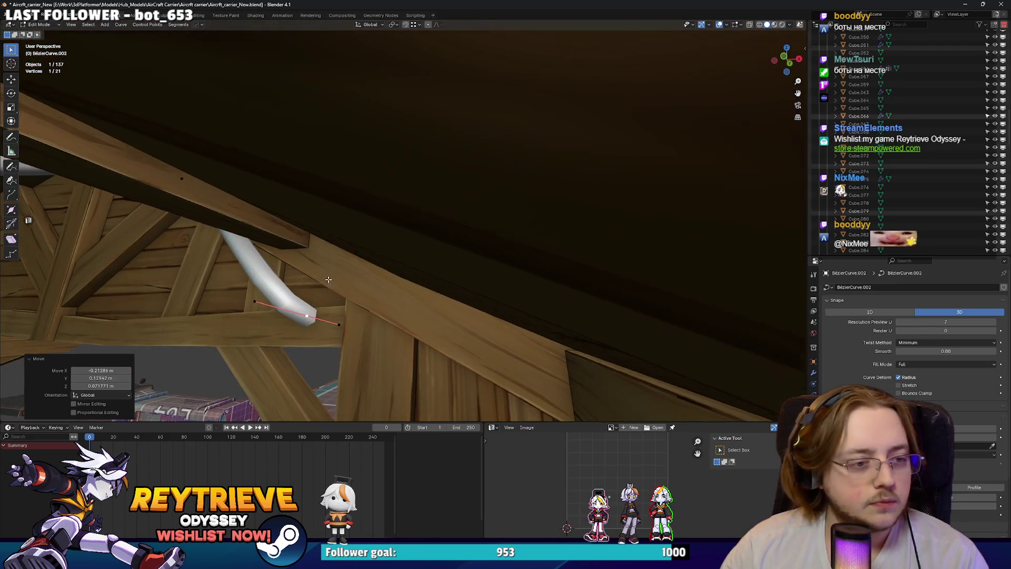
middle_click_drag(322, 282, 404, 235)
left_click(274, 115)
key("g")
left_click(260, 127)
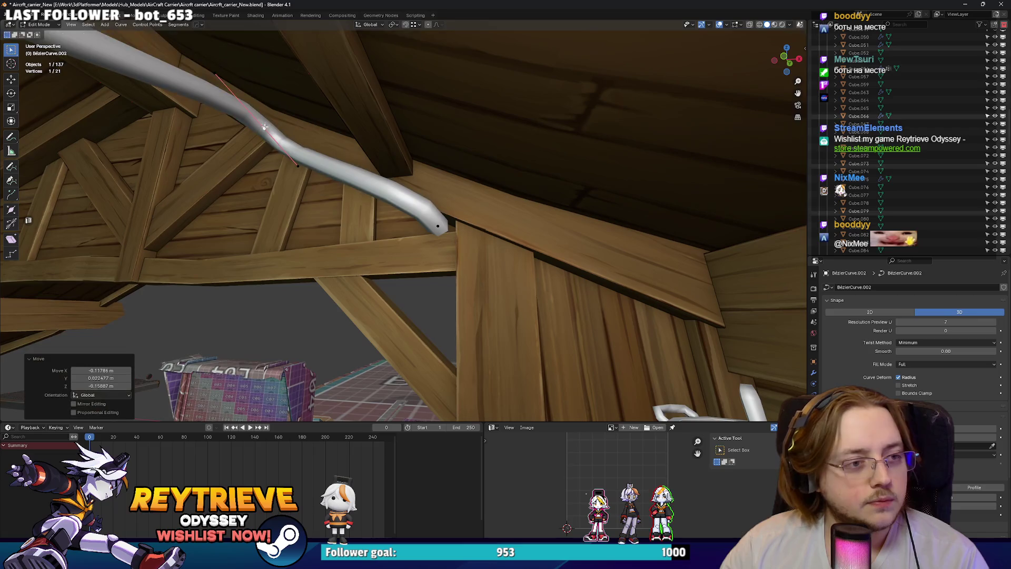
middle_click_drag(429, 232, 560, 283)
middle_click_drag(403, 221, 369, 232)
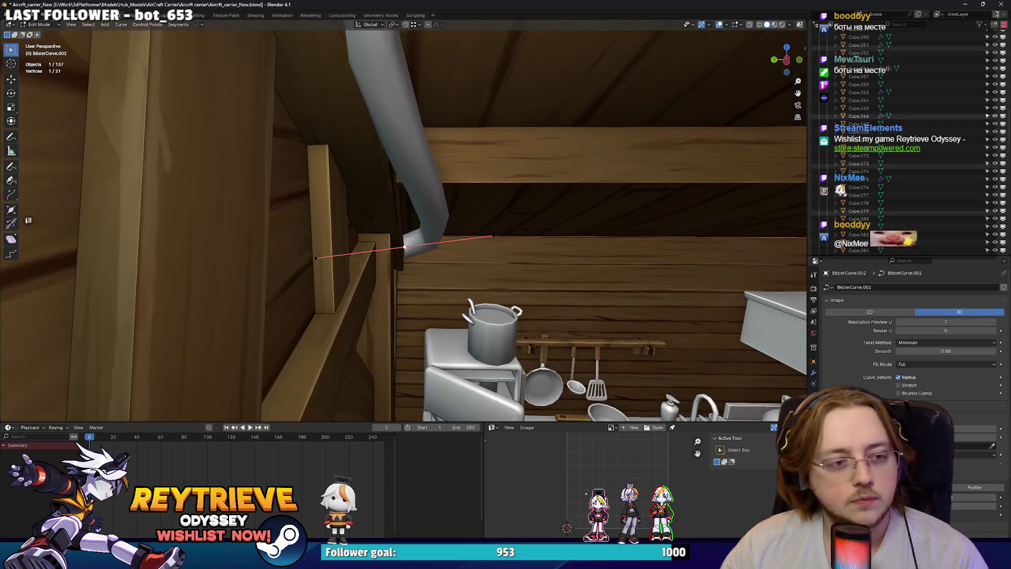
left_click(450, 168)
Extrude two more points to carry the cable down the pillar, then position the end.
key("e")
left_click(470, 204)
mouse_move(469, 204)
middle_mouse_down()
mouse_move(368, 250)
mouse_move(386, 185)
middle_mouse_up()
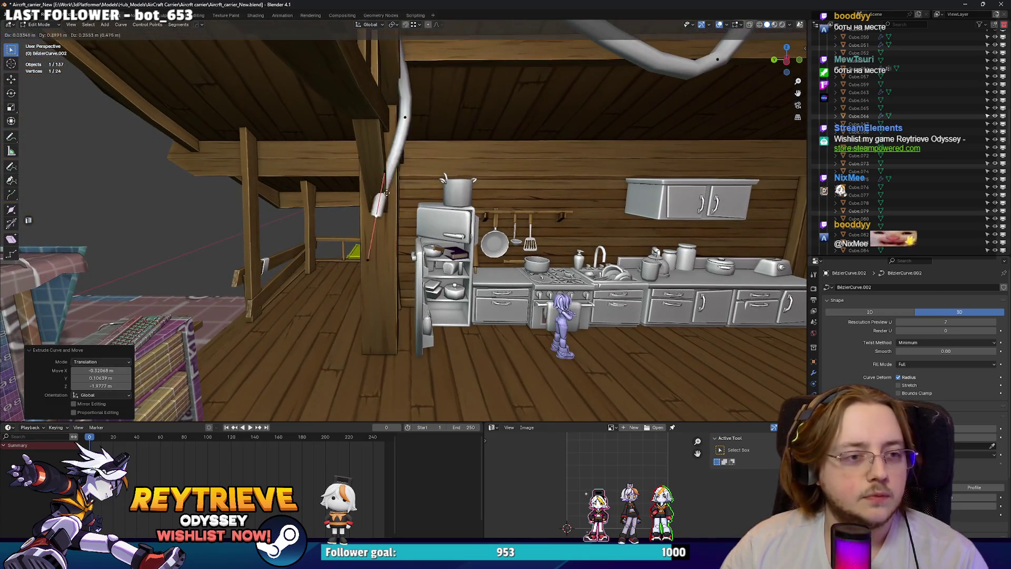
key("e")
mouse_move(363, 221)
middle_mouse_down()
mouse_move(387, 326)
mouse_move(473, 230)
mouse_move(536, 246)
middle_mouse_up()
left_click(389, 338)
key("g")
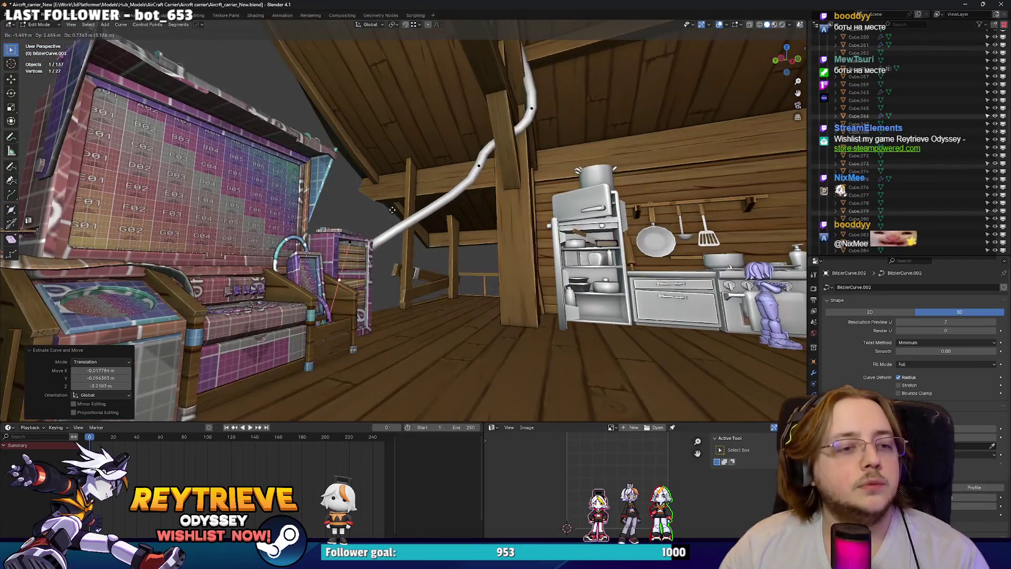
left_click(373, 220)
Inspect the cable around the deck and electrical panel, then scale a roof point's handles along Z.
mouse_move(373, 220)
middle_mouse_down()
mouse_move(442, 321)
mouse_move(474, 295)
middle_mouse_up()
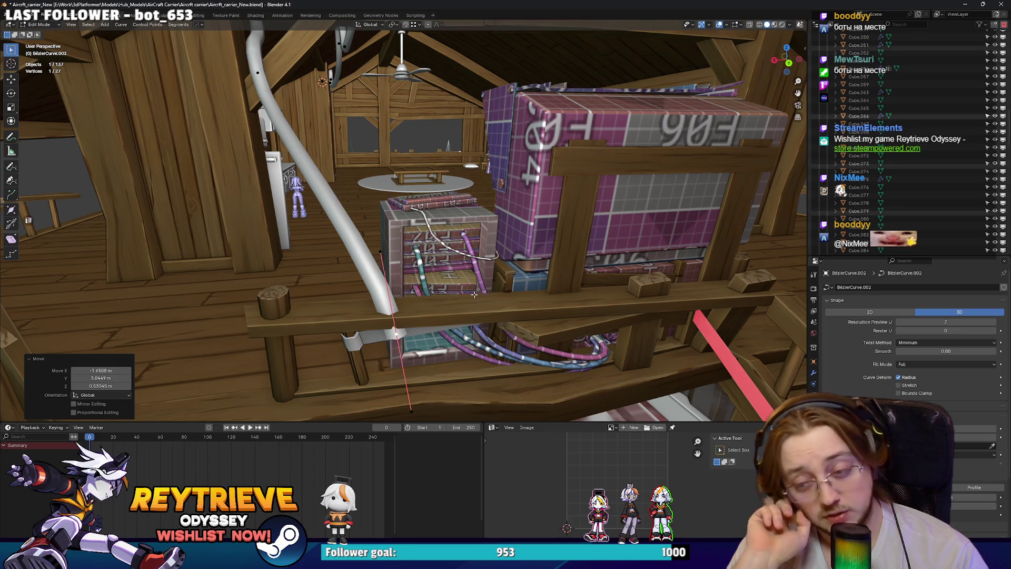
middle_click_drag(500, 280, 428, 264)
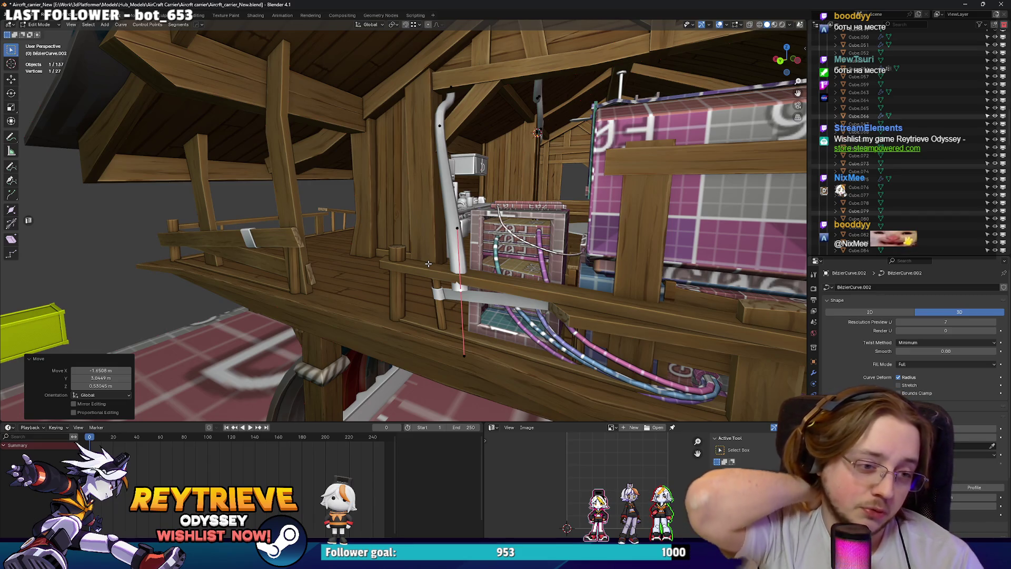
mouse_move(429, 263)
middle_mouse_down()
mouse_move(395, 269)
mouse_move(402, 277)
middle_mouse_up()
scroll(395, 269, "down", 5)
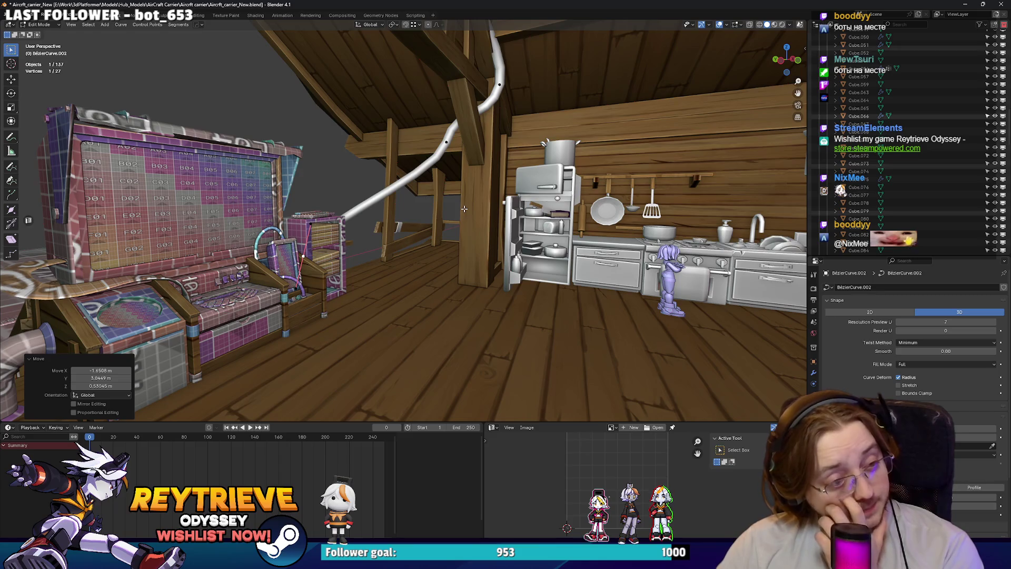
mouse_move(481, 197)
middle_mouse_down()
mouse_move(464, 191)
mouse_move(535, 167)
middle_mouse_up()
key("s")
key("z")
left_click(453, 185)
Rescale the selected point's handles vertically along Z and reshape that cable point.
scroll(535, 167, "up", 3)
key("s")
key("z")
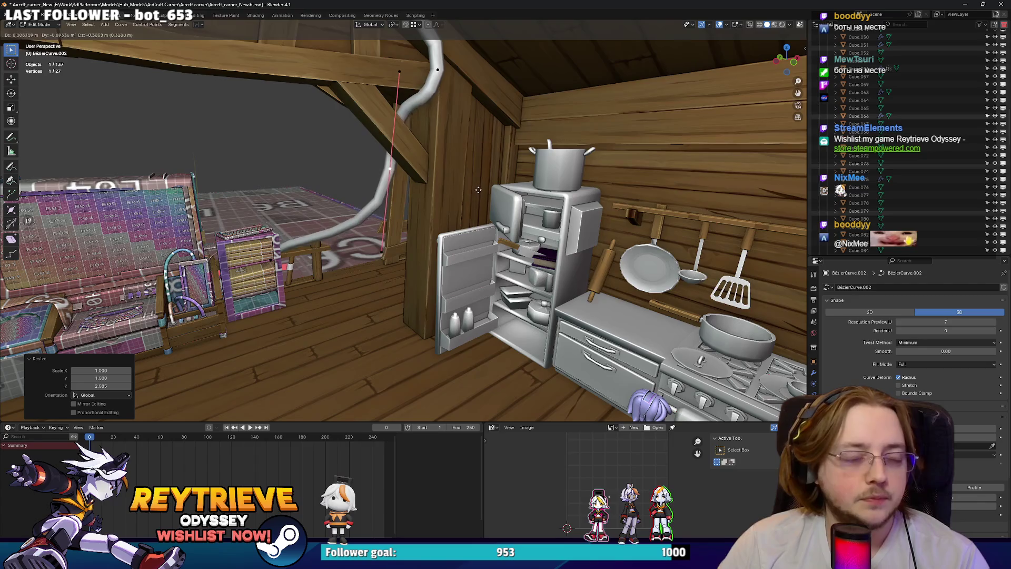
left_click(521, 193)
key("g")
left_click(521, 193)
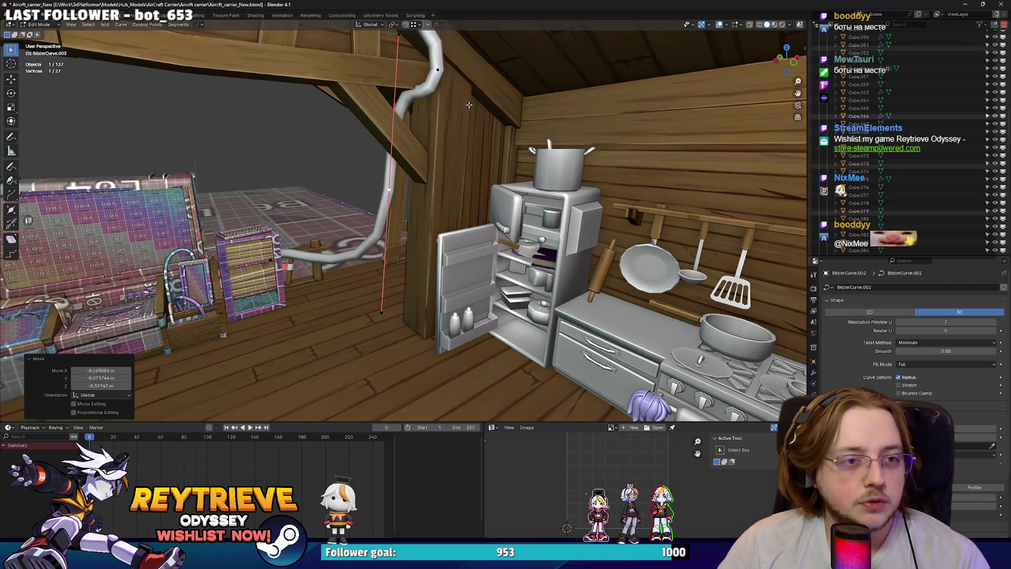
Scale another point's handles along Z and move it near the fridge.
middle_click_drag(522, 193, 458, 133)
key("s")
key("z")
left_click(480, 140)
key("g")
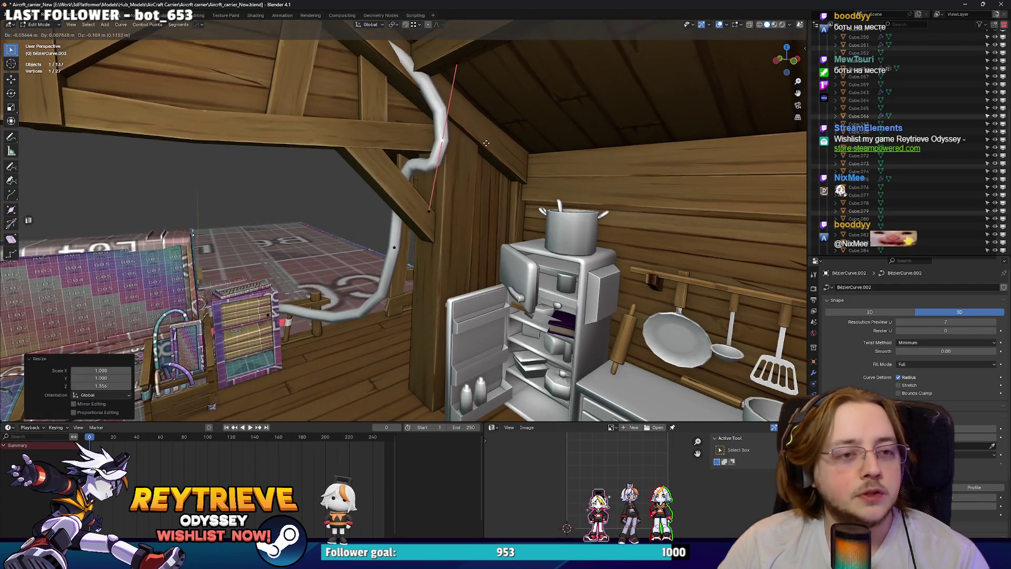
mouse_move(487, 180)
middle_mouse_down()
mouse_move(409, 278)
mouse_move(442, 248)
mouse_move(404, 368)
mouse_move(454, 322)
mouse_move(486, 318)
middle_mouse_up()
left_click(409, 278)
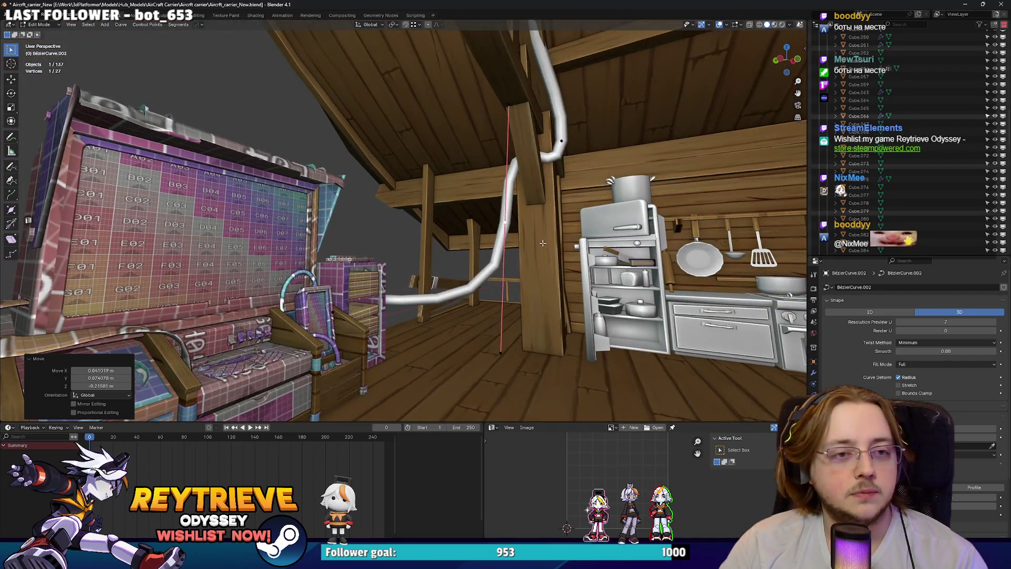
Rotate a cable point's handles and reposition the point over the kitchen.
middle_click_drag(543, 245, 576, 226)
mouse_move(508, 216)
middle_mouse_down()
mouse_move(406, 250)
mouse_move(427, 247)
middle_mouse_up()
key("r")
left_click(400, 247)
key("g")
left_click(389, 252)
Rotate the point's handles twice, including a free trackball rotation, and move it into place.
key("g")
mouse_move(486, 261)
middle_mouse_down()
mouse_move(475, 255)
mouse_move(480, 245)
middle_mouse_up()
key("r")
left_click(473, 254)
key("r")
key("r")
left_click(481, 243)
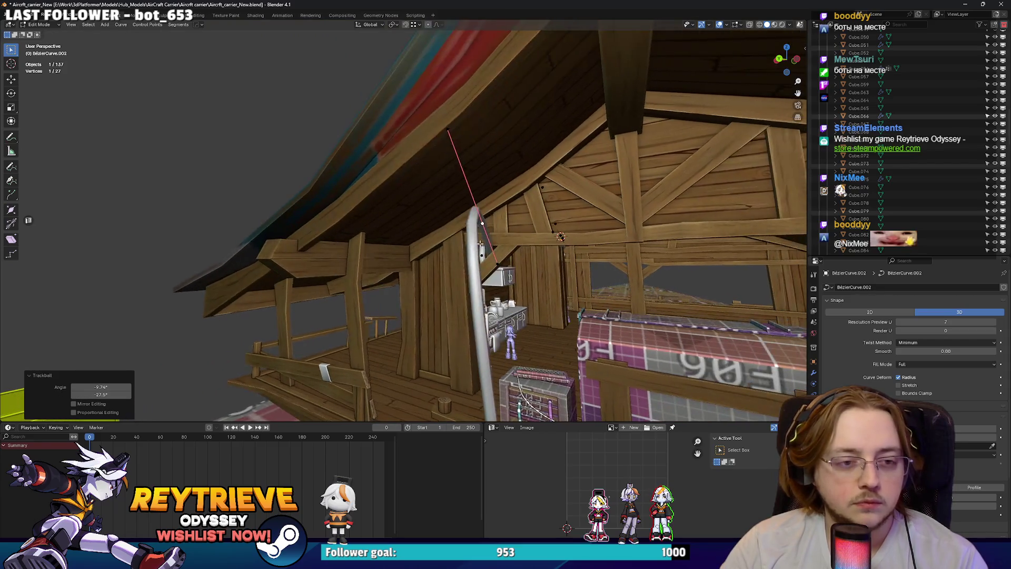
key("g")
left_click(443, 212)
Hook the cable tighter around the pillar, scaling the bend handle up to 1.172.
middle_click_drag(443, 213, 529, 240)
key("g")
key("r")
key("r")
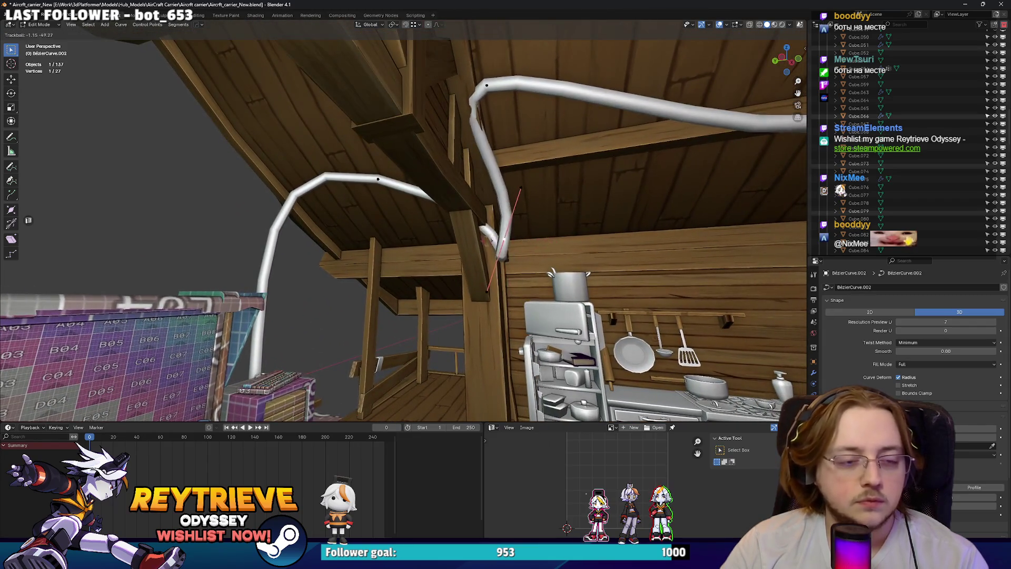
left_click(474, 221)
key("g")
left_click(435, 193)
middle_click_drag(434, 193, 488, 220)
key("s")
left_click(510, 224)
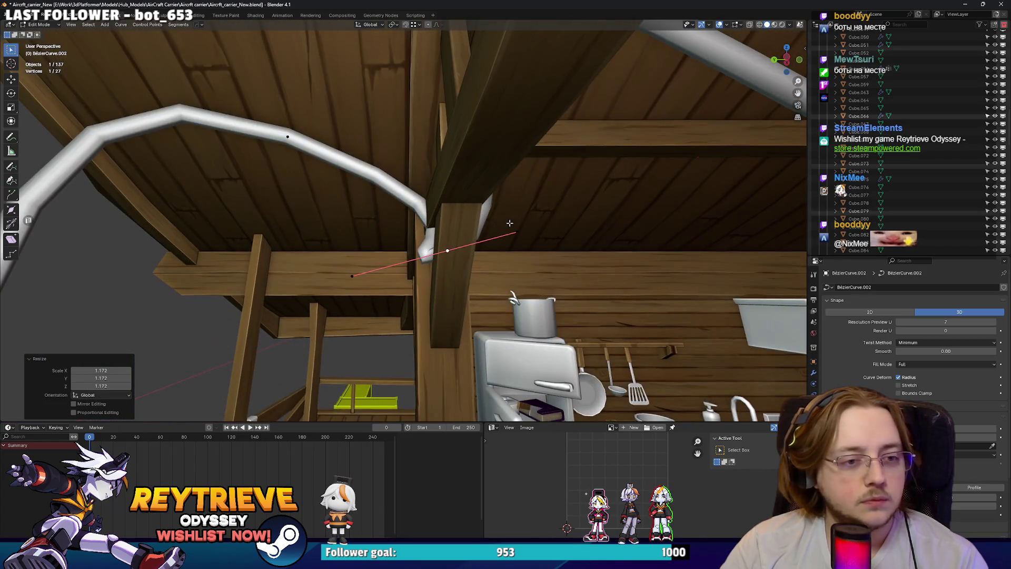
Tighten the bend at the beam corner by shortening handles and adjusting the next point.
left_click(288, 138)
key("s")
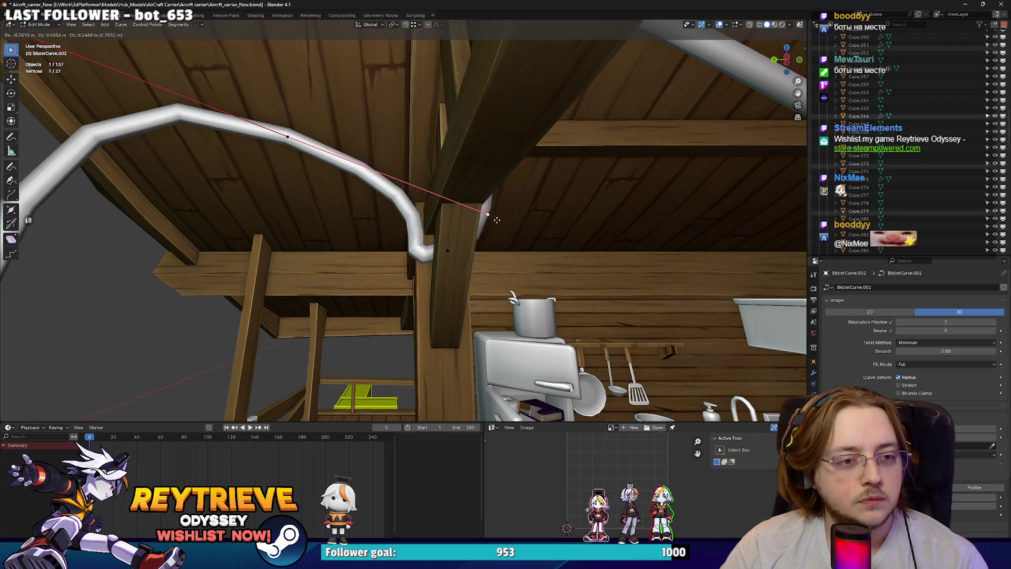
left_click(474, 234)
left_click(448, 251)
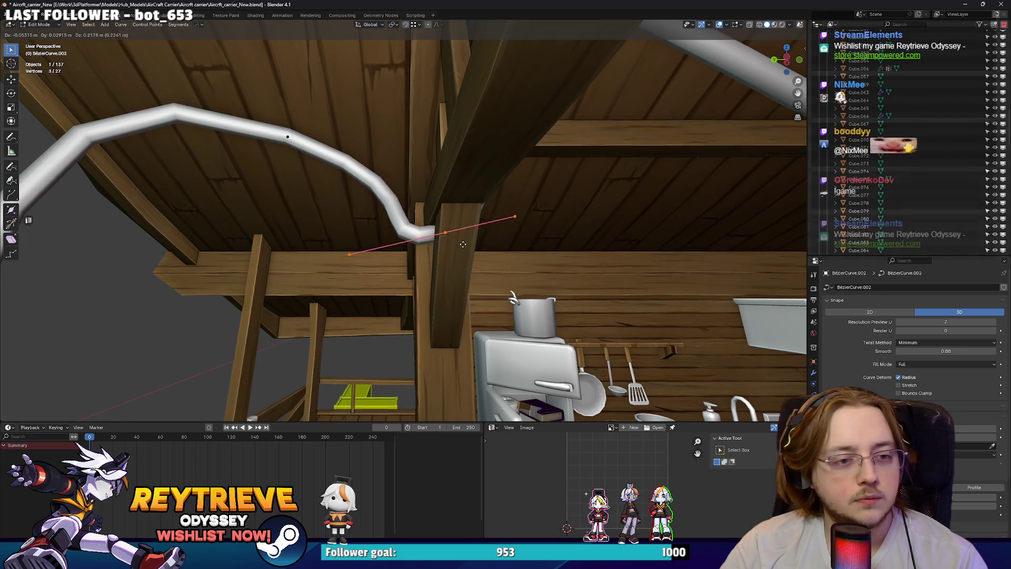
key("g")
left_click(464, 266)
mouse_move(465, 266)
middle_mouse_down()
mouse_move(484, 237)
mouse_move(449, 232)
mouse_move(466, 262)
mouse_move(337, 173)
middle_mouse_up()
key("r")
key("s")
left_click(477, 235)
Nudge the upper arch points and the cable's end point into new positions.
left_click(311, 150)
key("g")
left_click(304, 154)
left_click(429, 268)
key("g")
left_click(355, 202)
left_click(316, 157)
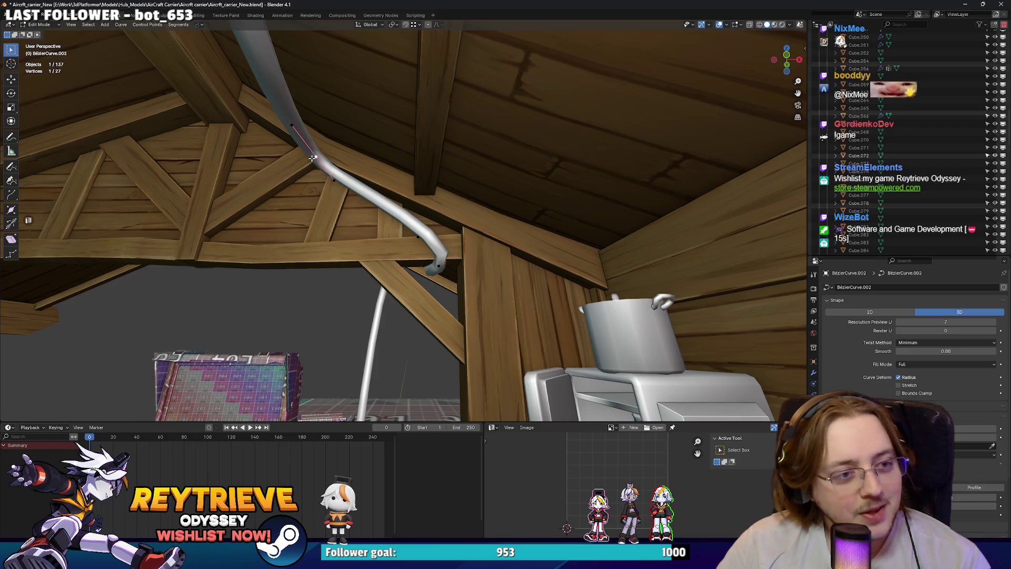
key("g")
left_click(327, 168)
mouse_move(327, 169)
middle_mouse_down()
mouse_move(314, 172)
mouse_move(369, 221)
middle_mouse_up()
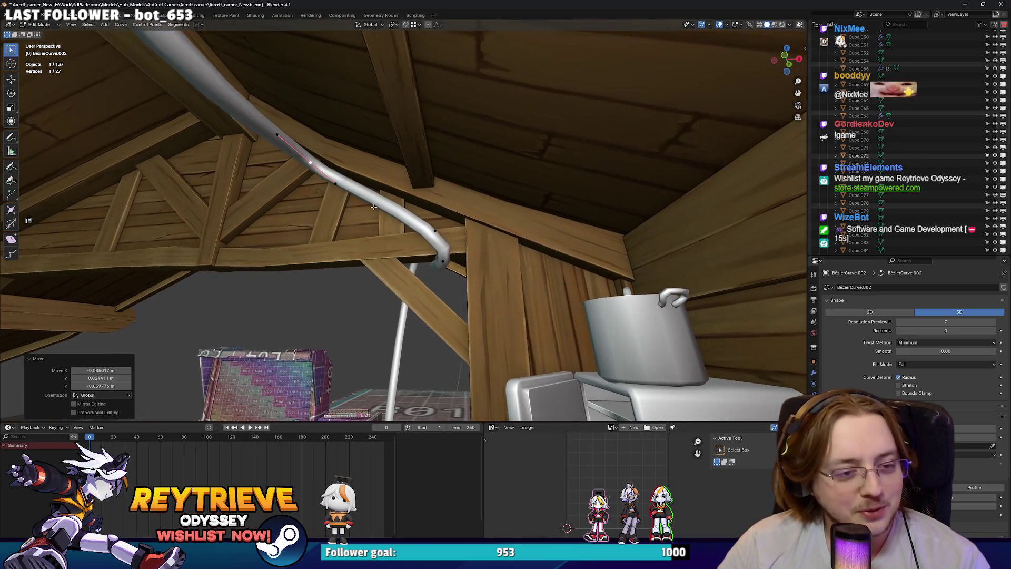
Shift the lower bend point and raise the curve's Resolution Preview U to 9.
left_click(419, 259)
mouse_move(419, 258)
middle_mouse_down()
mouse_move(443, 248)
mouse_move(466, 253)
mouse_move(452, 279)
mouse_move(490, 316)
mouse_move(532, 275)
middle_mouse_up()
key("g")
left_click(464, 261)
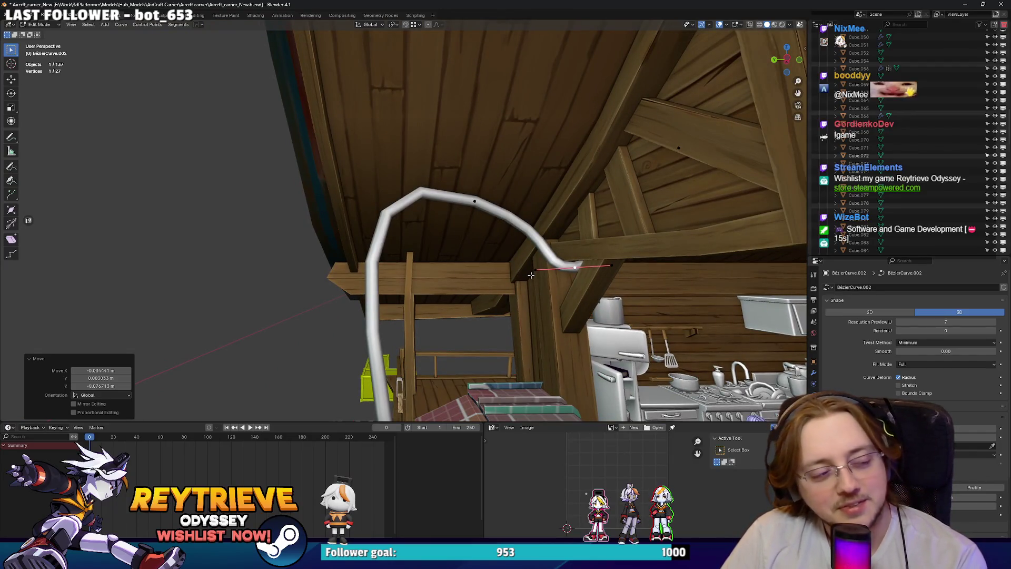
middle_click_drag(497, 278, 473, 257)
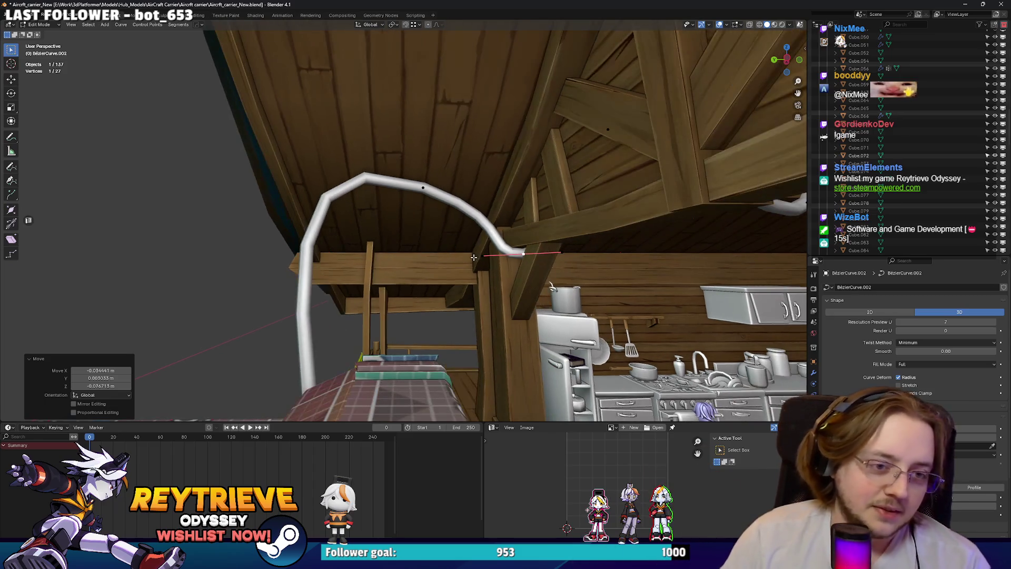
left_click_drag(946, 322, 964, 322)
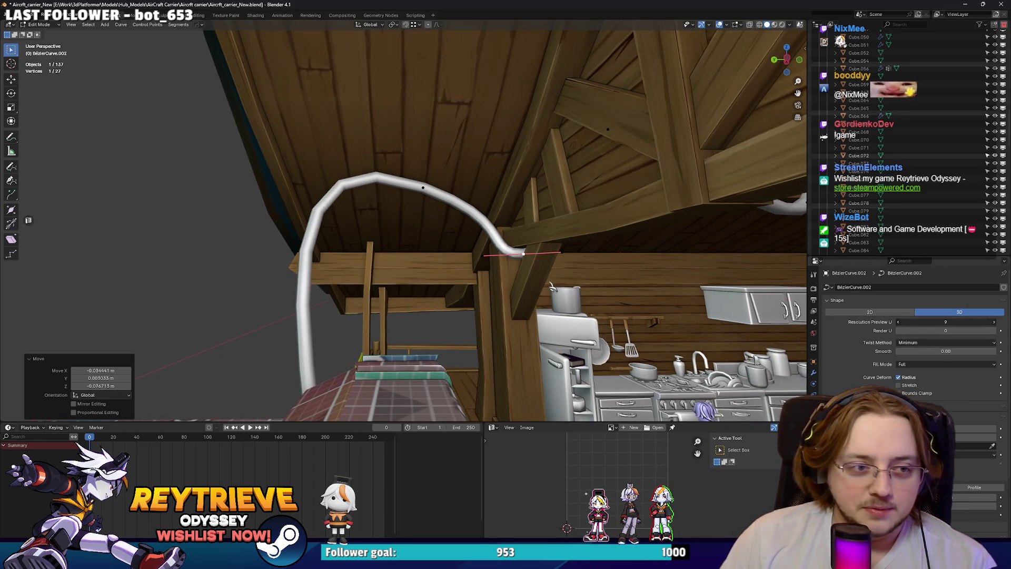
Rotate another arch point's handles twice and move it slightly, about 0.02 m.
left_click(423, 187)
scroll(423, 187, "up", 3)
key("r")
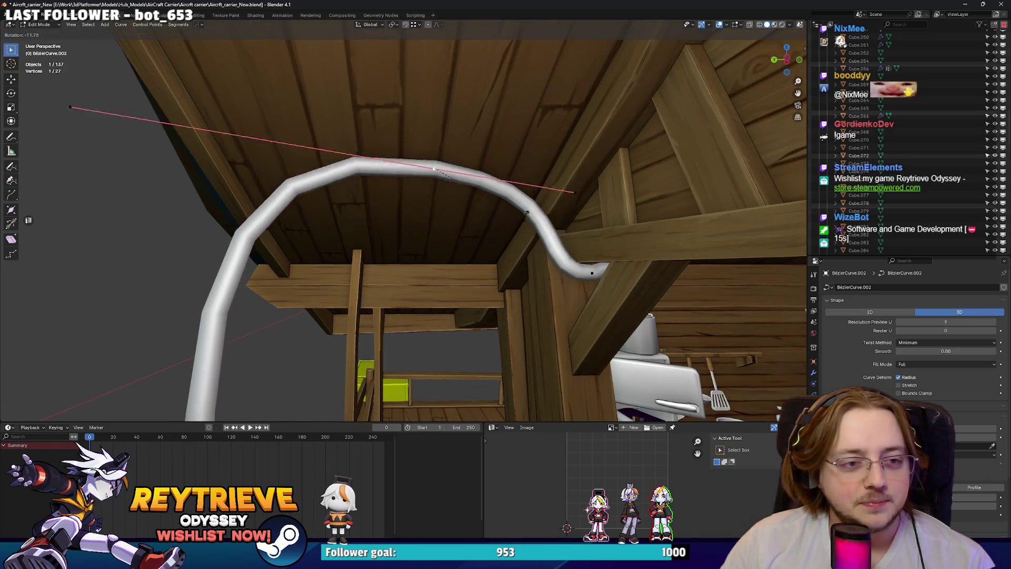
left_click(527, 204)
mouse_move(528, 205)
middle_mouse_down()
mouse_move(519, 232)
mouse_move(508, 232)
middle_mouse_up()
key("r")
left_click(511, 260)
key("g")
left_click(508, 232)
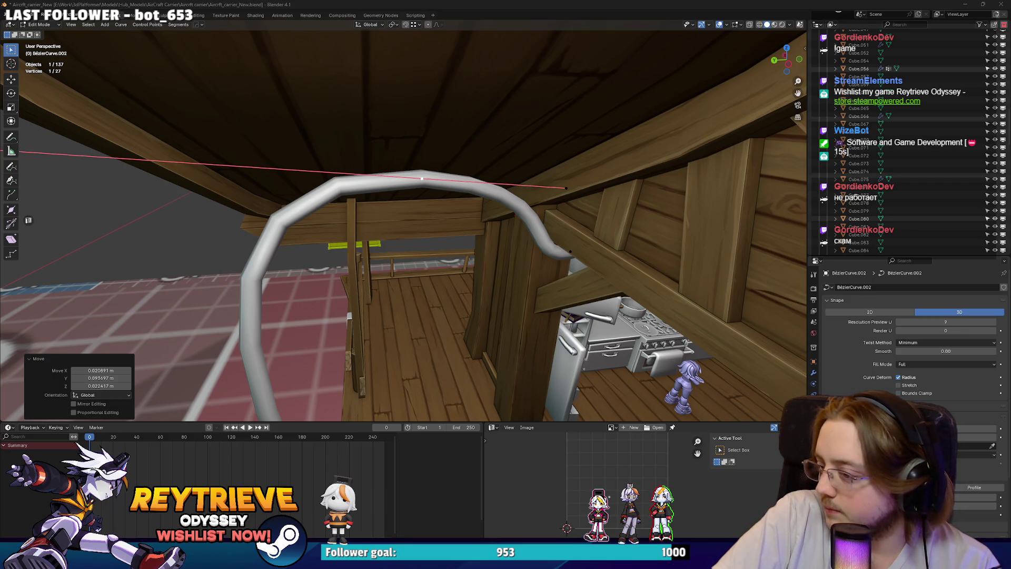
Move the view up toward the ceiling and briefly switch to the stream chat window.
mouse_move(268, 318)
middle_mouse_down("ctrl")
mouse_move(426, 165)
mouse_move(644, 202)
middle_mouse_up("ctrl")
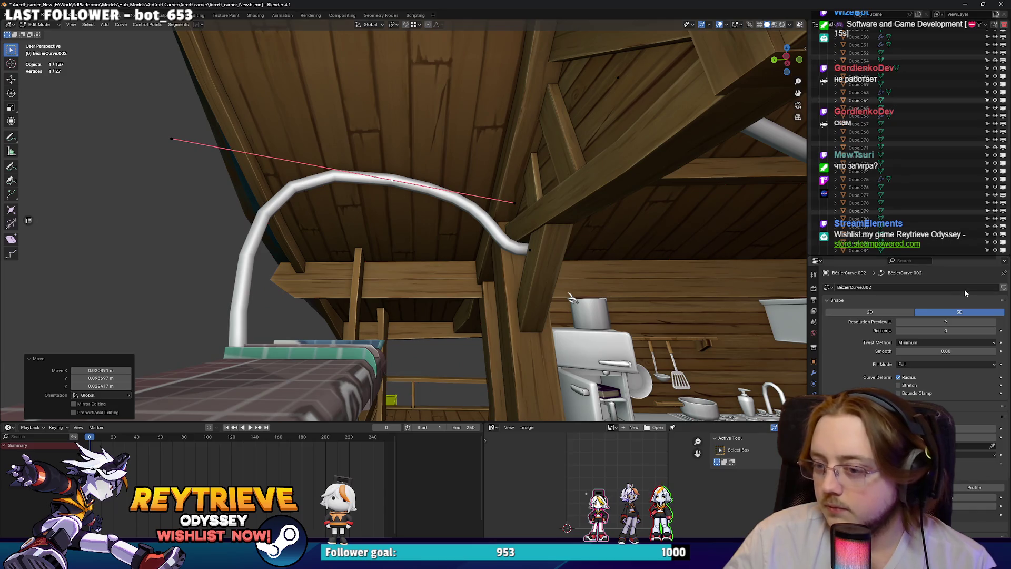
key("alt+Tab")
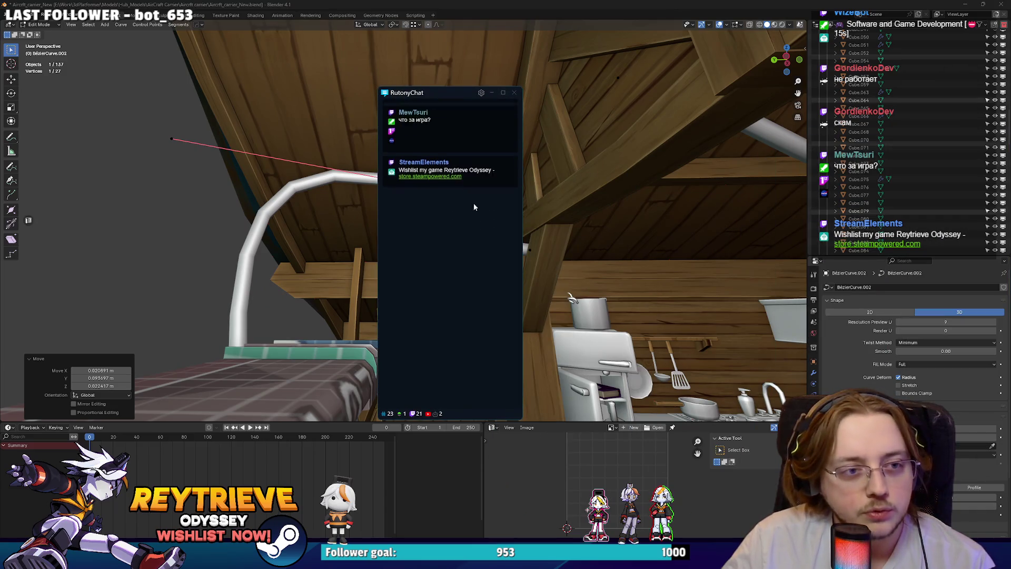
scroll(466, 207, "up", 3)
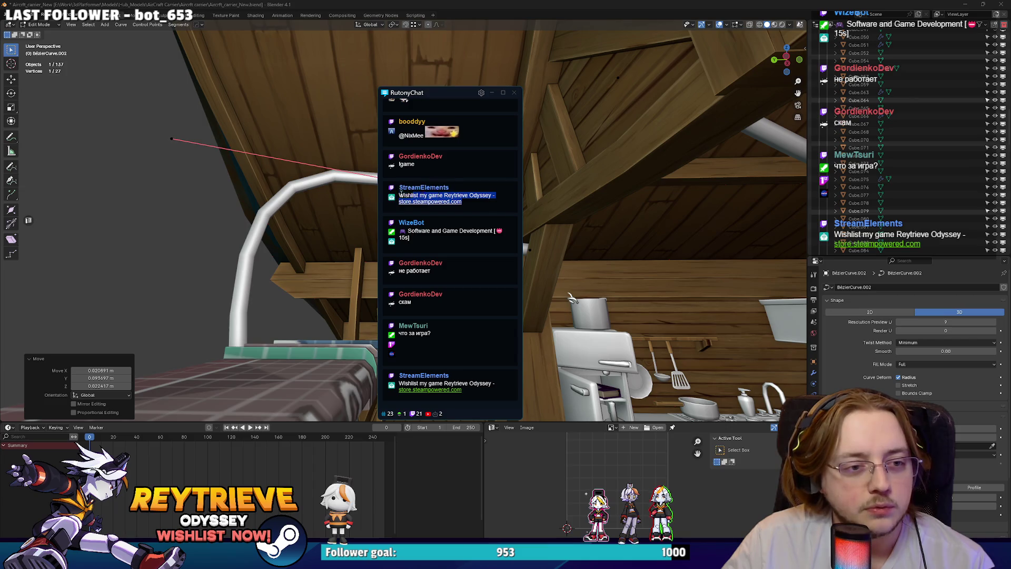
key("alt+Tab")
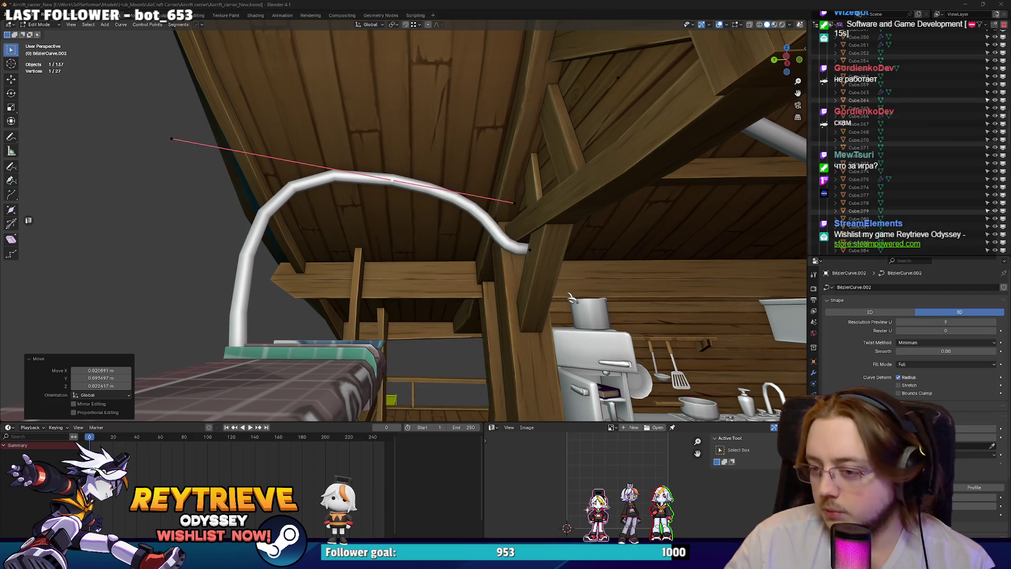
Rotate and shift the cable's lower points along the railing, including one near the stairs.
mouse_move(489, 174)
middle_mouse_down()
mouse_move(443, 204)
mouse_move(457, 313)
mouse_move(490, 266)
mouse_move(454, 235)
mouse_move(417, 231)
mouse_move(487, 262)
mouse_move(478, 275)
middle_mouse_up()
scroll(456, 313, "up", 2)
key("r")
left_click(474, 279)
key("g")
left_click(492, 263)
key("g")
left_click(474, 258)
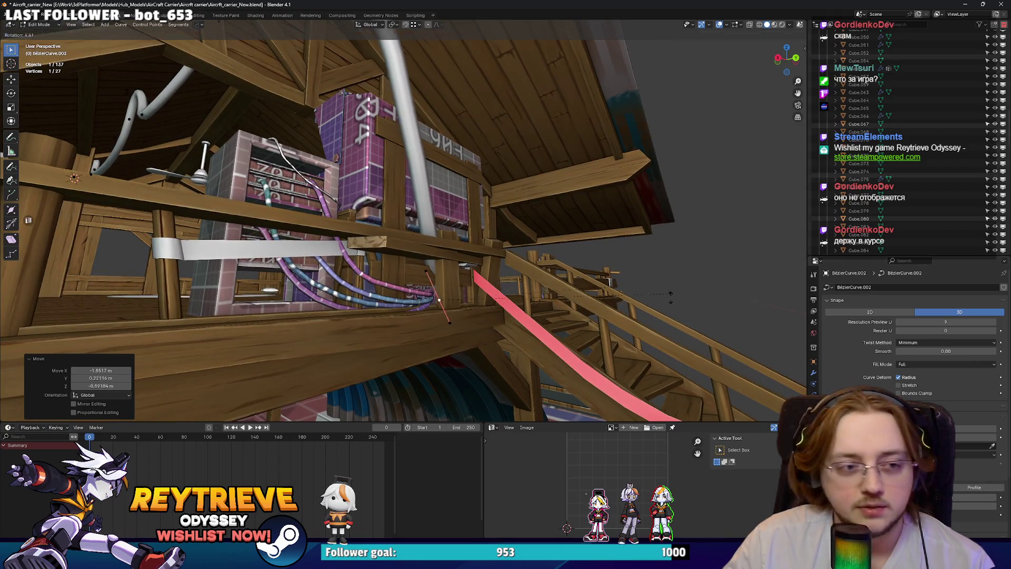
Rotate the handles of the cable point near the crates and shelf, and start moving it.
middle_click_drag(435, 335, 512, 317)
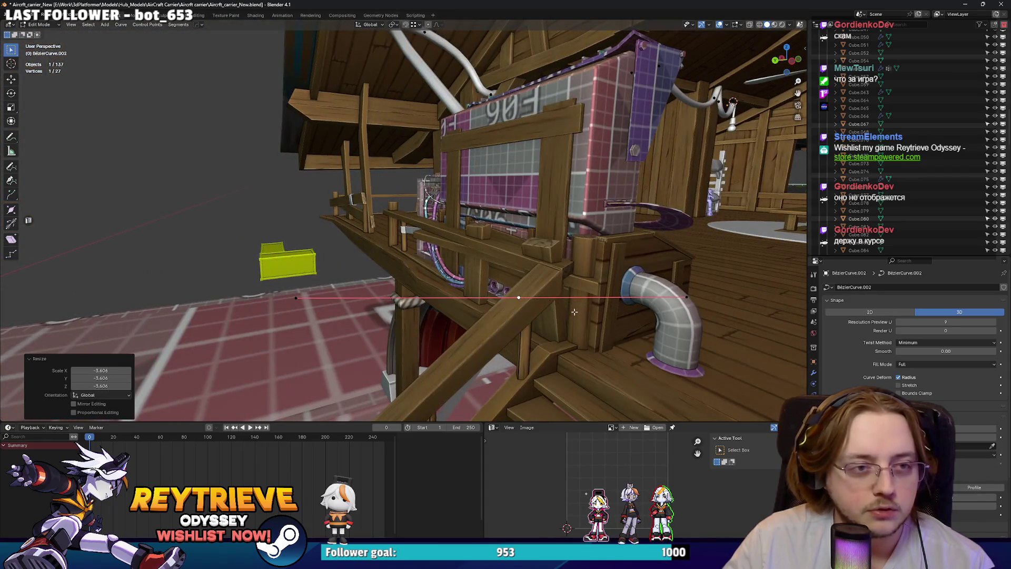
key("r")
middle_click_drag(575, 312, 599, 310)
left_click(573, 275)
middle_click_drag(573, 275, 548, 285)
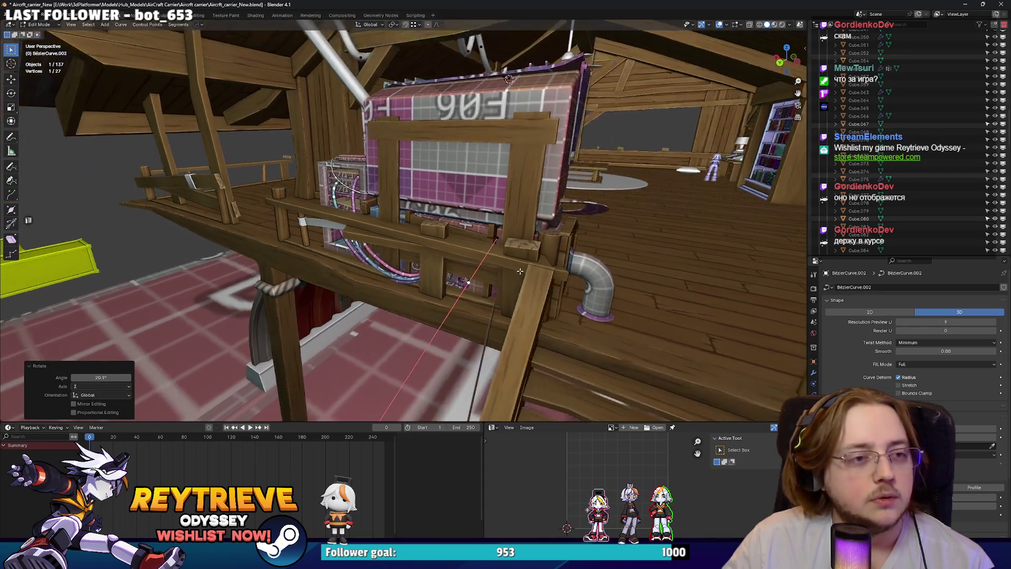
key("r")
mouse_move(440, 308)
middle_mouse_down()
mouse_move(466, 288)
mouse_move(445, 297)
mouse_move(431, 252)
mouse_move(460, 275)
mouse_move(497, 210)
middle_mouse_up()
key("g")
scroll(497, 211, "up", 3)
Dissolve the selected cable points, then reposition a point and scale its handles.
key("x")
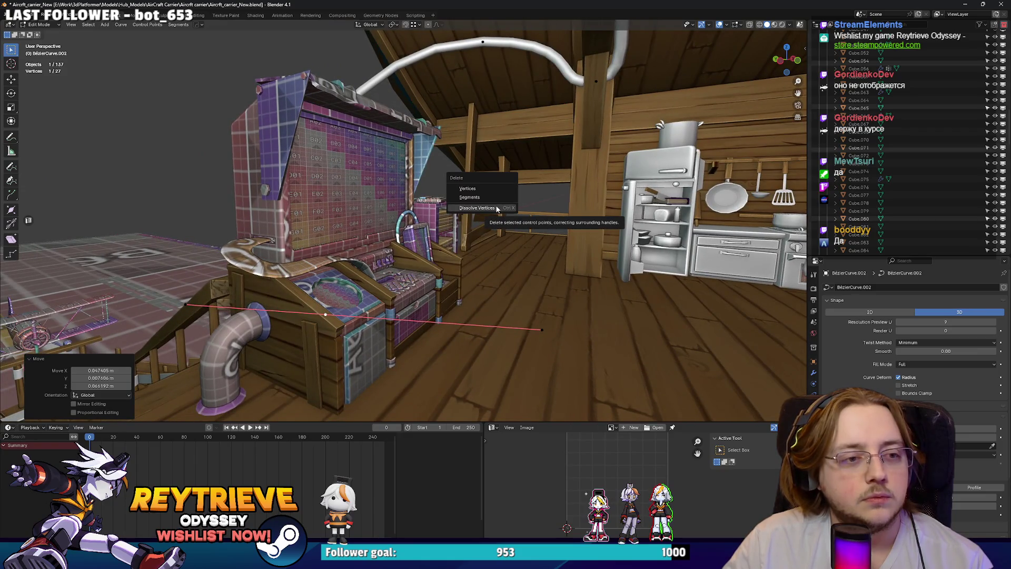
left_click(476, 208)
mouse_move(496, 207)
middle_mouse_down()
mouse_move(485, 178)
mouse_move(499, 190)
mouse_move(487, 175)
middle_mouse_up()
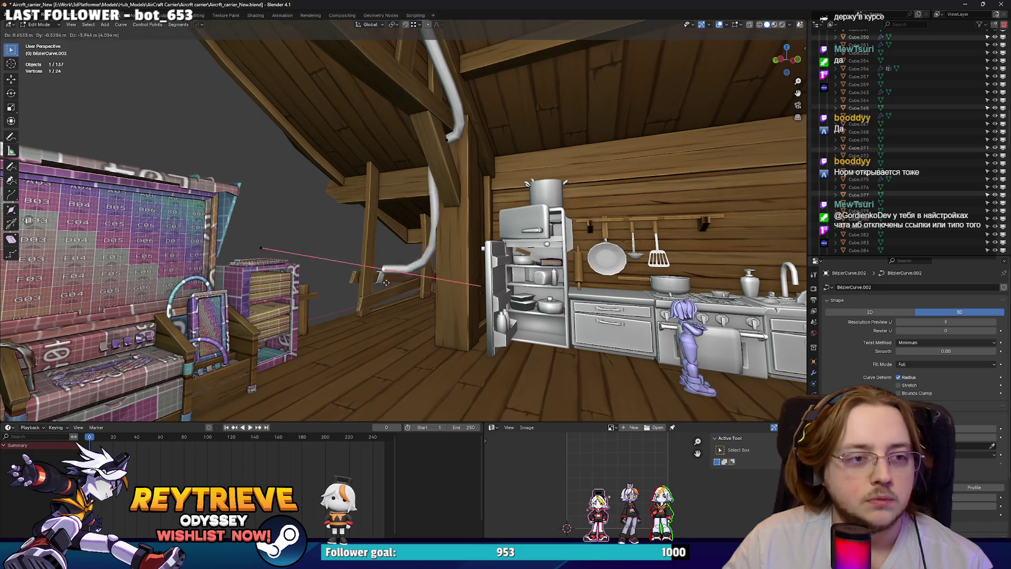
left_click(380, 349)
mouse_move(379, 350)
middle_mouse_down()
mouse_move(435, 270)
mouse_move(421, 278)
mouse_move(437, 277)
middle_mouse_up()
key("g")
left_click(435, 271)
key("s")
left_click(457, 280)
scroll(437, 277, "up", 4)
Move and rotate the cable points above the fridge.
key("g")
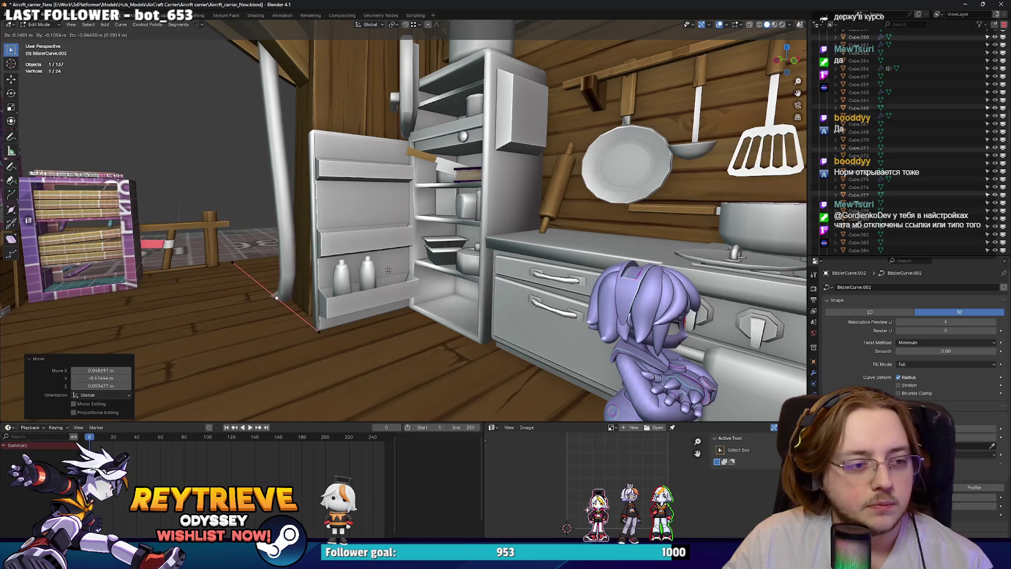
middle_click_drag(345, 237, 359, 253)
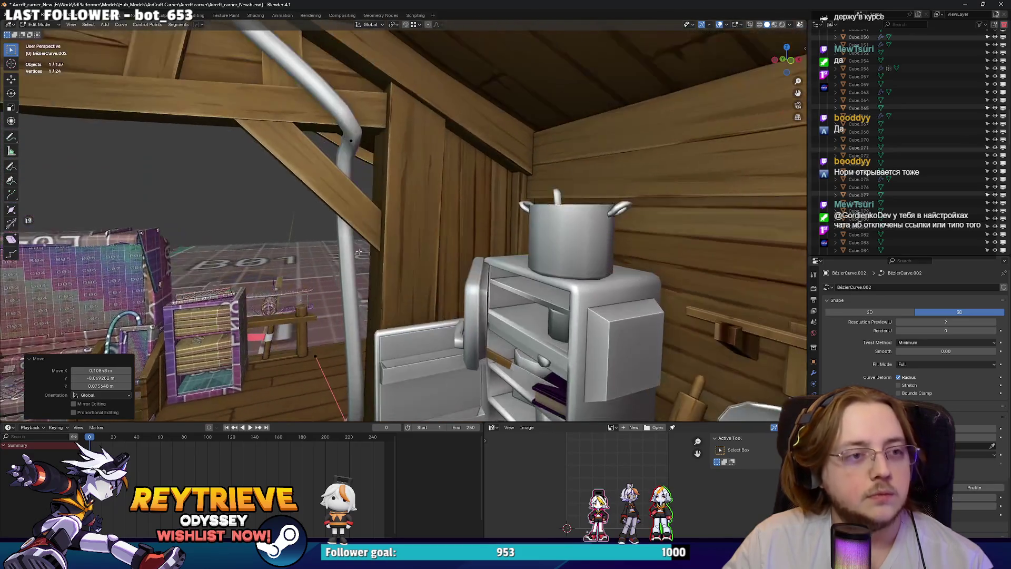
middle_click_drag(353, 144, 356, 151)
key("g")
left_click(375, 189)
middle_click_drag(375, 189, 516, 191)
left_click(373, 193)
key("g")
key("r")
mouse_move(422, 217)
middle_mouse_down()
mouse_move(376, 223)
mouse_move(400, 225)
mouse_move(451, 277)
middle_mouse_up()
left_click(427, 218)
scroll(376, 223, "up", 3)
Reposition the cable's end point and rotate its handles.
key("g")
mouse_move(448, 317)
middle_mouse_down()
mouse_move(498, 304)
mouse_move(361, 279)
mouse_move(434, 262)
middle_mouse_up()
left_click(503, 300)
key("r")
key("g")
left_click(490, 305)
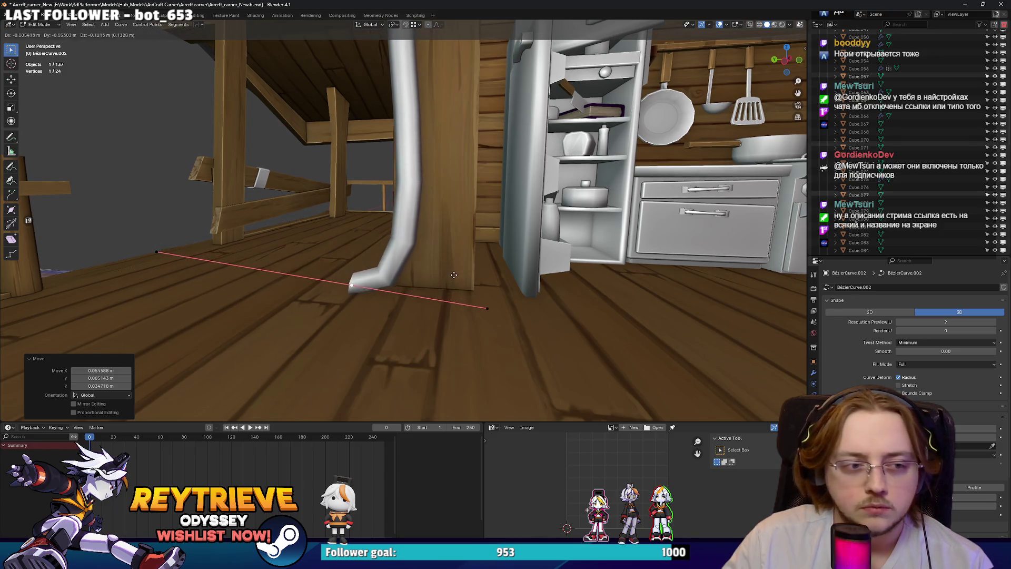
Extrude the cable's end point along Y down the railing post.
key("e")
key("y")
left_click(369, 369)
mouse_move(369, 368)
middle_mouse_down()
mouse_move(374, 274)
mouse_move(424, 255)
middle_mouse_up()
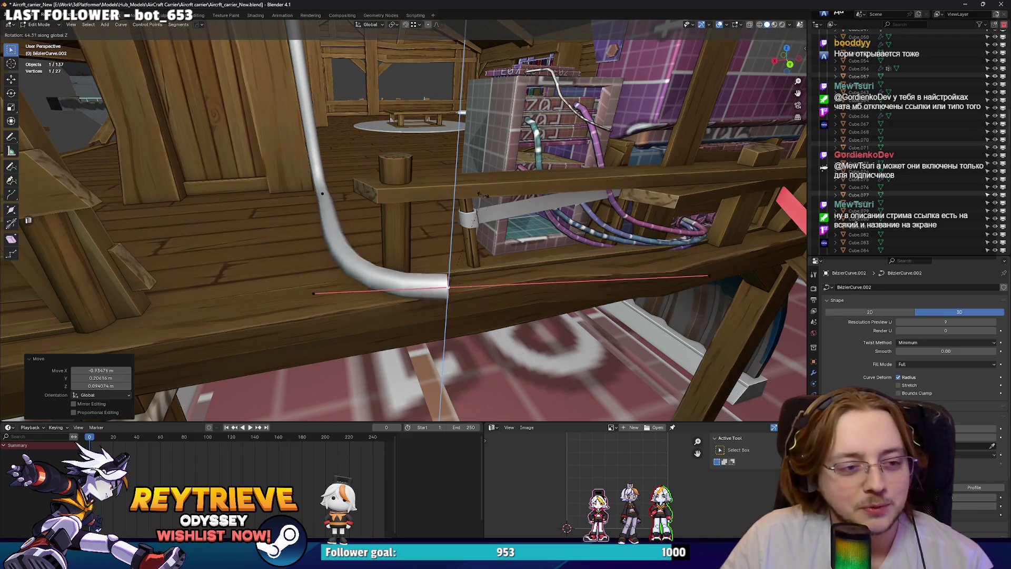
Bend the cable end by moving its end point under the railing.
left_click(448, 287)
middle_click_drag(448, 287, 367, 260)
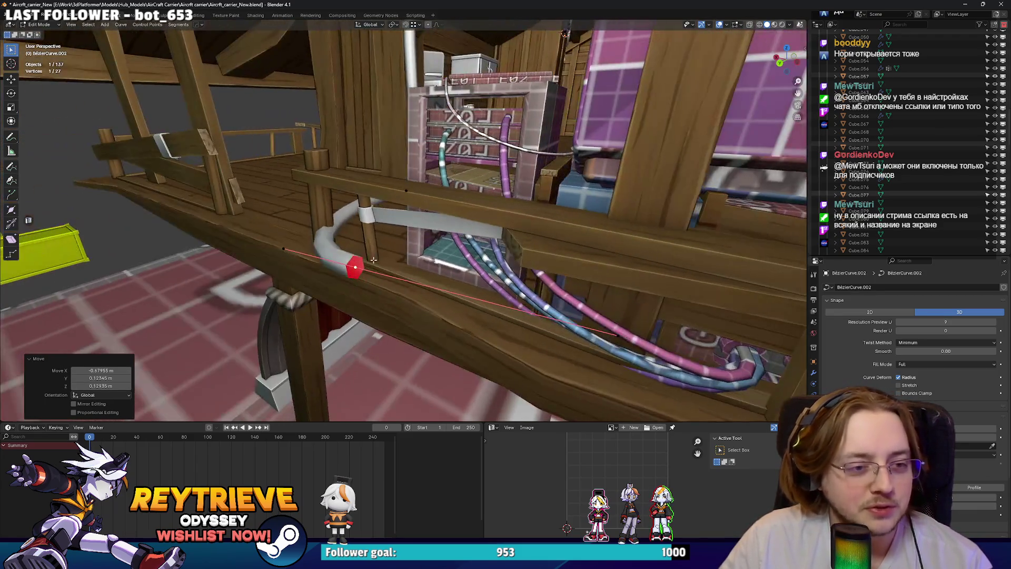
mouse_move(439, 274)
middle_mouse_down()
mouse_move(456, 227)
mouse_move(450, 246)
mouse_move(534, 265)
middle_mouse_up()
key("g")
left_click(456, 224)
left_click(470, 262)
middle_click_drag(470, 262, 448, 264)
Extrude a new cable segment and move its end point into place.
key("e")
left_click(707, 272)
mouse_move(707, 273)
middle_mouse_down()
mouse_move(500, 260)
mouse_move(447, 247)
middle_mouse_up()
key("g")
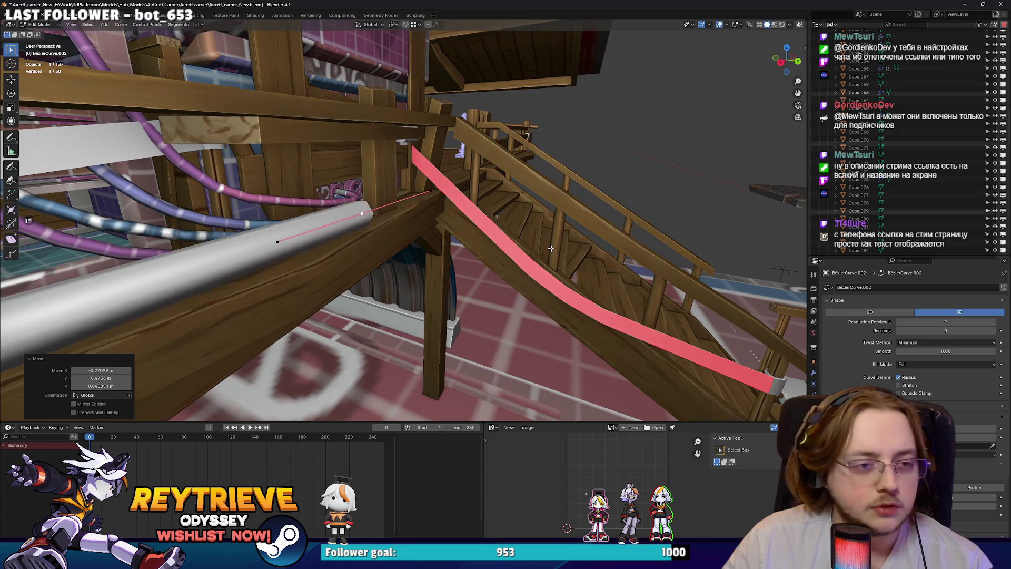
left_click(347, 226)
scroll(346, 225, "up", 3)
middle_click_drag(346, 226, 320, 249)
middle_click_drag(498, 241, 397, 252)
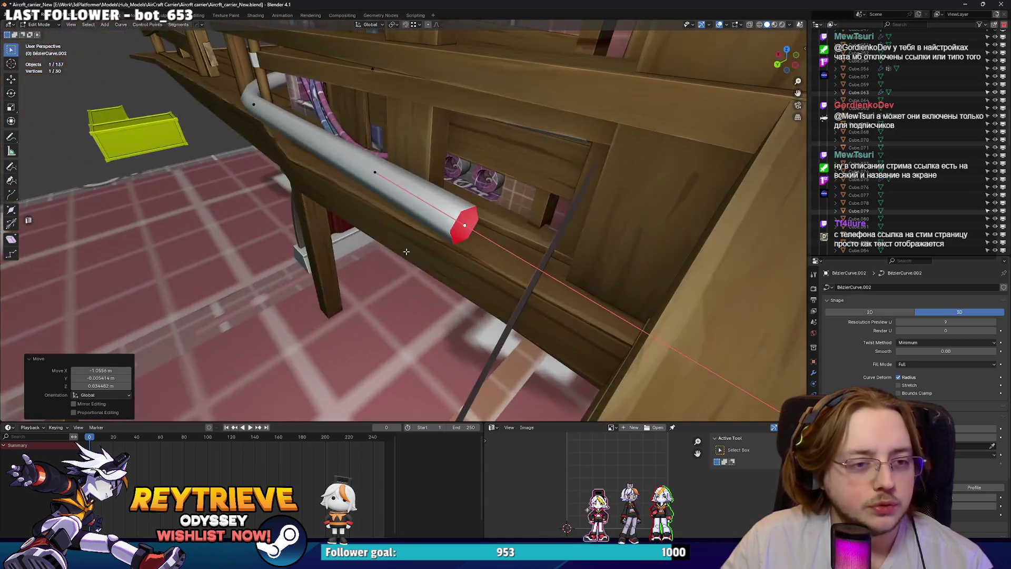
middle_click_drag(490, 262, 384, 260)
Reposition the tube end again, cancelling an unwanted rotation.
key("g")
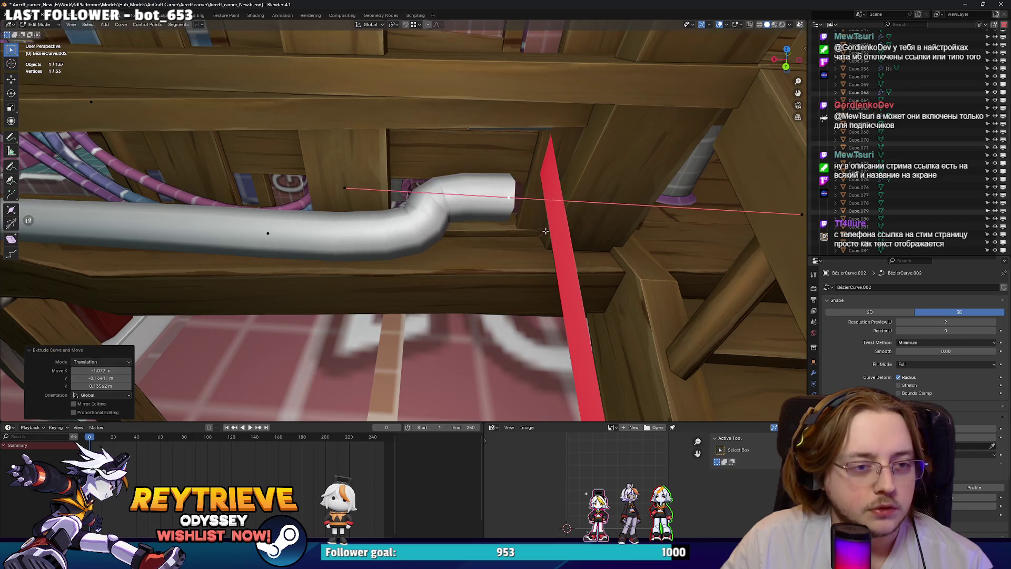
key("r")
middle_click_drag(547, 230, 596, 217)
right_click(553, 171)
key("g")
middle_click_drag(553, 171, 531, 240)
left_click(530, 240)
Move a cable point, rotate it around Z and scale its handles to tighten the bend.
mouse_move(459, 226)
middle_mouse_down()
mouse_move(365, 230)
mouse_move(413, 230)
mouse_move(617, 275)
mouse_move(548, 263)
middle_mouse_up()
key("g")
left_click(385, 229)
key("g")
left_click(437, 229)
key("r")
key("z")
left_click(630, 275)
key("s")
left_click(463, 256)
mouse_move(462, 255)
middle_mouse_down()
mouse_move(400, 258)
mouse_move(581, 243)
middle_mouse_up()
key("g")
left_click(384, 258)
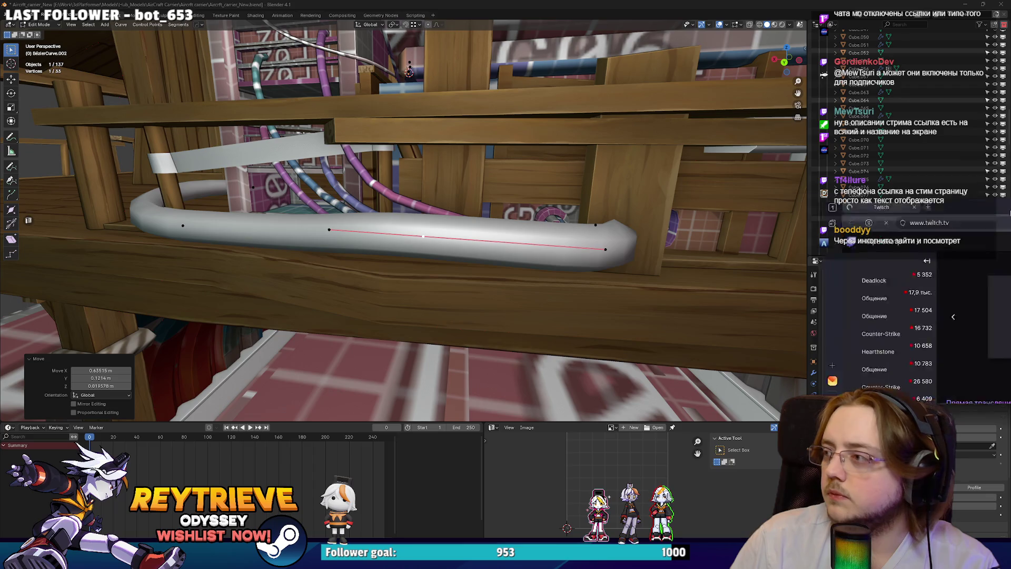
Search Twitch for a streamer's channel name, open that channel, then return to Blender.
key("alt+Tab")
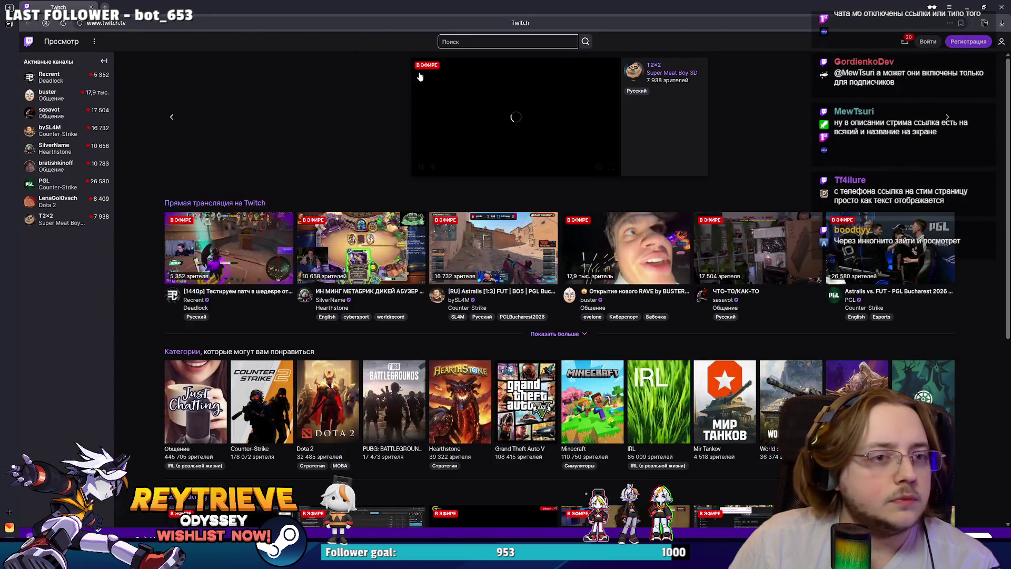
left_click(476, 42)
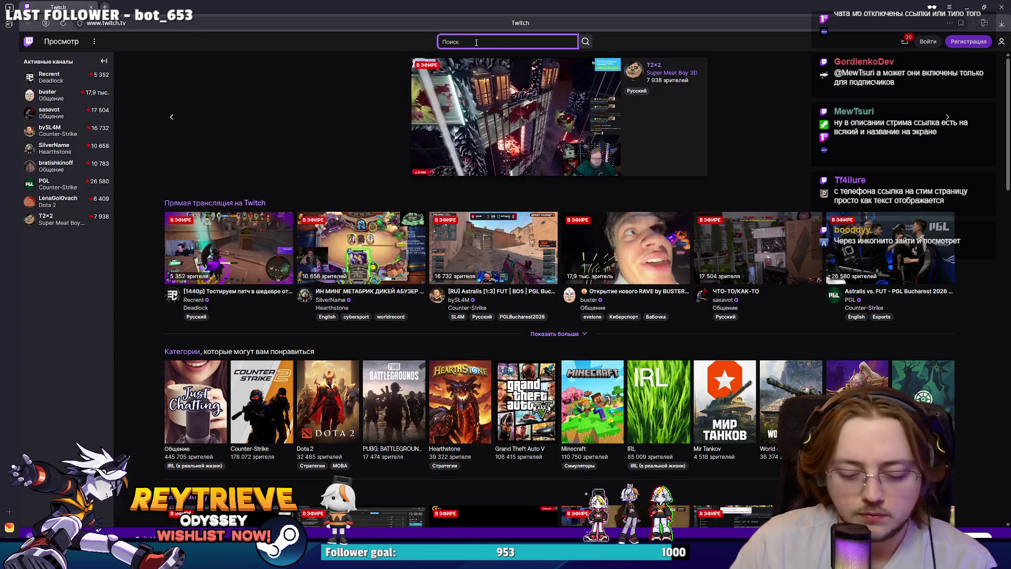
type("eGORp")
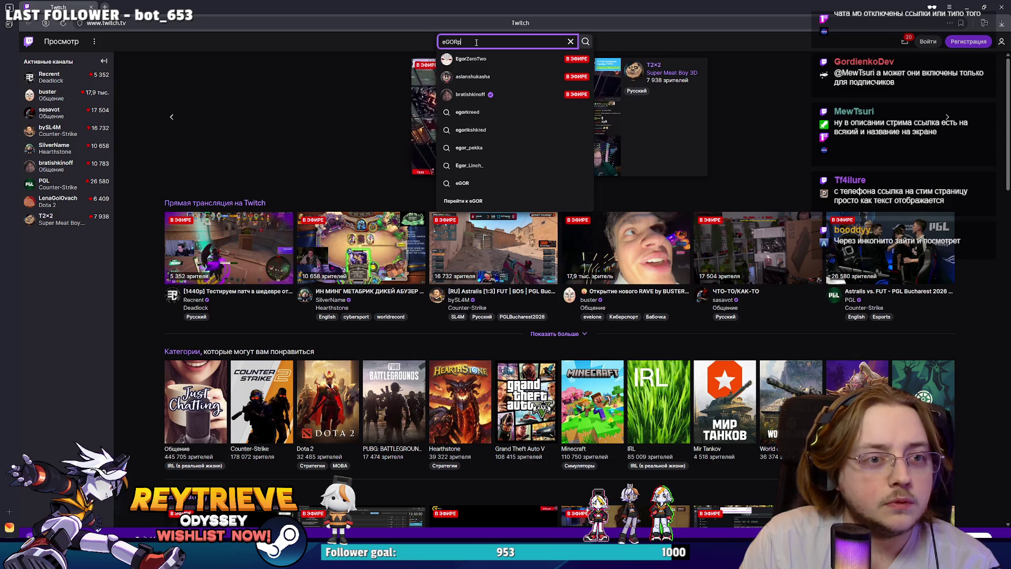
type("k")
left_click(470, 58)
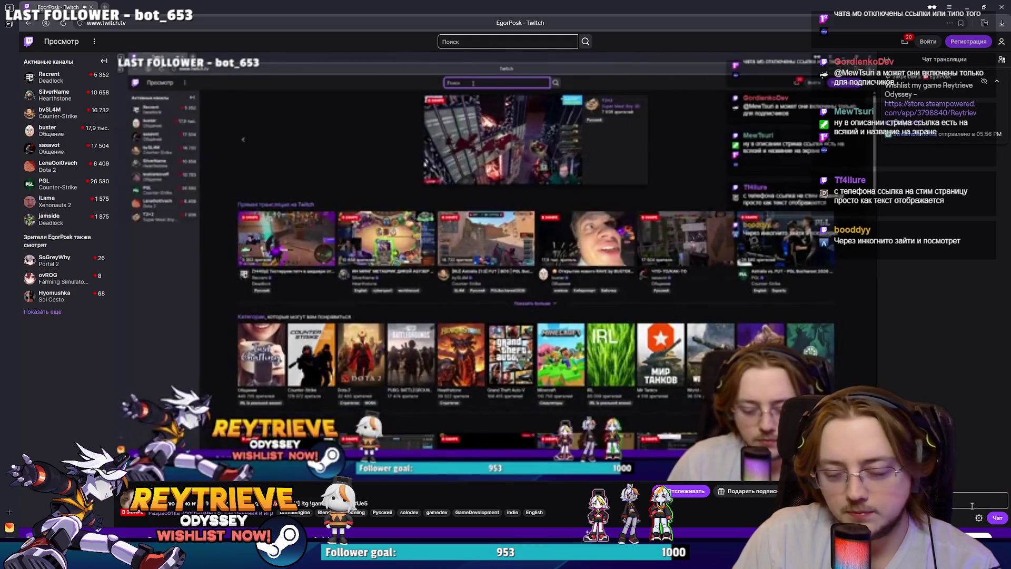
key("alt+Tab")
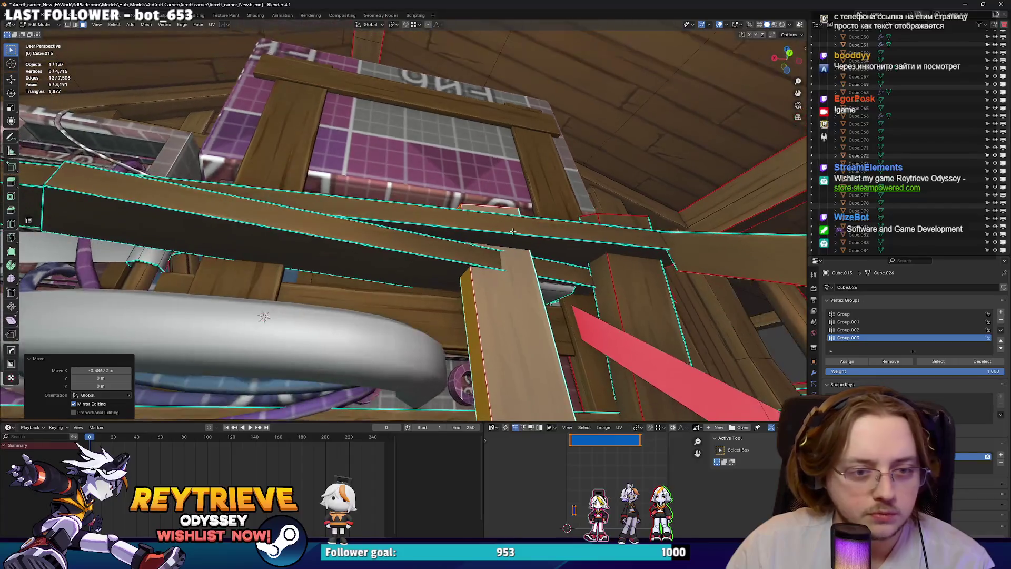
Select the linked railing block, move it twice and resize it.
mouse_move(510, 220)
middle_mouse_down()
mouse_move(600, 263)
mouse_move(590, 253)
mouse_move(506, 242)
mouse_move(443, 248)
mouse_move(444, 270)
mouse_move(569, 237)
mouse_move(368, 245)
middle_mouse_up()
key("l")
key("g")
left_click(572, 230)
key("g")
left_click(443, 248)
key("s")
left_click(453, 266)
Rotate the block slightly around Z and shift it a little along Y.
key("r")
key("z")
left_click(572, 233)
key("r")
left_click(576, 245)
key("g")
key("y")
left_click(457, 236)
Select a single face of the block, try moving it along X, then undo.
left_click(369, 245)
key("g")
key("x")
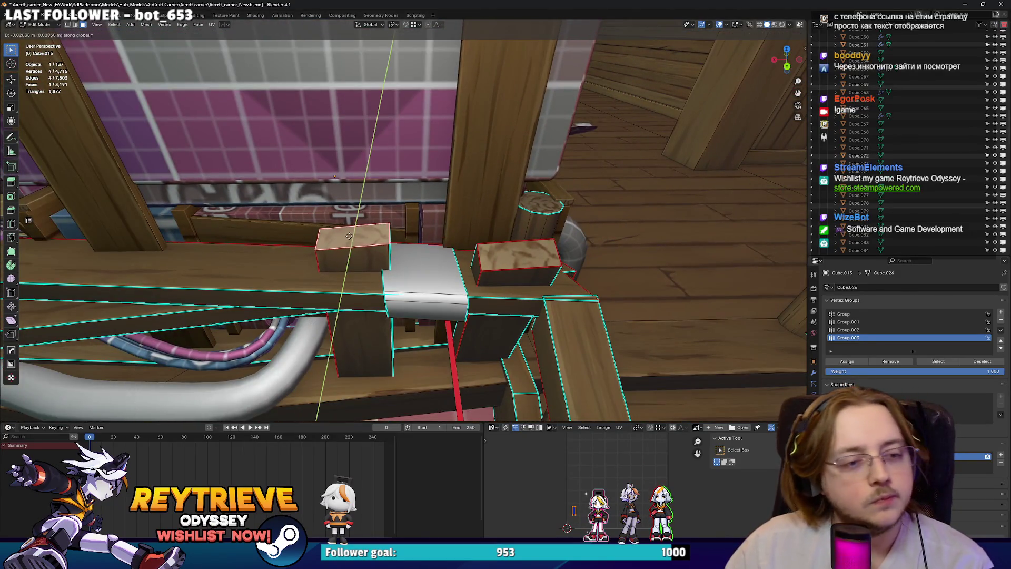
left_click(502, 250)
key("ctrl+z")
middle_click_drag(502, 250, 521, 245)
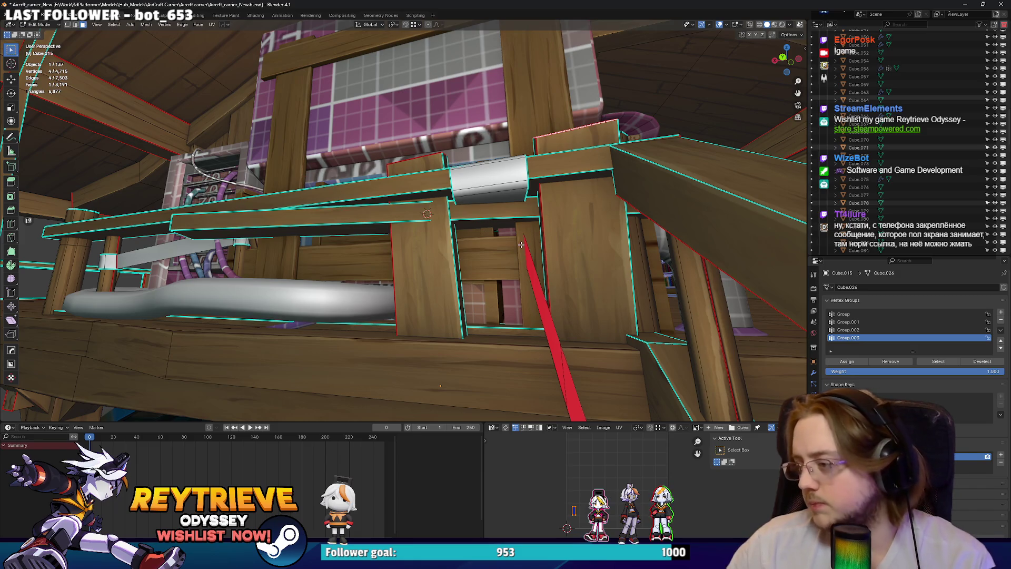
Shift the face −0.11509 m along Y, scale it to 0.441 on Y, then select the cable.
middle_click_drag(484, 244, 406, 220)
key("g")
key("y")
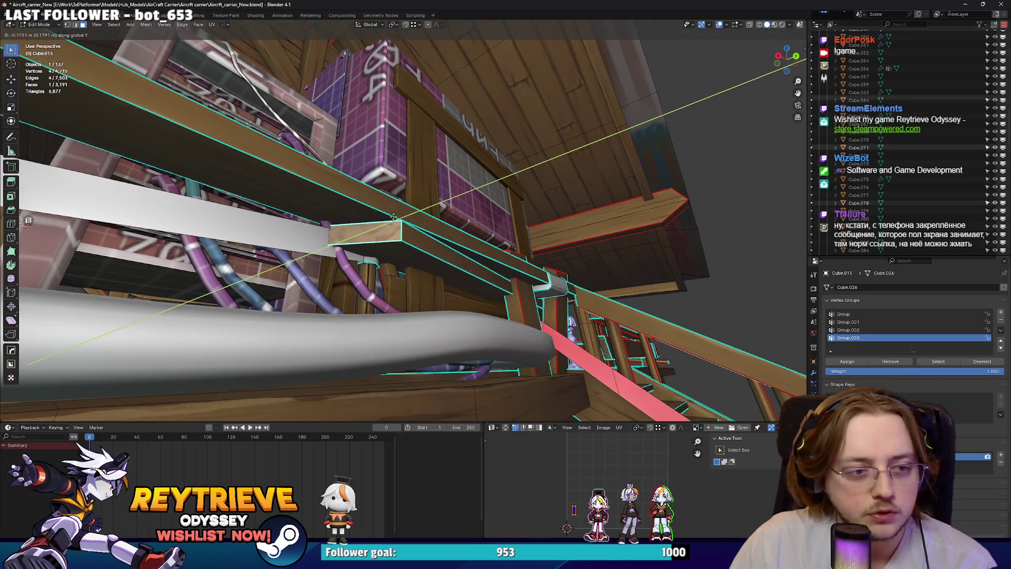
left_click(396, 219)
key("s")
key("y")
left_click(472, 220)
key("g")
mouse_move(471, 220)
middle_mouse_down()
mouse_move(406, 218)
mouse_move(333, 232)
mouse_move(399, 260)
middle_mouse_up()
left_click(466, 216)
key("Tab")
left_click(341, 227, "shift")
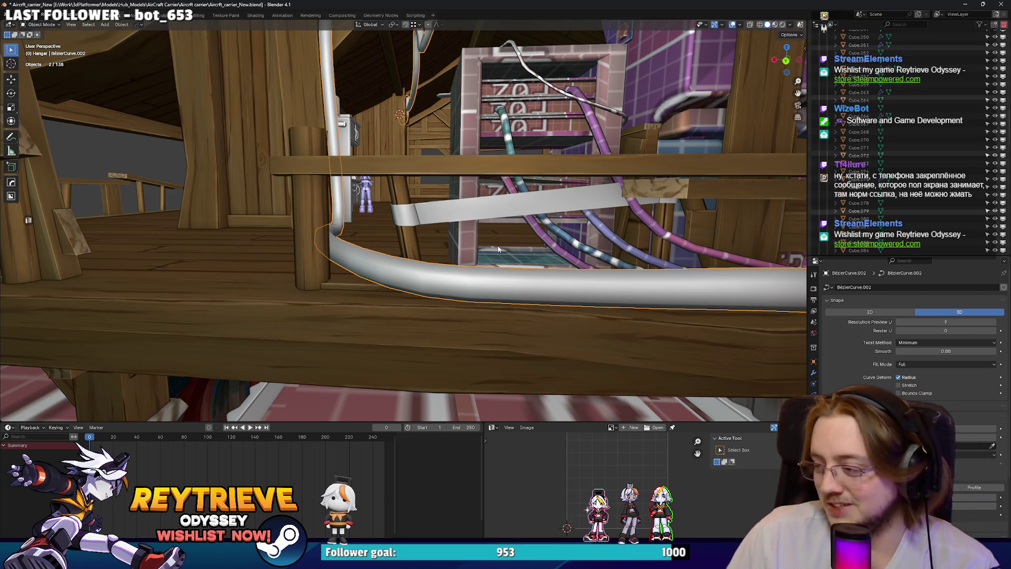
Select the Cube.015 railing beam and enter Edit Mode on its geometry.
mouse_move(498, 248)
middle_mouse_down()
mouse_move(507, 227)
mouse_move(409, 215)
mouse_move(445, 239)
mouse_move(459, 231)
mouse_move(449, 228)
middle_mouse_up()
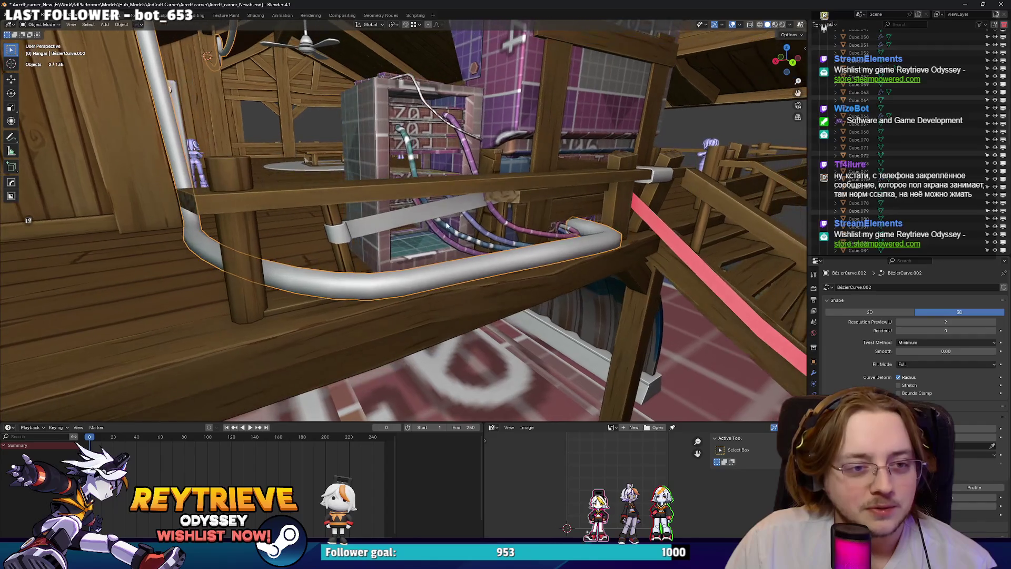
left_click(437, 210)
key("Tab")
scroll(463, 203, "up", 5)
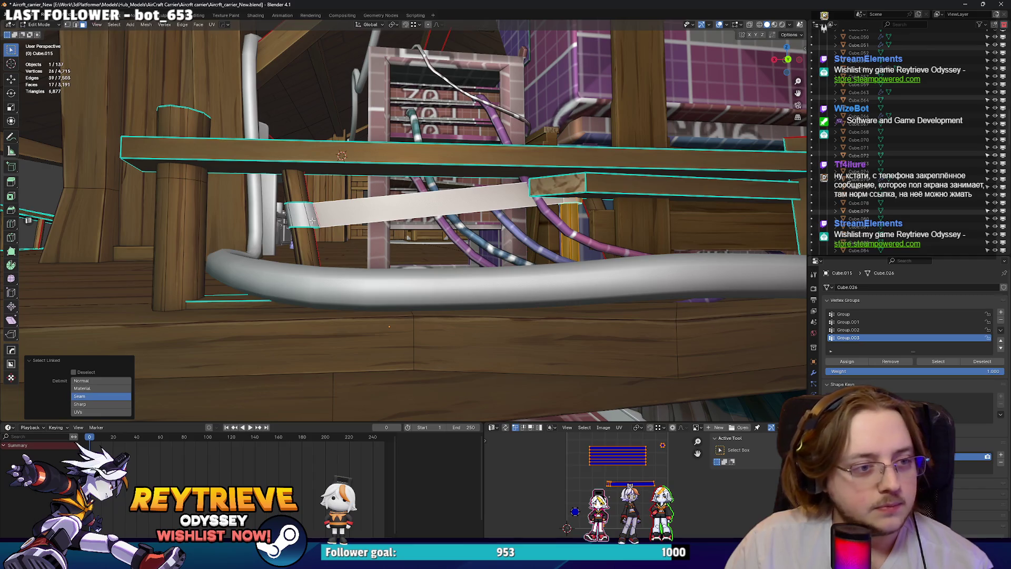
mouse_move(299, 198)
middle_mouse_down()
mouse_move(329, 240)
mouse_move(411, 236)
mouse_move(527, 250)
mouse_move(490, 245)
middle_mouse_up()
scroll(348, 228, "down", 5)
Shift the beam face 0.15782 m along Y and angle it −6.92° about Z.
key("g")
key("y")
left_click(490, 245)
key("r")
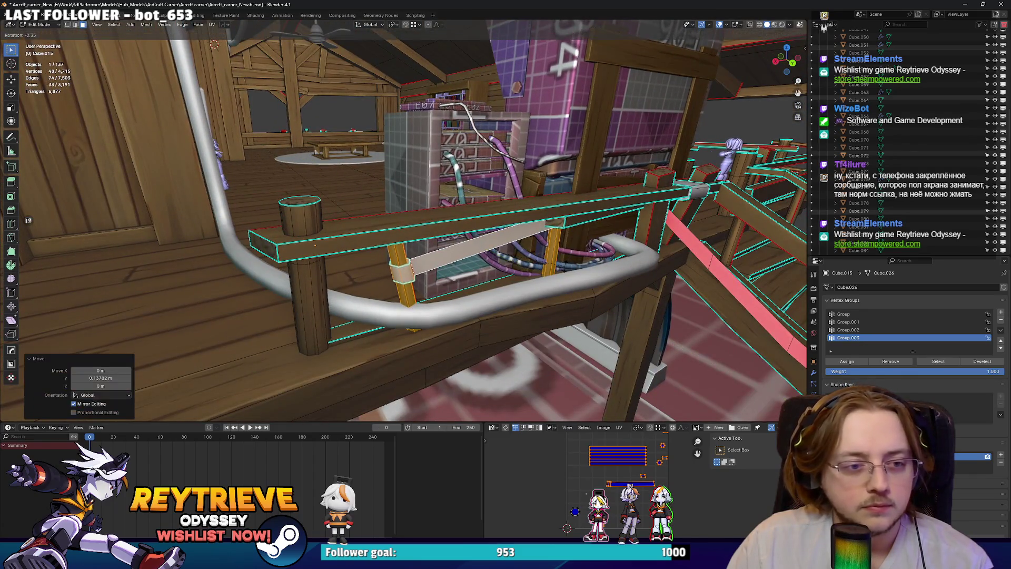
key("z")
mouse_move(542, 270)
middle_mouse_down()
mouse_move(526, 244)
mouse_move(507, 242)
mouse_move(465, 266)
mouse_move(497, 265)
mouse_move(352, 245)
mouse_move(320, 171)
mouse_move(417, 172)
mouse_move(466, 196)
middle_mouse_up()
Return to Object Mode, add the cable to the selection and edit its curve points.
key("Tab")
left_click(465, 266, "shift")
scroll(352, 245, "down", 2)
middle_click_drag(532, 163, 494, 213)
key("ctrl+j")
key("Tab")
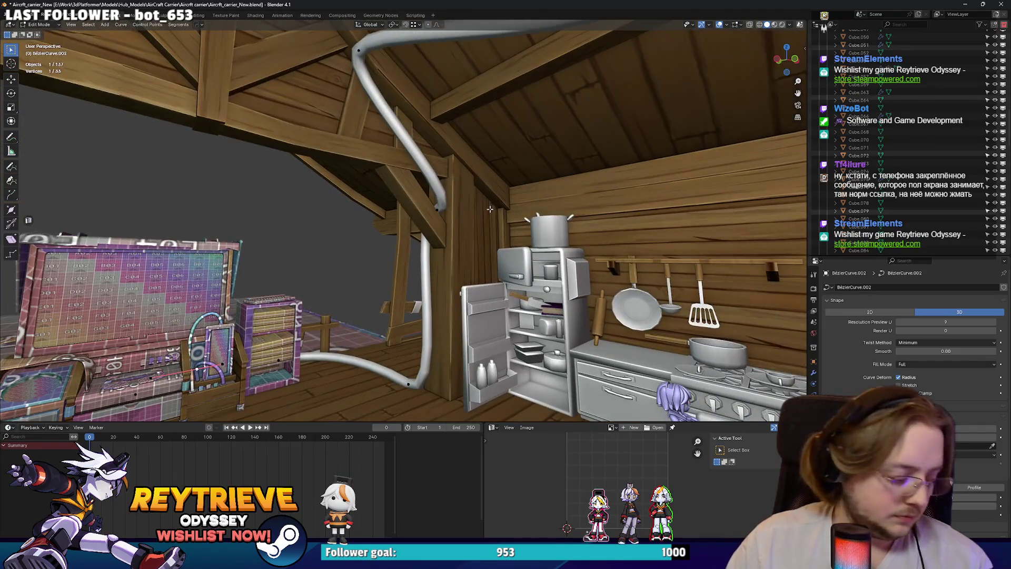
Lengthen a cable point's handles along Y and reposition that point.
scroll(490, 209, "up", 6)
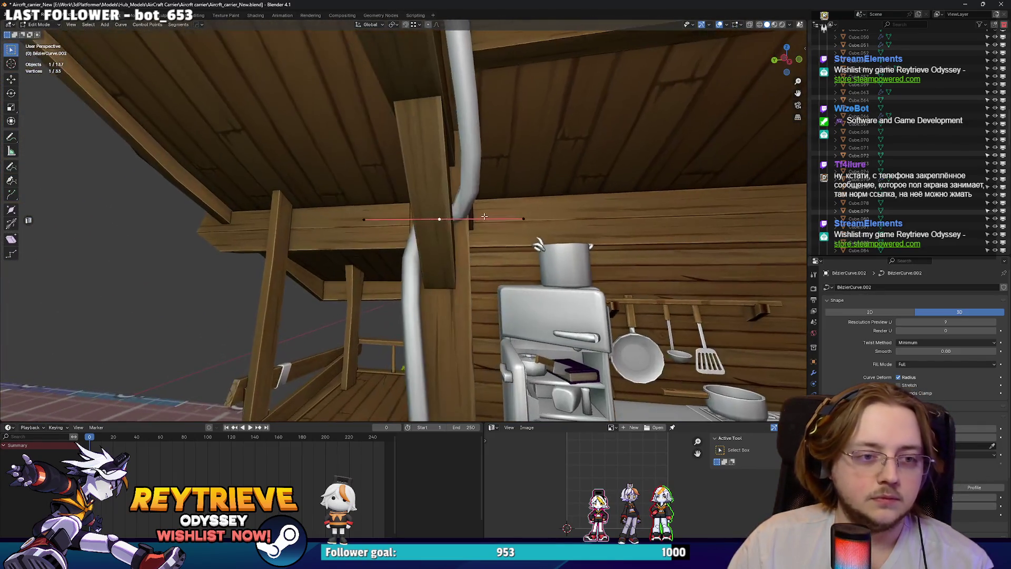
key("s")
key("y")
left_click(503, 214)
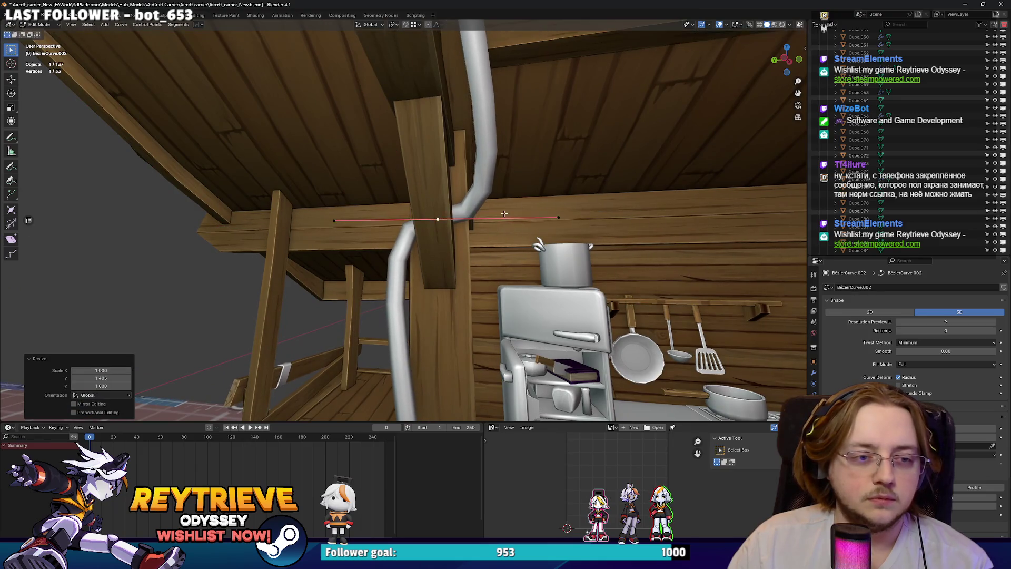
key("g")
left_click(504, 215)
middle_click_drag(503, 215, 454, 217)
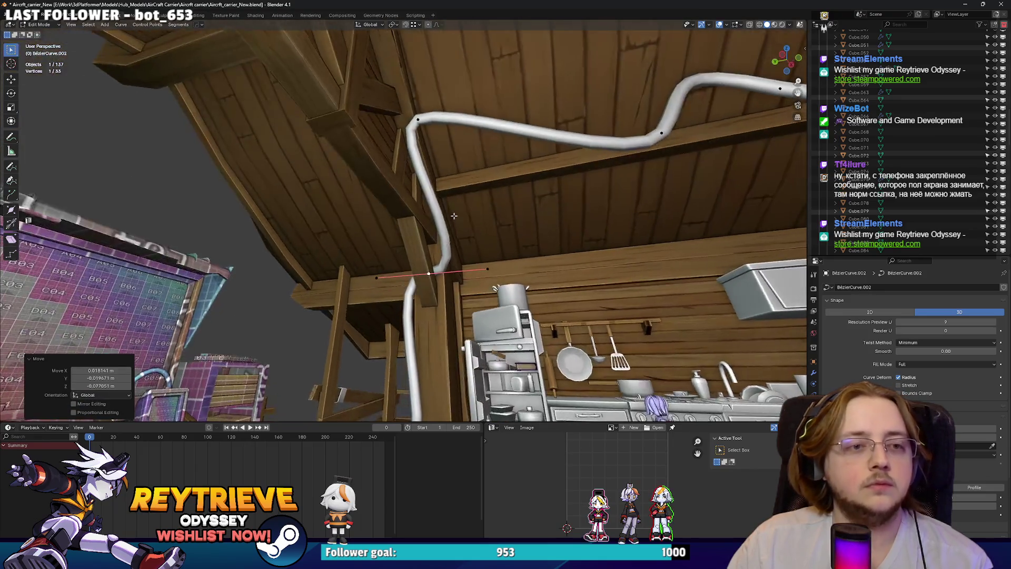
scroll(466, 231, "up", 2)
Undo a trial extension of the cable top and subdivide the vertical pillar segment.
key("e")
right_click(414, 79)
left_click(422, 87)
key("ctrl+z")
right_click(463, 153)
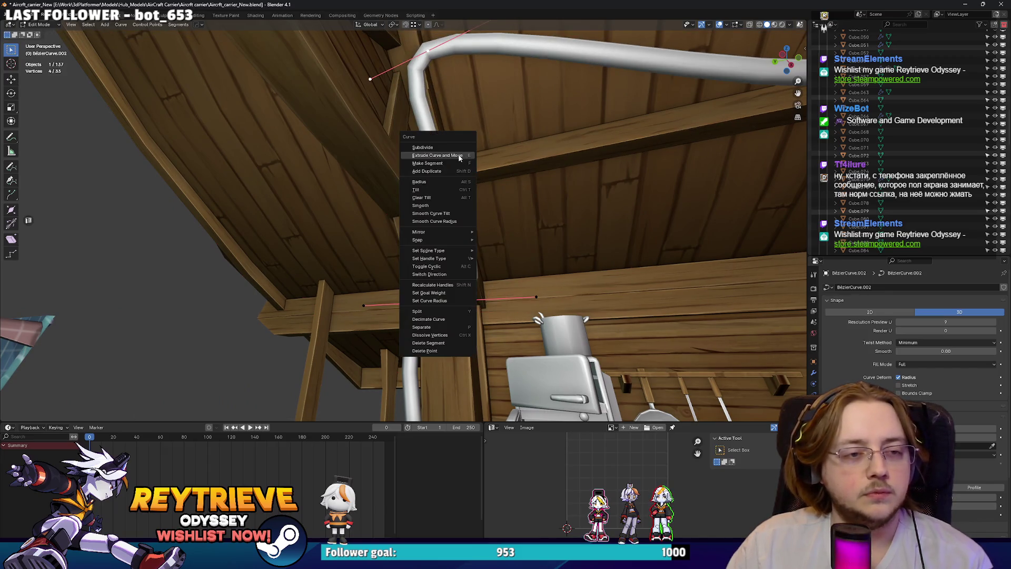
left_click(451, 151)
Shorten, move and rotate the new points on the cable's vertical run.
left_click(464, 210)
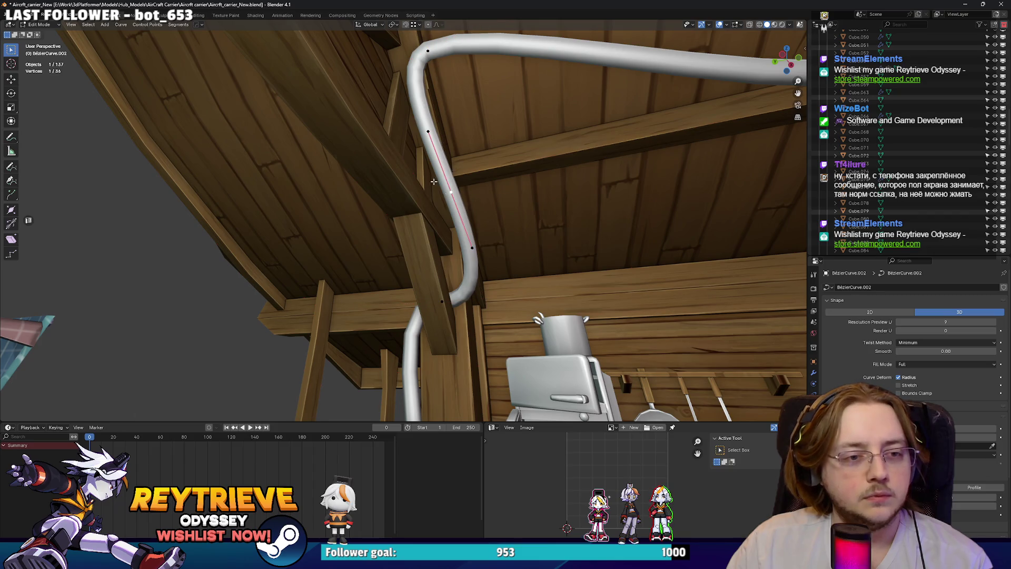
key("s")
mouse_move(479, 215)
middle_mouse_down()
mouse_move(492, 232)
mouse_move(408, 222)
mouse_move(464, 196)
mouse_move(521, 191)
mouse_move(792, 200)
mouse_move(455, 202)
mouse_move(453, 214)
mouse_move(466, 204)
middle_mouse_up()
left_click(476, 221)
key("g")
key("r")
left_click(492, 232)
key("g")
left_click(494, 237)
key("g")
key("r")
left_click(432, 199)
Tighten the rafter-corner bend by moving a ceiling point and rotating points, including the top end.
left_click(415, 223)
key("g")
left_click(429, 214)
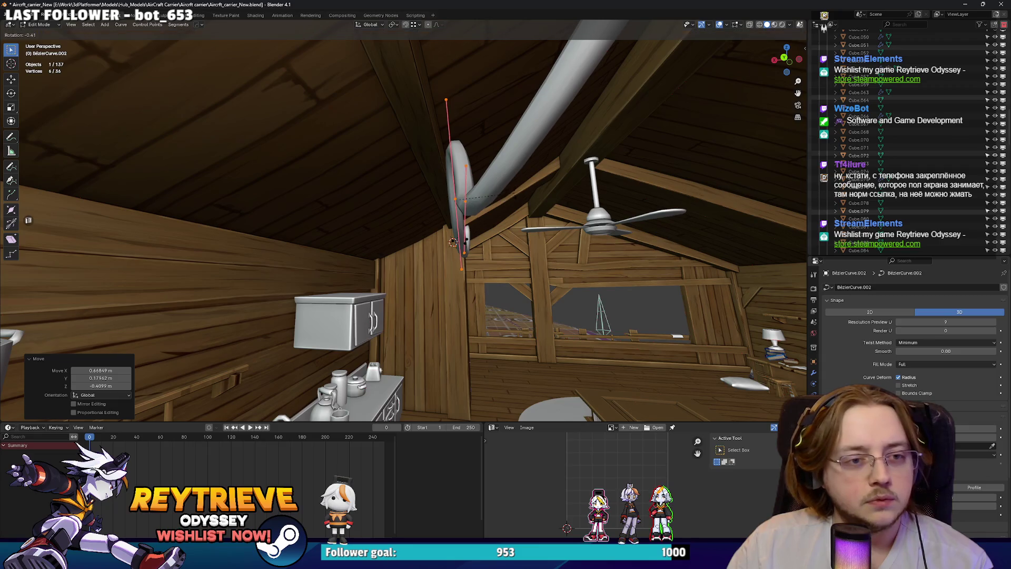
middle_click_drag(488, 186, 266, 199)
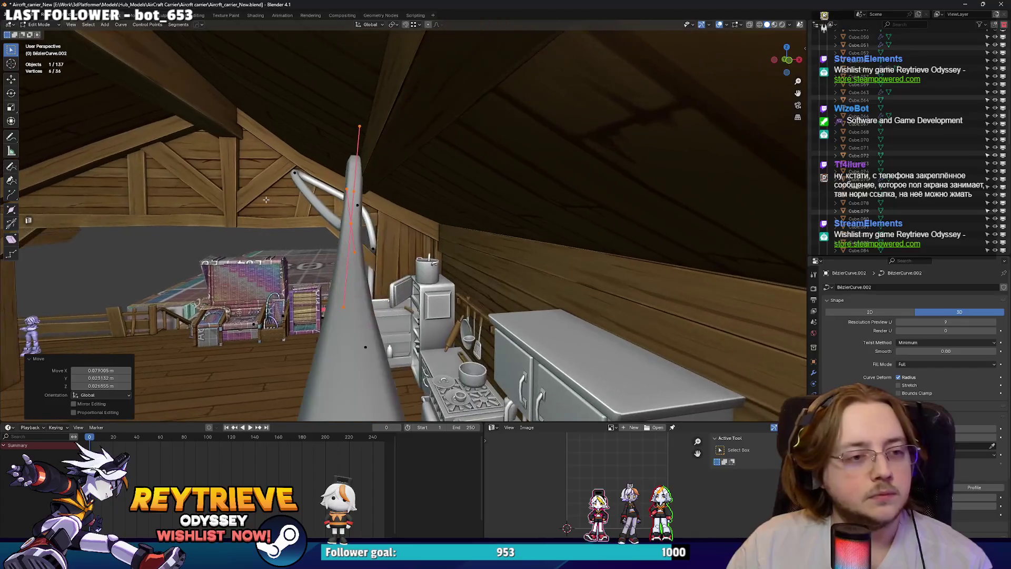
left_click(350, 193)
key("r")
left_click(355, 191)
mouse_move(355, 191)
middle_mouse_down()
mouse_move(462, 212)
mouse_move(309, 220)
mouse_move(339, 192)
mouse_move(380, 196)
mouse_move(379, 220)
mouse_move(339, 219)
middle_mouse_up()
left_click(339, 192)
key("r")
left_click(399, 221)
scroll(364, 198, "up", 2)
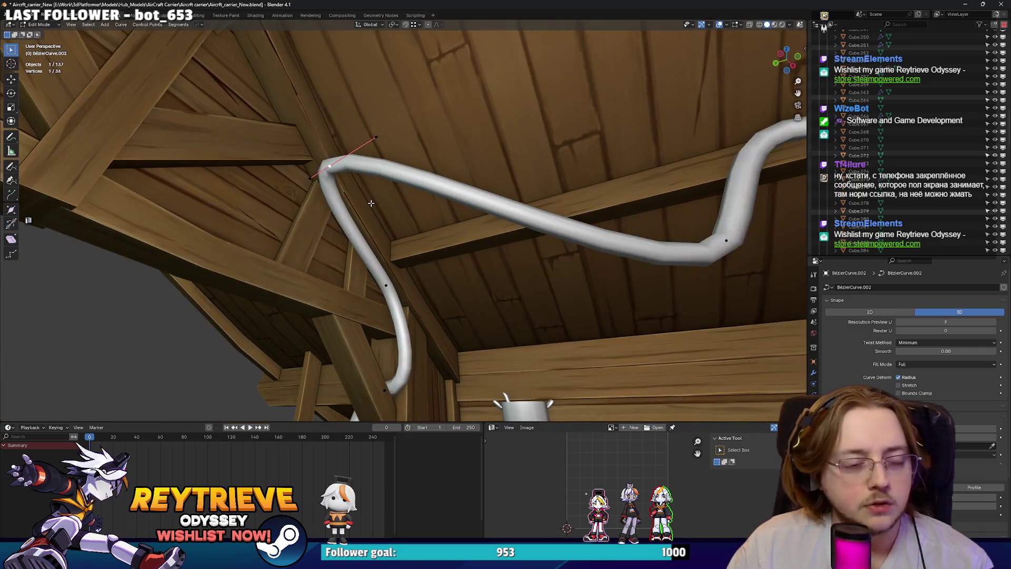
Confirm the cable end point's rotation and rotate its handle again.
scroll(371, 204, "up", 3)
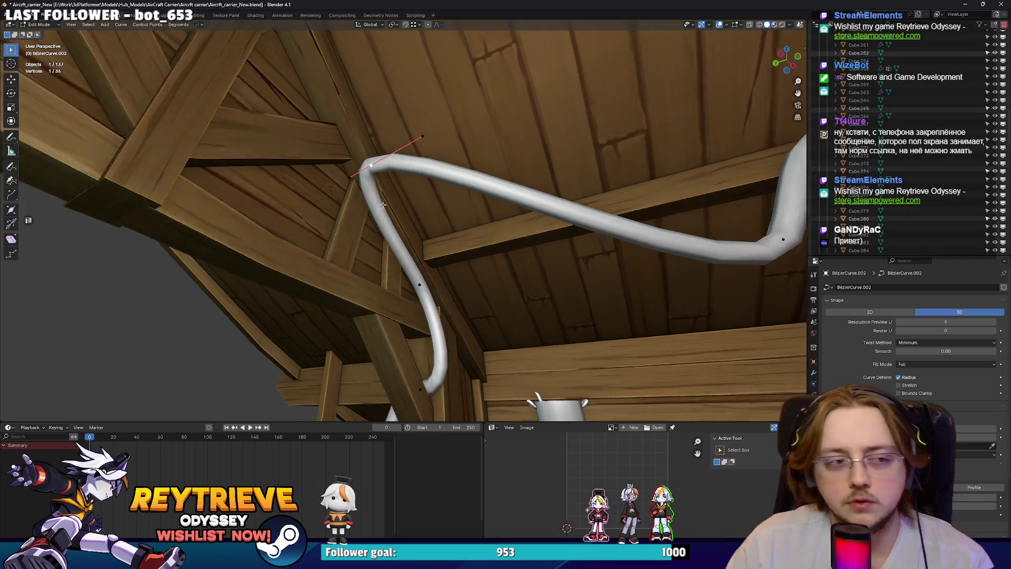
scroll(409, 196, "down", 4)
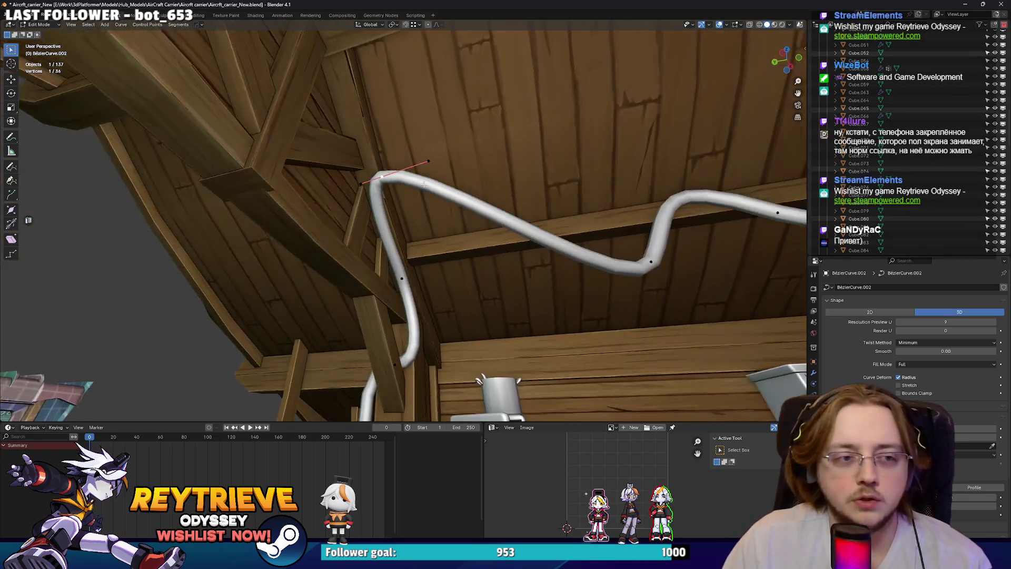
mouse_move(411, 205)
middle_mouse_down()
mouse_move(421, 221)
mouse_move(432, 198)
mouse_move(464, 225)
mouse_move(446, 242)
mouse_move(487, 253)
mouse_move(416, 221)
middle_mouse_up()
scroll(424, 226, "up", 2)
key("Return")
key("r")
key("Return")
Move and scale the end point's handle to refine the bend.
key("g")
key("Return")
key("g")
key("Return")
key("s")
key("Return")
key("g")
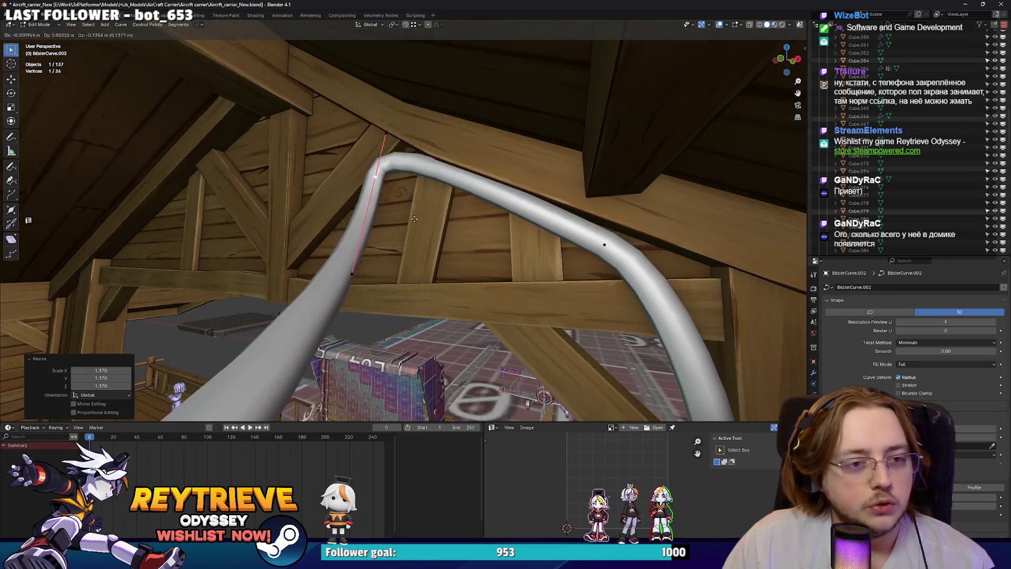
Lower the handle of the control point at the cable's top bend.
left_click(605, 245)
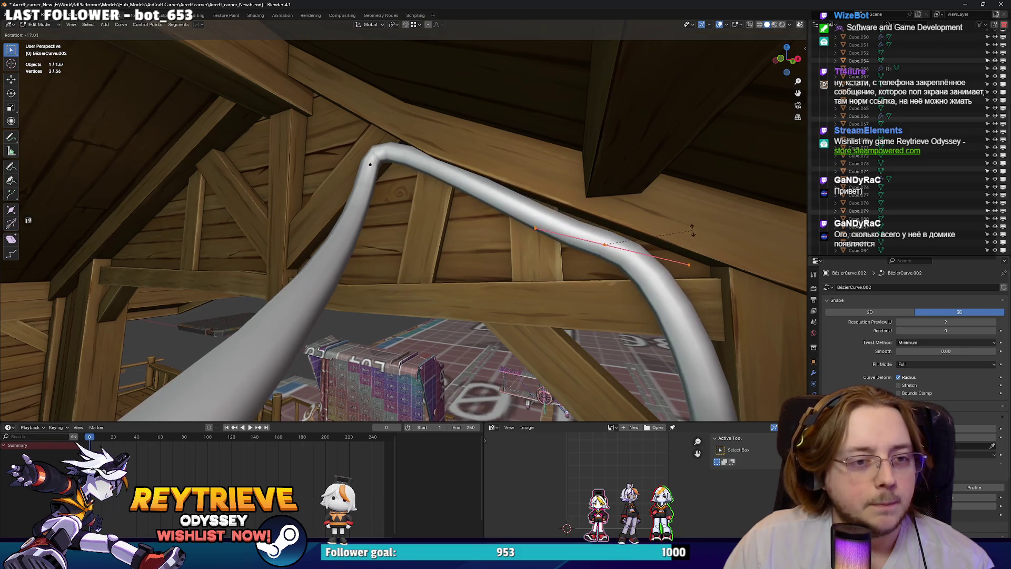
key("Return")
key("g")
left_click(371, 164)
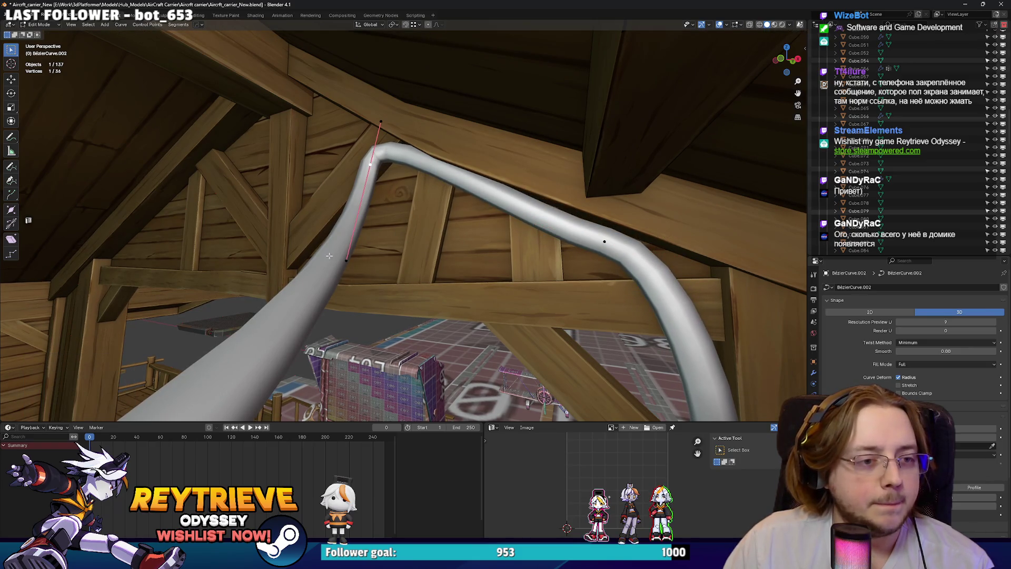
left_click(399, 325)
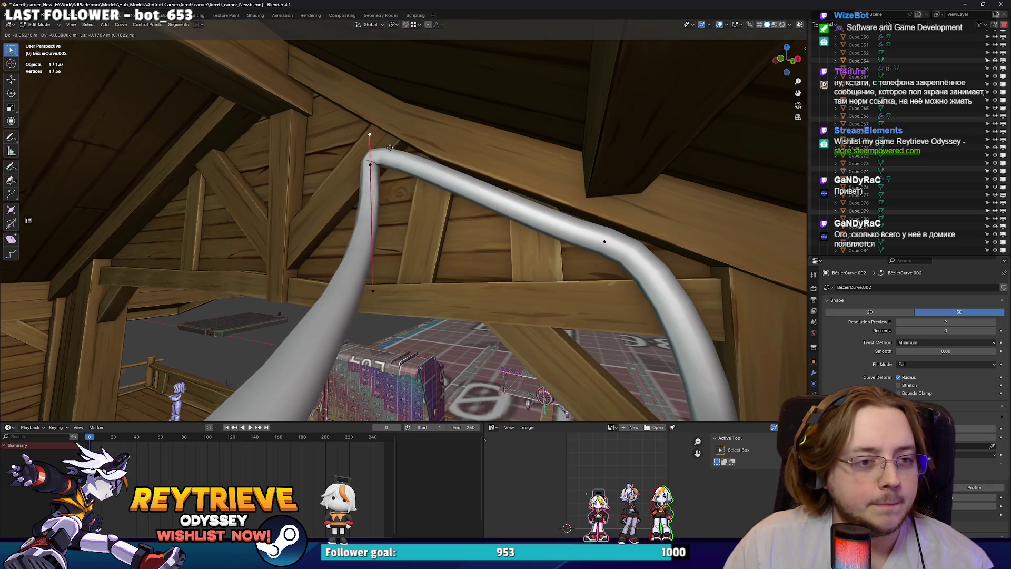
Form a sharp peak over the pillar, shifting a point 0.47216 m along Y, then select the lamp end.
mouse_move(399, 184)
middle_mouse_down()
mouse_move(478, 184)
mouse_move(300, 165)
mouse_move(252, 139)
middle_mouse_up()
middle_click_drag(448, 169, 428, 167)
middle_click_drag(495, 218, 381, 154)
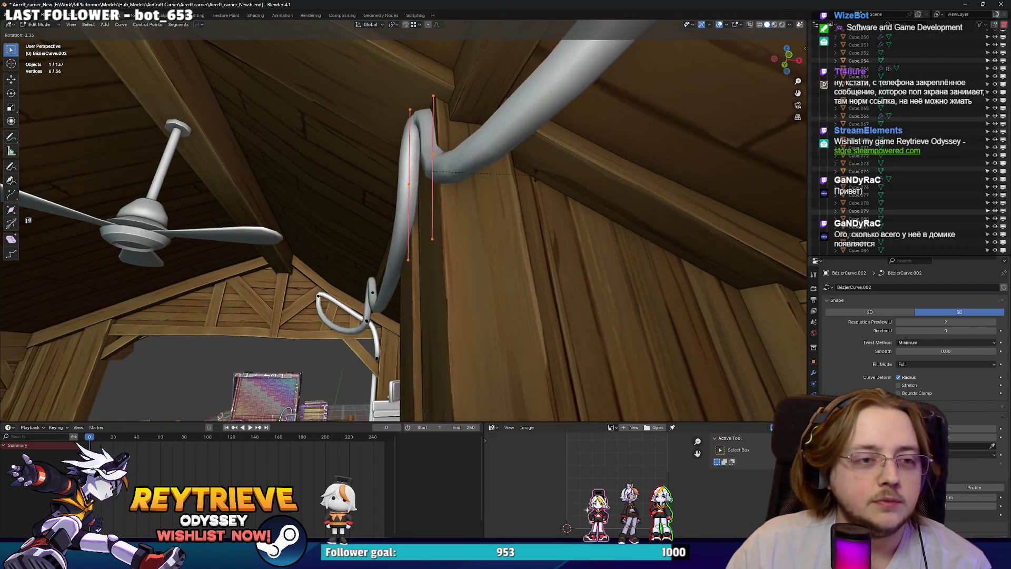
left_click(517, 160)
mouse_move(517, 160)
middle_mouse_down()
mouse_move(457, 167)
mouse_move(432, 184)
mouse_move(425, 153)
mouse_move(378, 174)
middle_mouse_up()
left_click_drag(589, 164, 586, 159)
middle_click_drag(586, 159, 521, 169)
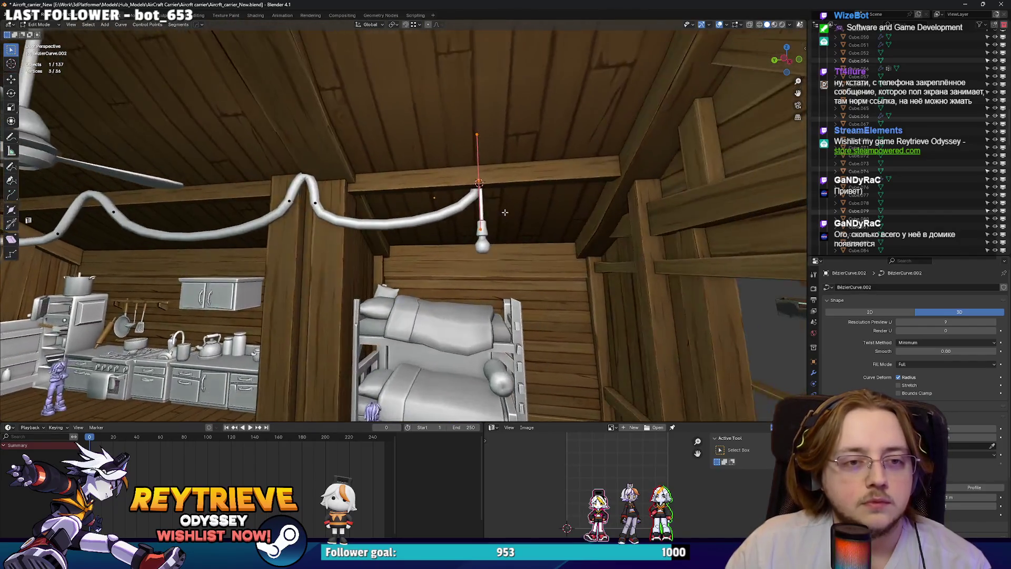
Point the lamp-end handle straight into the lamp and lengthen it to 1.746.
key("r")
left_click(451, 186)
middle_click_drag(451, 185, 466, 180)
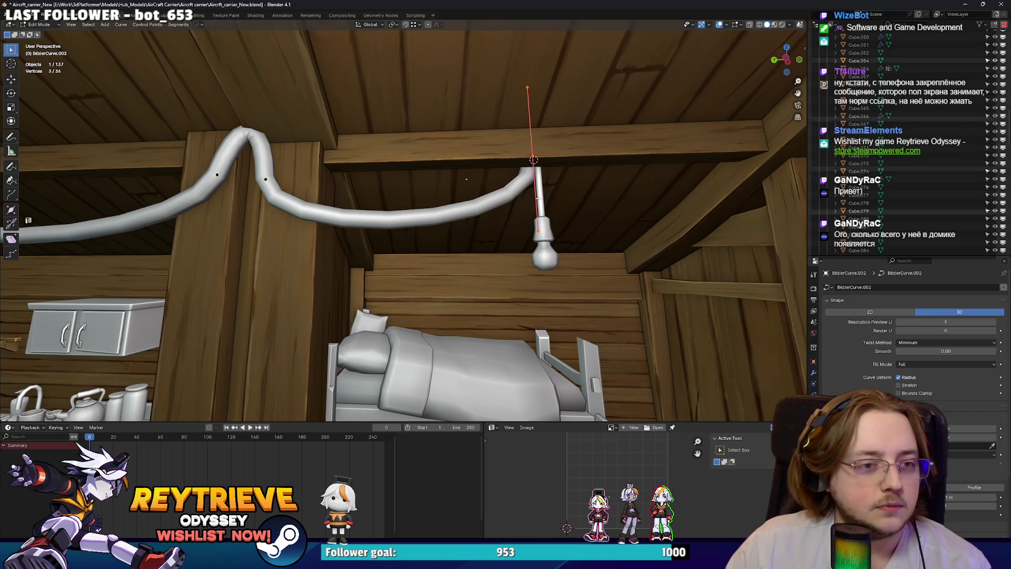
left_click(604, 258)
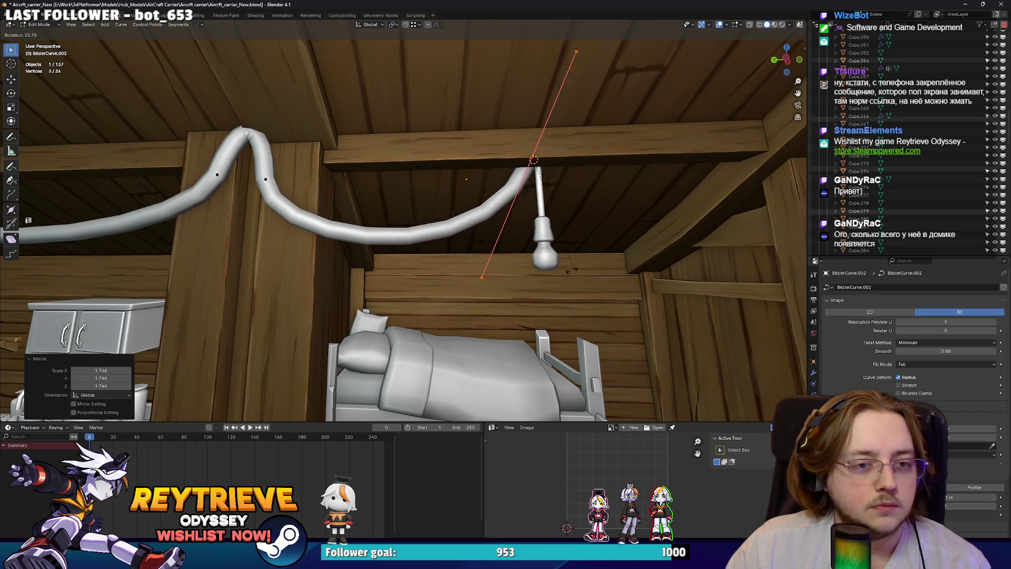
Soften the bend over the kitchen beam by scaling a ceiling point's handle to 1.880.
middle_click_drag(572, 271, 497, 220)
left_click(454, 212)
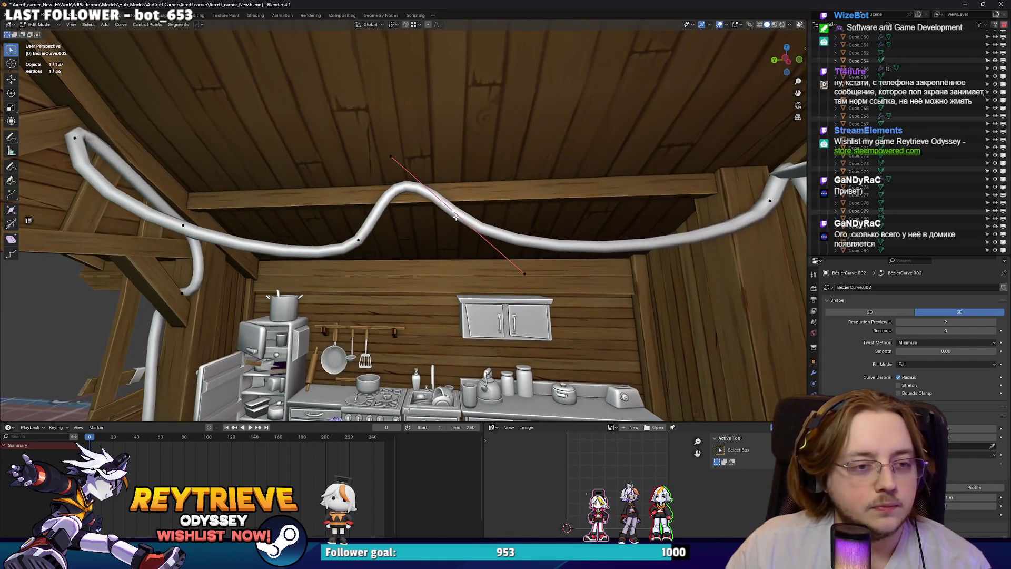
scroll(456, 217, "up", 3)
key("s")
left_click(557, 227)
middle_click_drag(557, 227, 581, 266)
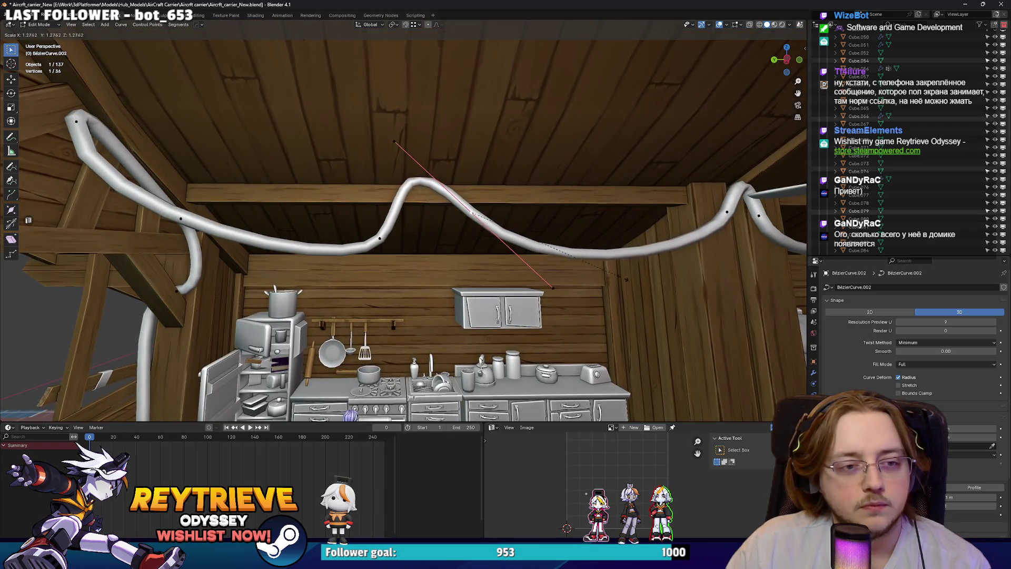
mouse_move(628, 280)
middle_mouse_down()
mouse_move(673, 230)
mouse_move(496, 182)
mouse_move(839, 364)
middle_mouse_up()
left_click(674, 229)
Nudge that ceiling point and thin the cable's bevel depth to about 0.056 m.
key("g")
left_click(495, 182)
left_click_drag(970, 497, 932, 498)
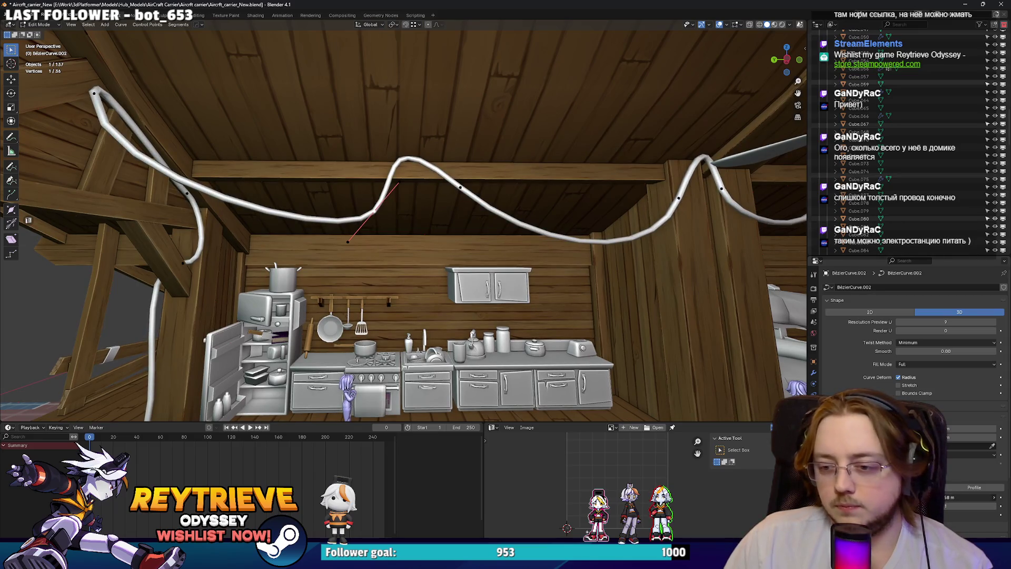
mouse_move(475, 221)
middle_mouse_down()
mouse_move(575, 193)
mouse_move(522, 220)
middle_mouse_up()
Slightly rotate and move the selected wire handle to reshape the arch.
key("r")
left_click(589, 208)
mouse_move(582, 199)
middle_mouse_down()
mouse_move(550, 195)
mouse_move(422, 221)
middle_mouse_up()
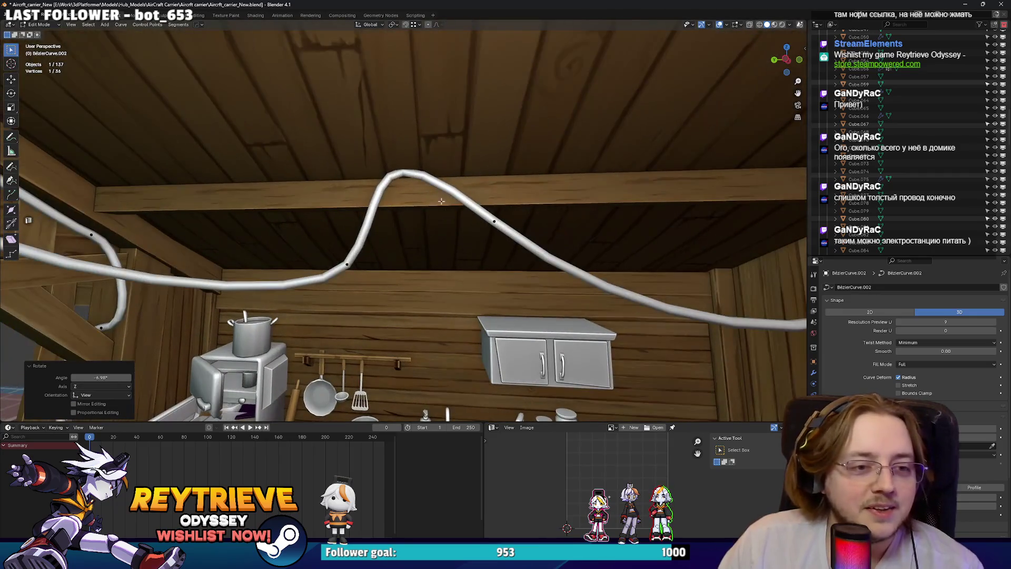
key("g")
left_click(383, 234)
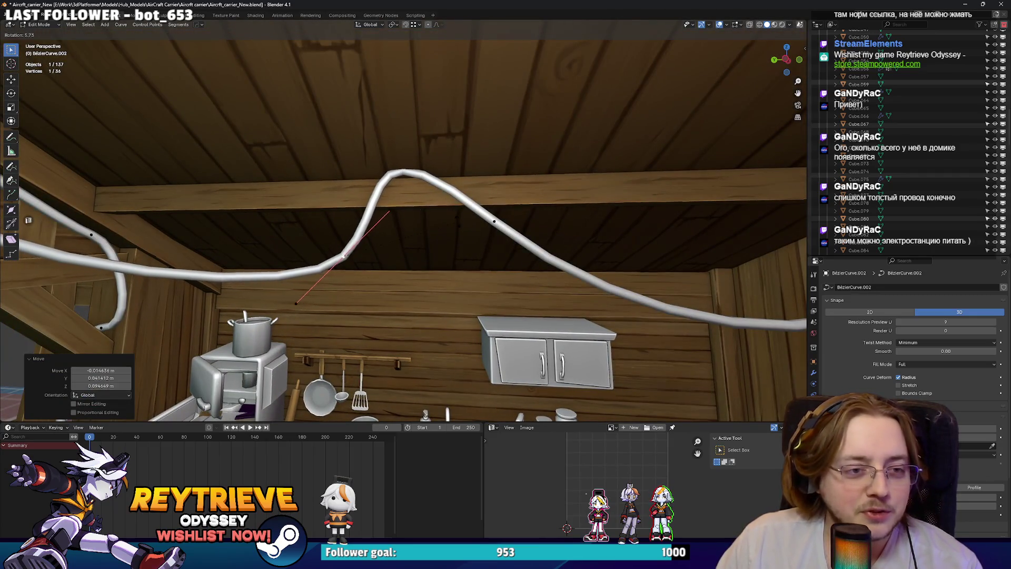
Sharpen the beam peak: rotate the left control point's handle 12.5° and shorten it to 0.793.
left_click(514, 230)
left_click(343, 257)
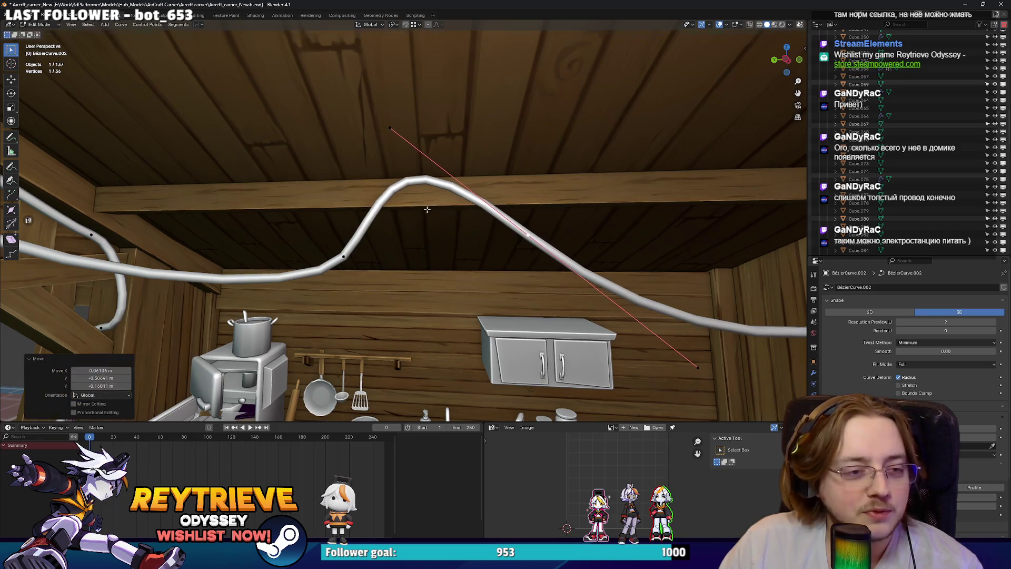
middle_click_drag(347, 259, 430, 245)
key("g")
left_click(432, 248)
key("r")
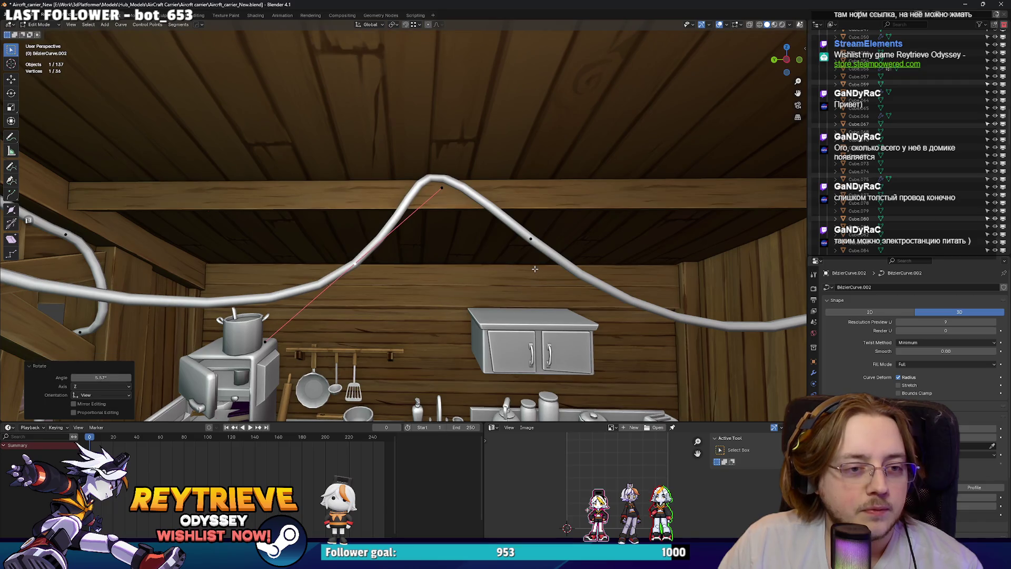
key("g")
key("r")
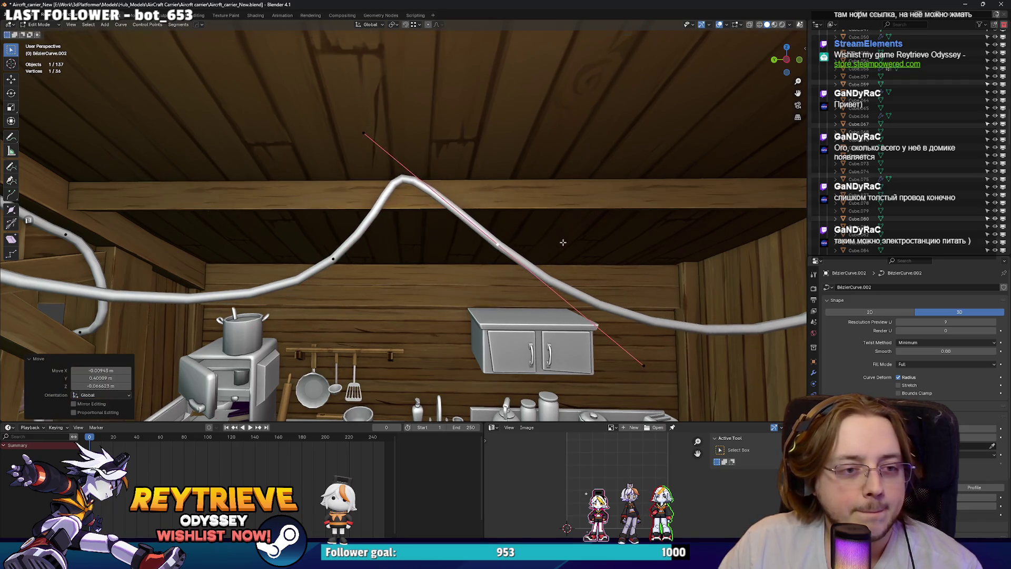
left_click(525, 267)
key("g")
key("s")
left_click(519, 259)
Frame the curve vertex near the left wall and move it into place.
key("g")
scroll(512, 244, "down", 3)
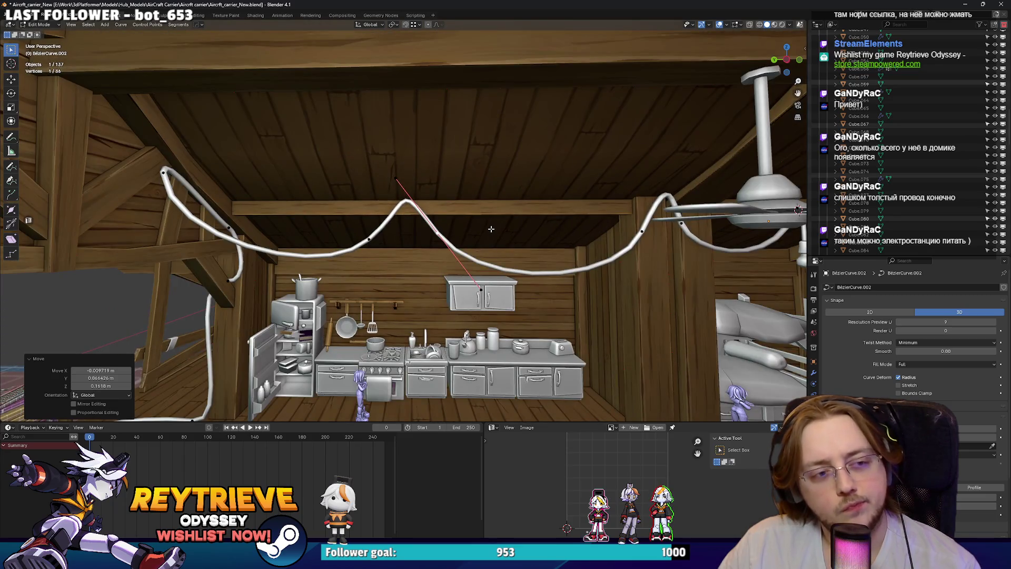
mouse_move(387, 212)
middle_mouse_down()
mouse_move(428, 218)
mouse_move(360, 237)
mouse_move(571, 248)
middle_mouse_up()
key("KP_Decimal")
key("g")
left_click(360, 244)
Turn a vertex 10° about Z and nudge the bend about −0.045 m along Y to hug the pillar.
type("g")
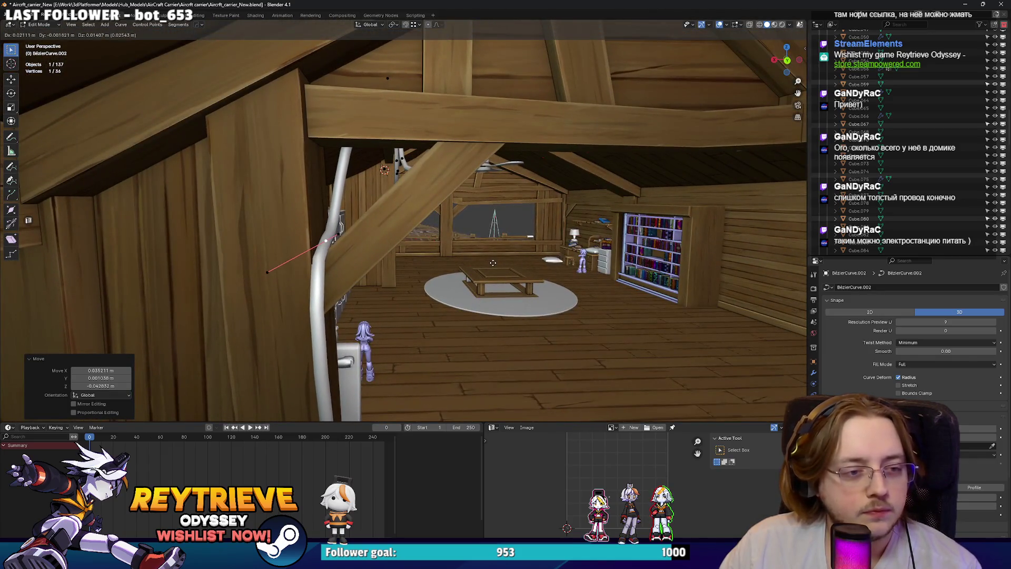
type("10")
key("Return")
mouse_move(401, 289)
middle_mouse_down()
mouse_move(505, 300)
mouse_move(509, 195)
mouse_move(519, 206)
mouse_move(510, 198)
middle_mouse_up()
key("g")
left_click(506, 296)
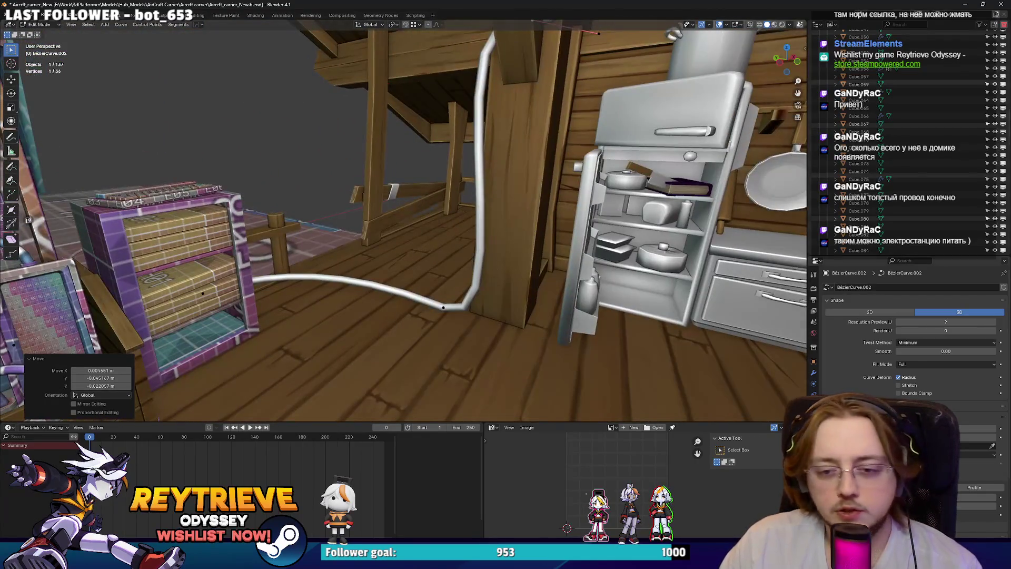
Raise the wire's Resolution Preview U to 12.
left_click(995, 325)
mouse_move(506, 237)
middle_mouse_down()
mouse_move(459, 221)
mouse_move(498, 253)
middle_mouse_up()
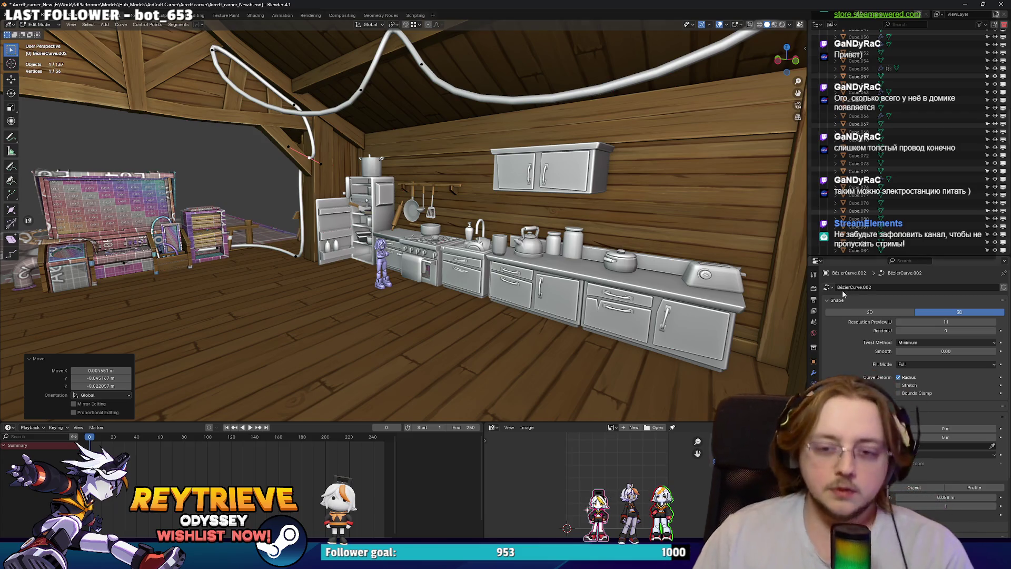
mouse_move(421, 237)
middle_mouse_down()
mouse_move(380, 253)
mouse_move(347, 303)
mouse_move(453, 198)
middle_mouse_up()
scroll(379, 253, "up", 5)
scroll(419, 237, "up", 3)
Slide the cable end along X into the panel's middle socket and return to Object Mode.
key("g")
key("x")
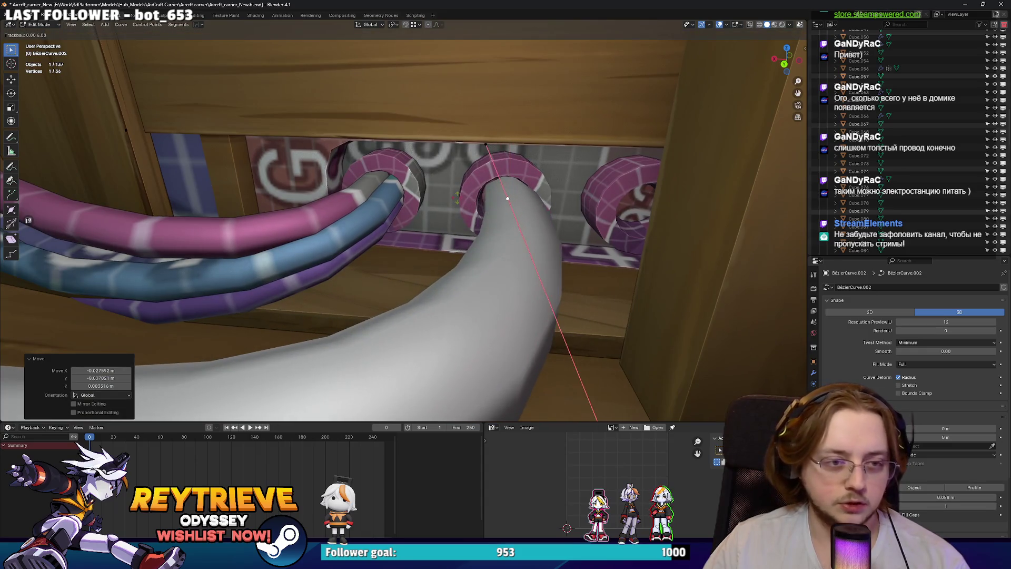
left_click(453, 198)
key("Tab")
scroll(333, 182, "down", 5)
mouse_move(333, 181)
middle_mouse_down()
mouse_move(371, 183)
mouse_move(347, 155)
middle_mouse_up()
scroll(371, 183, "down", 3)
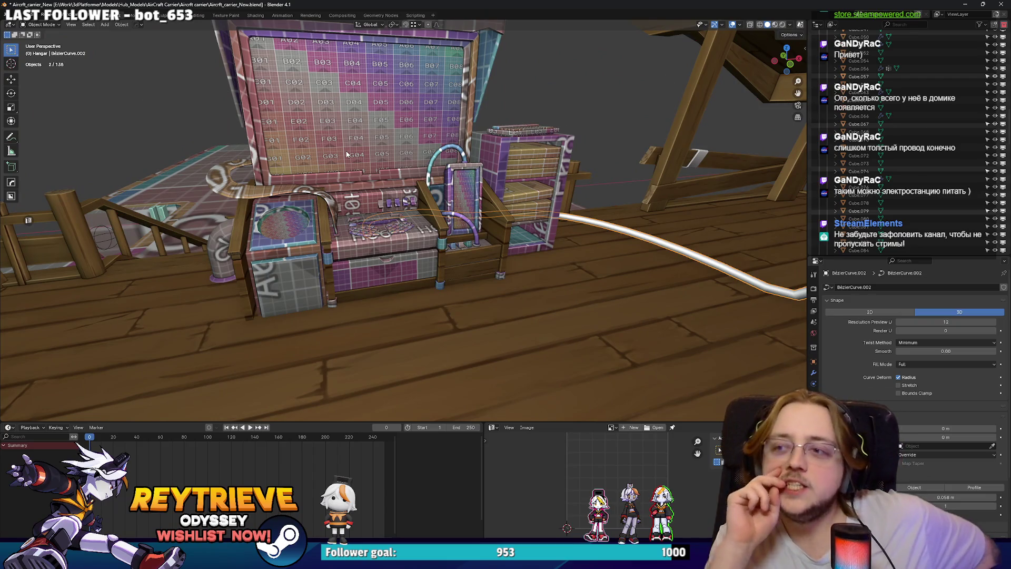
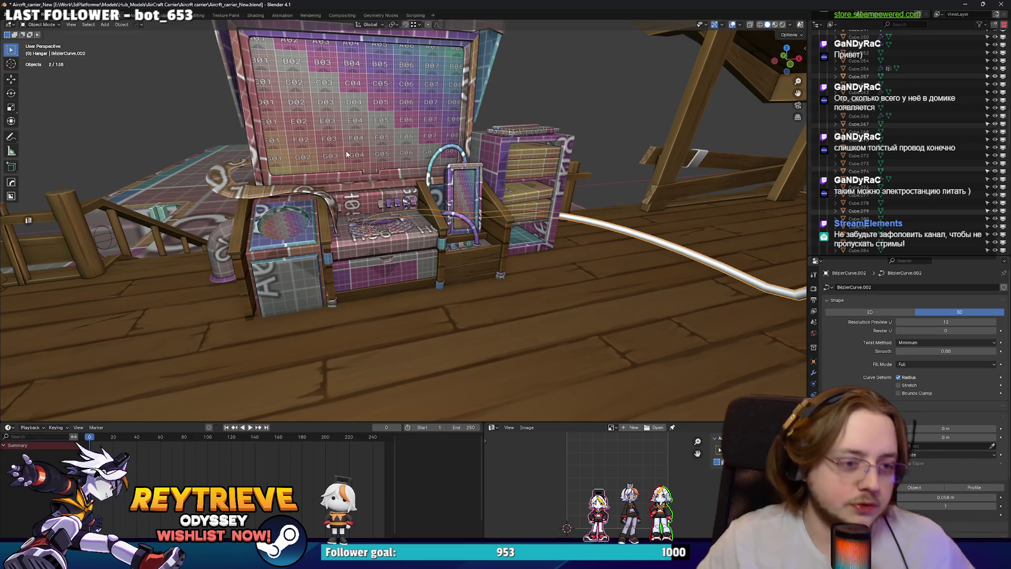
Enter Edit Mode on the Bezier cable and move its first control point up to the ceiling beam.
mouse_move(333, 107)
middle_mouse_down()
mouse_move(484, 176)
mouse_move(434, 160)
mouse_move(514, 180)
mouse_move(232, 214)
mouse_move(210, 263)
mouse_move(253, 211)
middle_mouse_up()
mouse_move(548, 133)
middle_mouse_down()
mouse_move(300, 272)
mouse_move(309, 164)
mouse_move(481, 178)
mouse_move(496, 151)
mouse_move(451, 185)
middle_mouse_up()
key("ctrl+j")
key("Tab")
left_click(384, 159)
Move further cable control points so the cable drapes over the beams toward the lamp's cord.
key("g")
left_click(481, 178)
left_click(482, 214)
mouse_move(482, 214)
middle_mouse_down()
mouse_move(515, 197)
mouse_move(474, 174)
mouse_move(462, 134)
middle_mouse_up()
key("g")
middle_click_drag(462, 200, 444, 212)
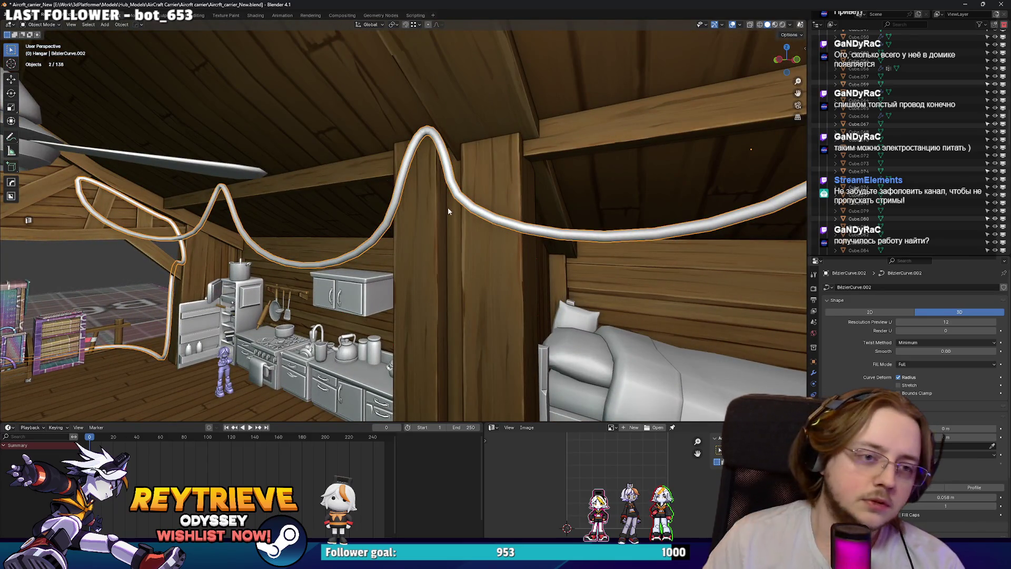
key("ctrl+Tab")
Rotate and reposition the cable handle beside the lamp cord.
left_click(553, 180)
mouse_move(553, 181)
middle_mouse_down()
mouse_move(506, 182)
mouse_move(474, 242)
middle_mouse_up()
key("r")
left_click(523, 175)
key("g")
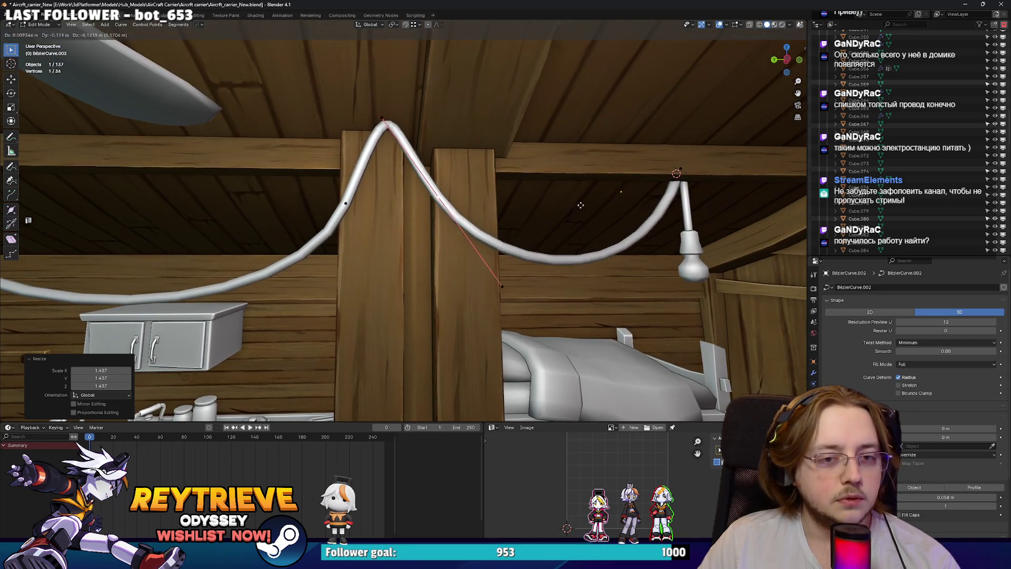
left_click(533, 195)
mouse_move(532, 195)
middle_mouse_down()
mouse_move(548, 201)
mouse_move(431, 198)
mouse_move(491, 201)
mouse_move(484, 190)
middle_mouse_up()
scroll(548, 202, "down", 5)
Rotate the cord handle about 19°, scale it to 1.194, move it, and return to Object Mode.
key("r")
left_click(506, 195)
key("s")
left_click(535, 203)
key("g")
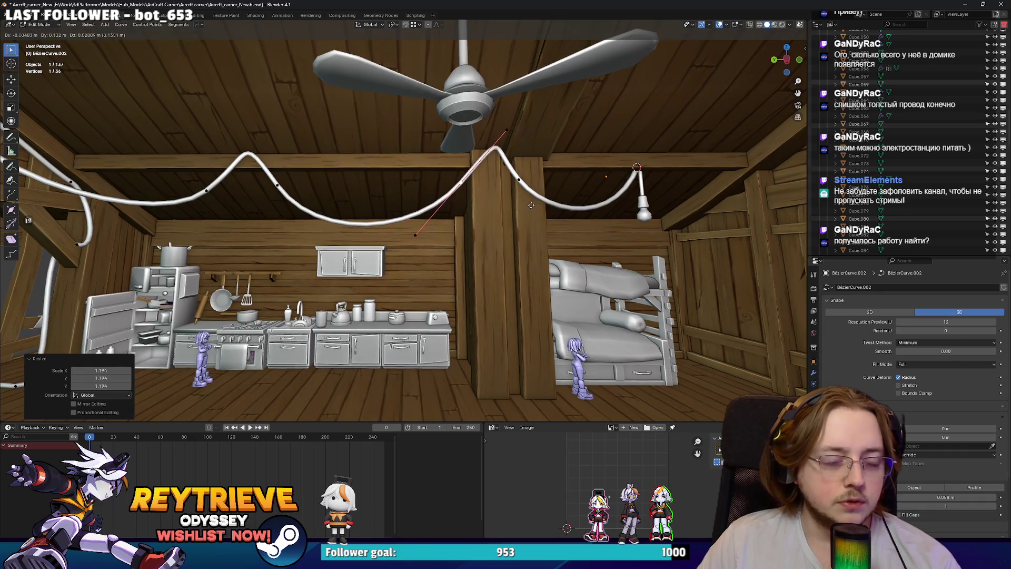
key("Tab")
middle_click_drag(480, 203, 387, 191)
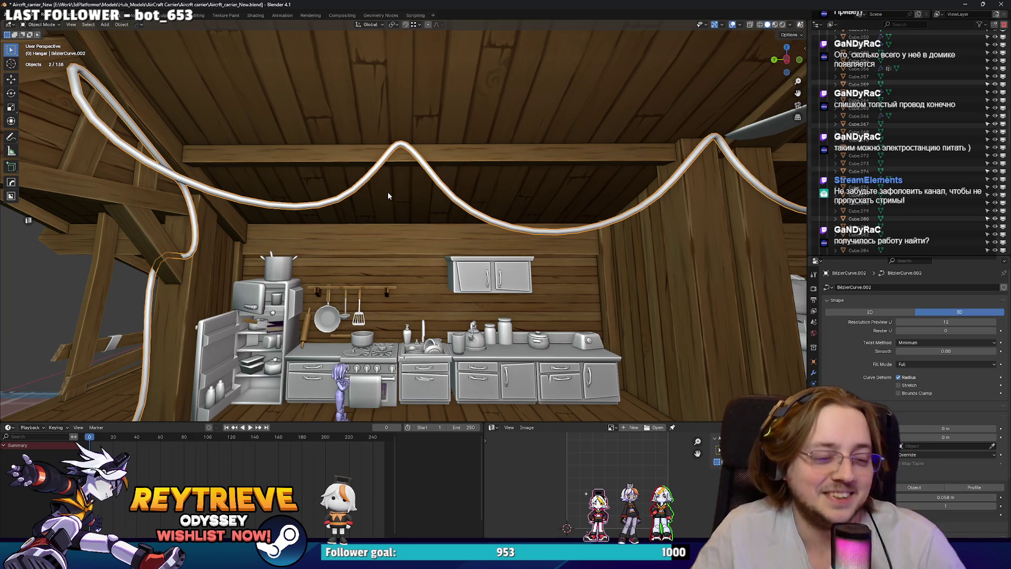
scroll(411, 226, "up", 5)
Select the counter mesh Cube.063 in Edit Mode and pick its front corner faces, checking in X-ray.
scroll(434, 262, "up", 5)
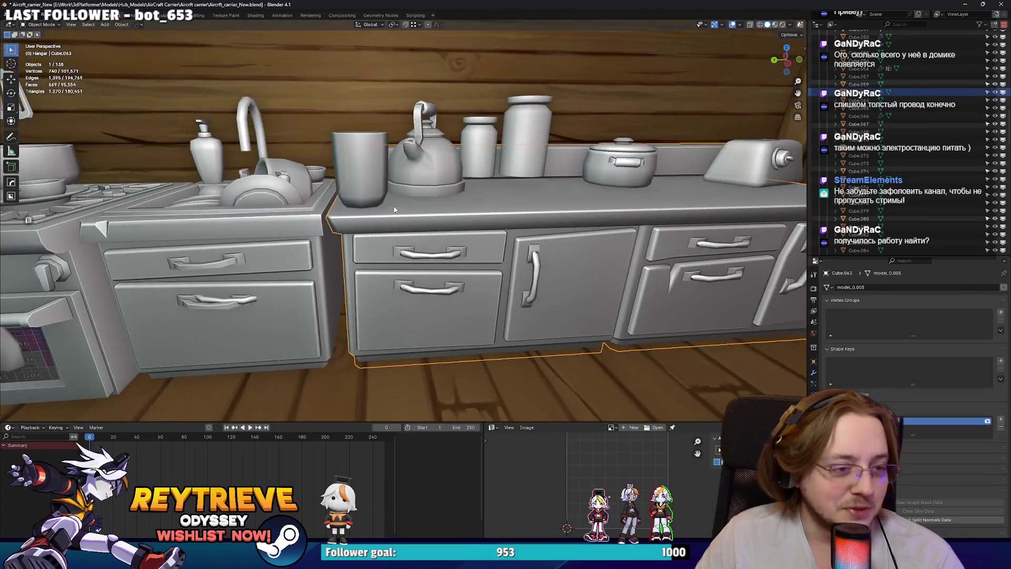
left_click(414, 204)
scroll(414, 204, "down", 2)
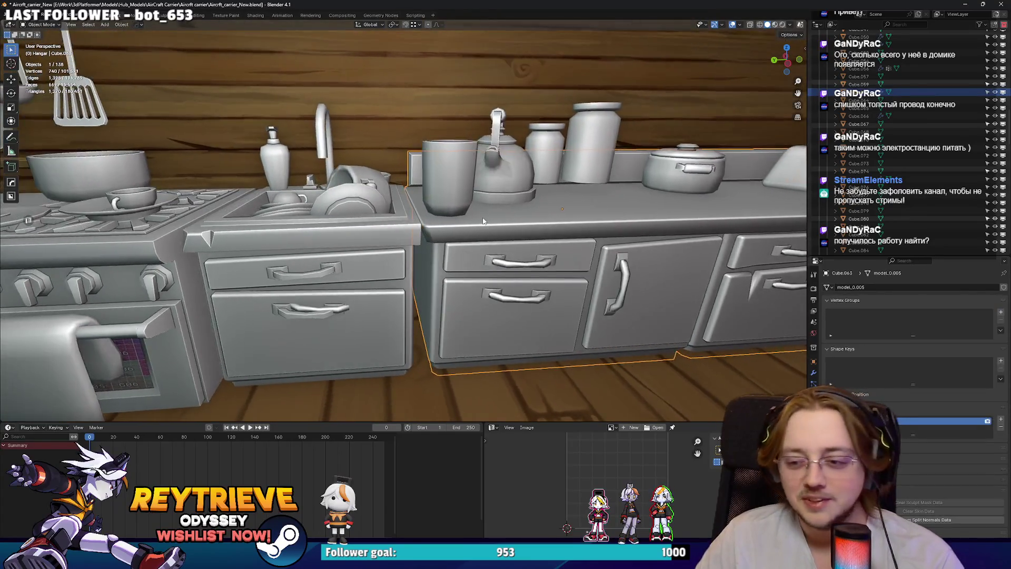
key("Tab")
scroll(471, 227, "up", 6)
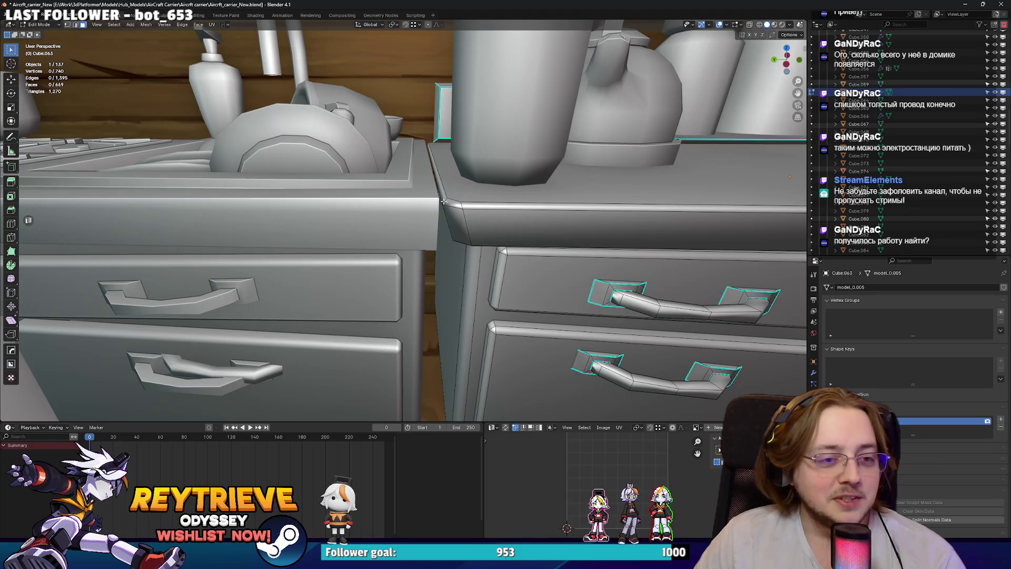
left_click(444, 201)
scroll(443, 201, "down", 3)
mouse_move(443, 201)
middle_mouse_down()
mouse_move(483, 271)
mouse_move(522, 232)
mouse_move(474, 221)
middle_mouse_up()
key("alt+z")
scroll(474, 222, "down", 4)
scroll(459, 222, "up", 3)
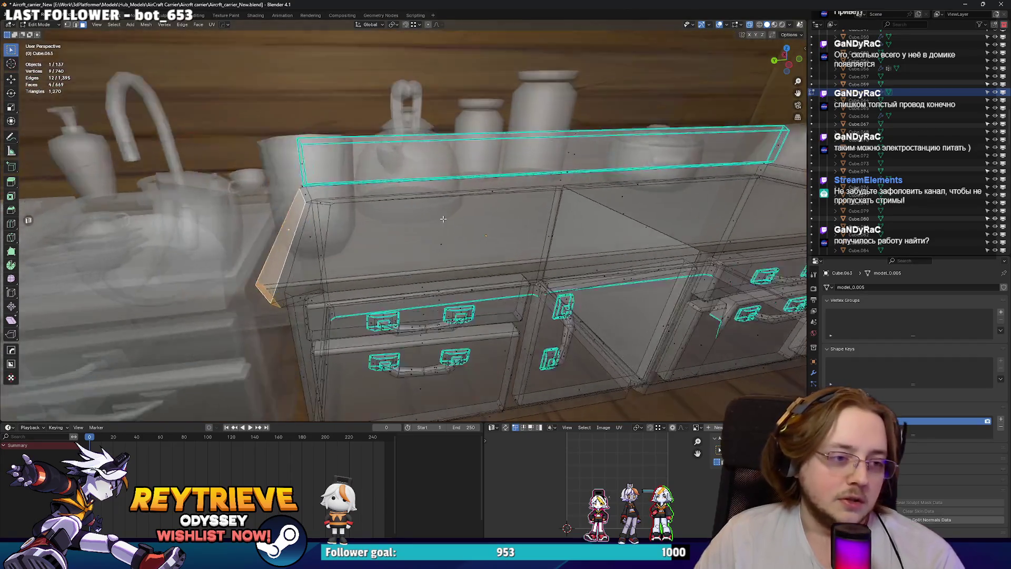
scroll(314, 181, "up", 2)
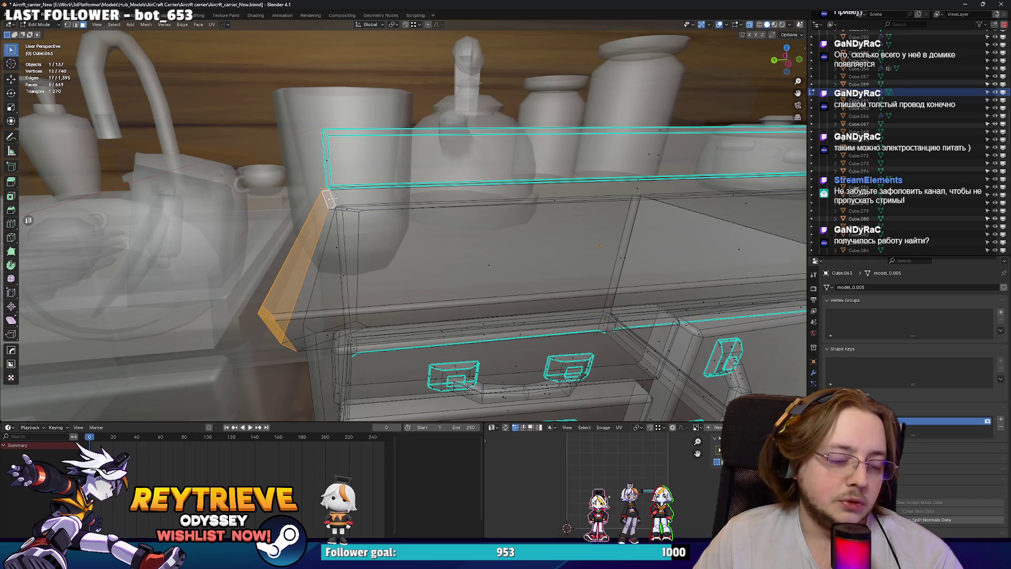
key("alt+z")
mouse_move(331, 198)
middle_mouse_down()
mouse_move(413, 243)
mouse_move(507, 229)
mouse_move(474, 216)
middle_mouse_up()
scroll(447, 206, "up", 4)
Flatten the counter's corner to zero depth along Y and nudge it into place.
key("s")
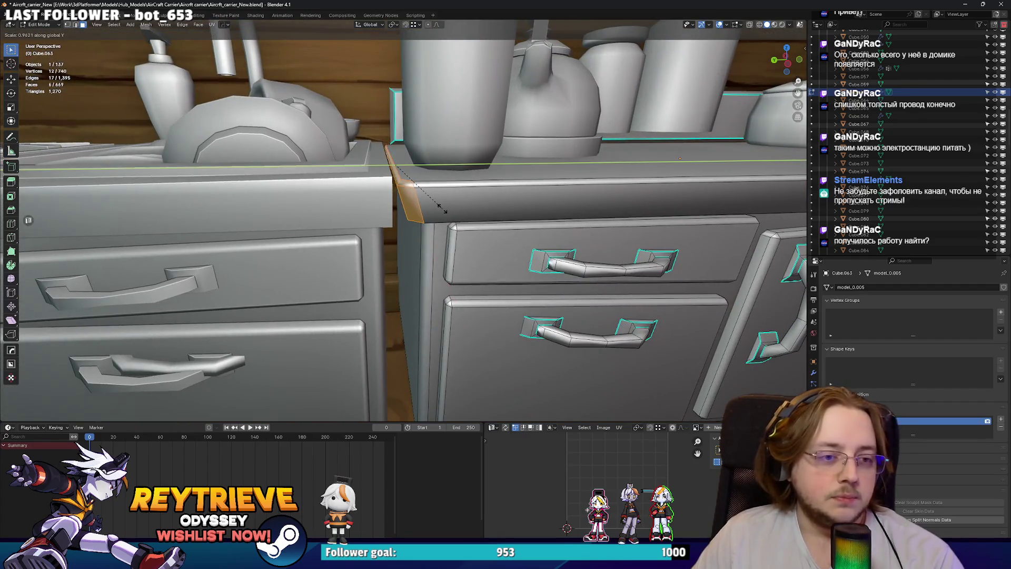
key("0")
key("Return")
key("g")
key("y")
mouse_move(433, 210)
middle_mouse_down()
mouse_move(438, 154)
mouse_move(424, 208)
mouse_move(422, 106)
mouse_move(434, 243)
middle_mouse_up()
key("g")
left_click(435, 153)
scroll(415, 176, "down", 10)
scroll(447, 254, "up", 5)
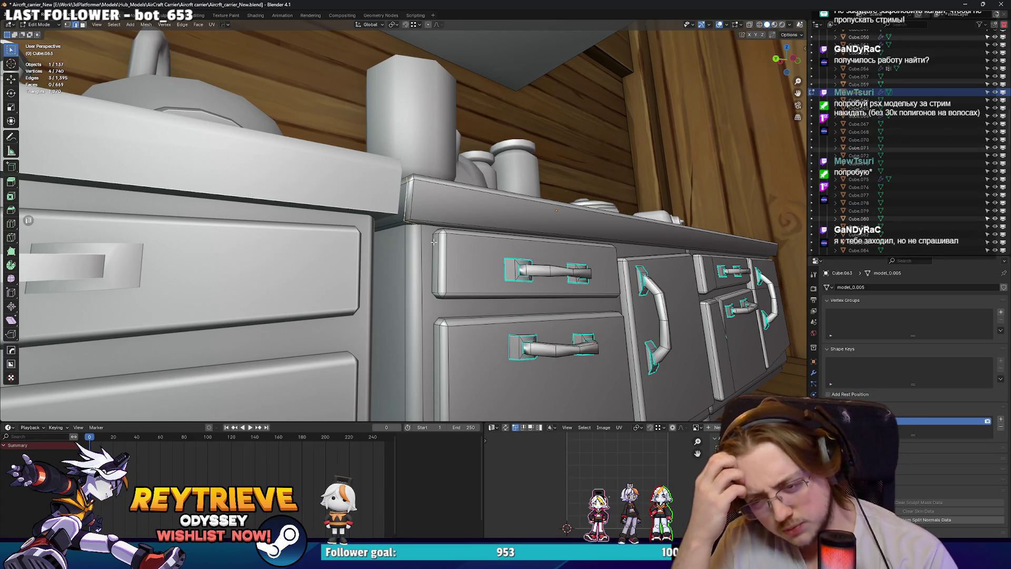
mouse_move(437, 241)
middle_mouse_down()
mouse_move(440, 211)
mouse_move(442, 278)
mouse_move(447, 206)
mouse_move(379, 219)
mouse_move(362, 194)
middle_mouse_up()
scroll(440, 211, "up", 3)
Dissolve the stray edges under the counter in two passes, leaving 732 vertices and 663 faces.
key("alt+z")
key("x")
left_click(435, 198)
key("alt+z")
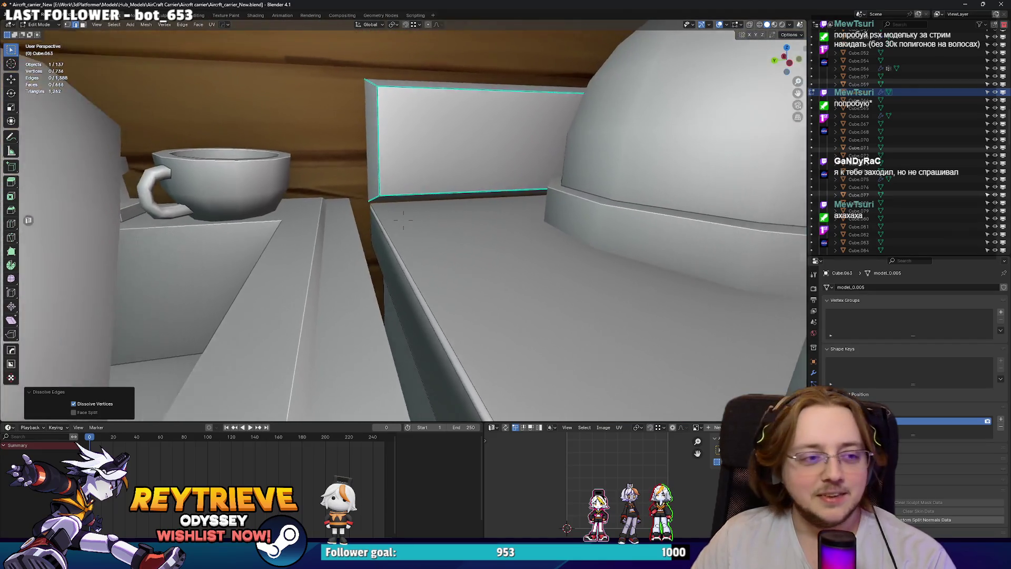
scroll(403, 221, "up", 3)
key("alt+z")
left_click(361, 205)
scroll(474, 270, "down", 5)
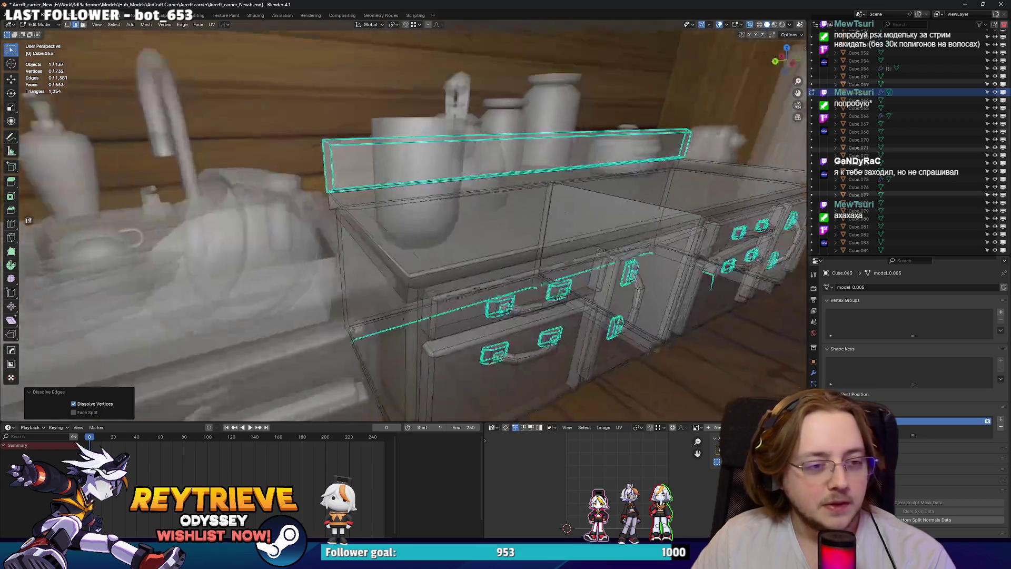
key("alt+z")
scroll(474, 269, "up", 3)
mouse_move(469, 248)
middle_mouse_down()
mouse_move(452, 186)
mouse_move(482, 263)
middle_mouse_up()
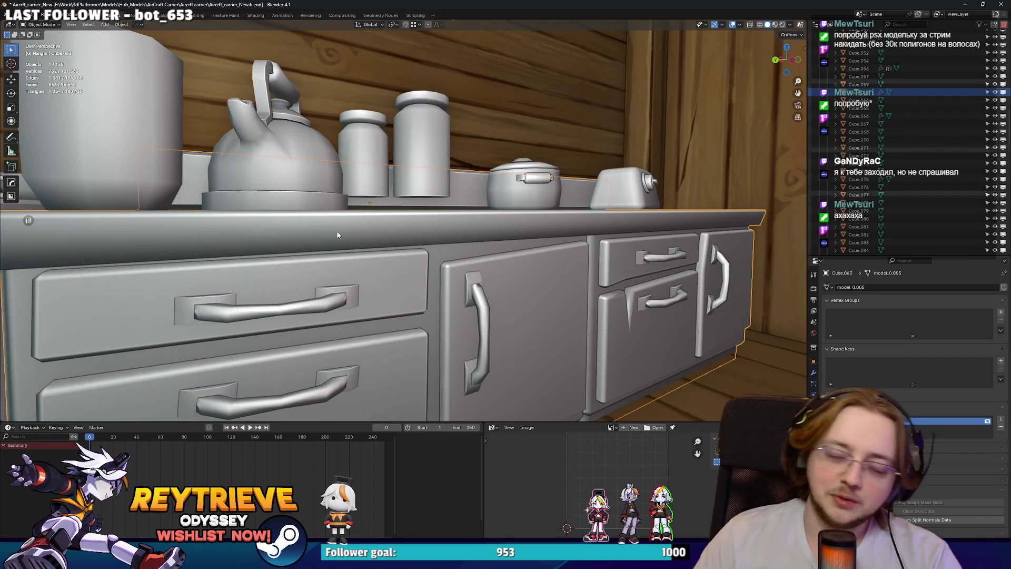
Lower the tall and small jars by -0.0875 m on Z so they rest on the counter.
scroll(273, 244, "up", 3)
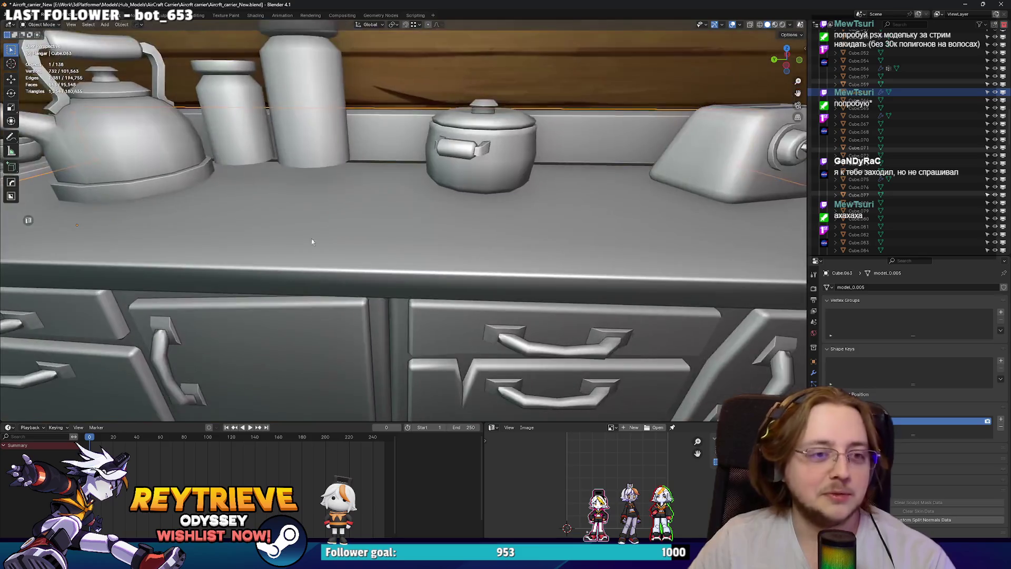
middle_click_drag(273, 244, 365, 186)
left_click(365, 186)
scroll(365, 186, "up", 2)
scroll(365, 186, "up", 3)
left_click(350, 151, "shift")
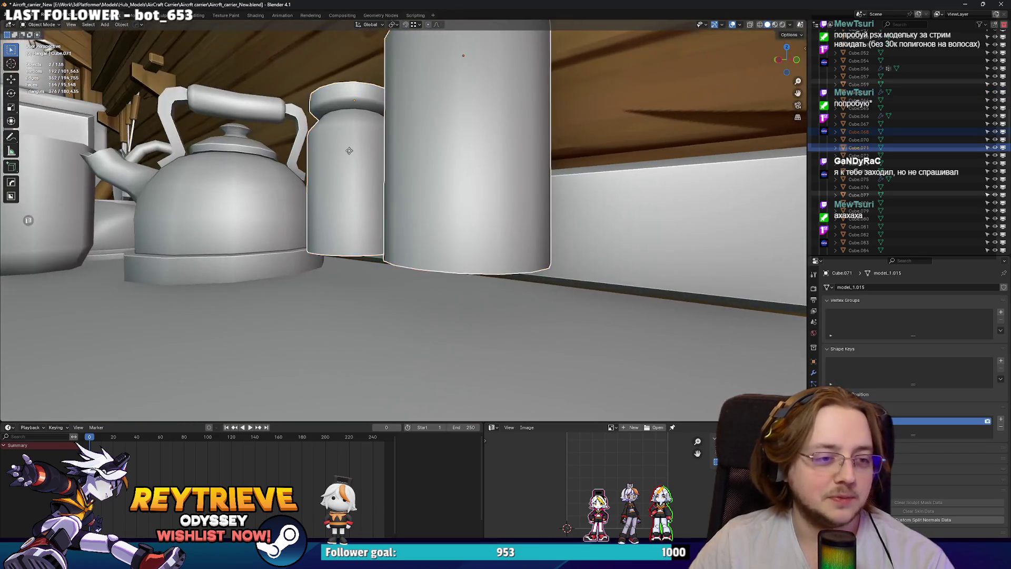
left_click(342, 186)
scroll(341, 185, "down", 4)
mouse_move(342, 185)
middle_mouse_down()
mouse_move(380, 208)
mouse_move(535, 196)
mouse_move(550, 177)
middle_mouse_up()
scroll(587, 200, "down", 3)
In Object Mode, slide the toaster 0.3732 m along Y on the counter.
left_click(393, 188)
mouse_move(392, 189)
middle_mouse_down()
mouse_move(542, 214)
mouse_move(407, 199)
middle_mouse_up()
scroll(406, 199, "down", 3)
left_click(516, 226)
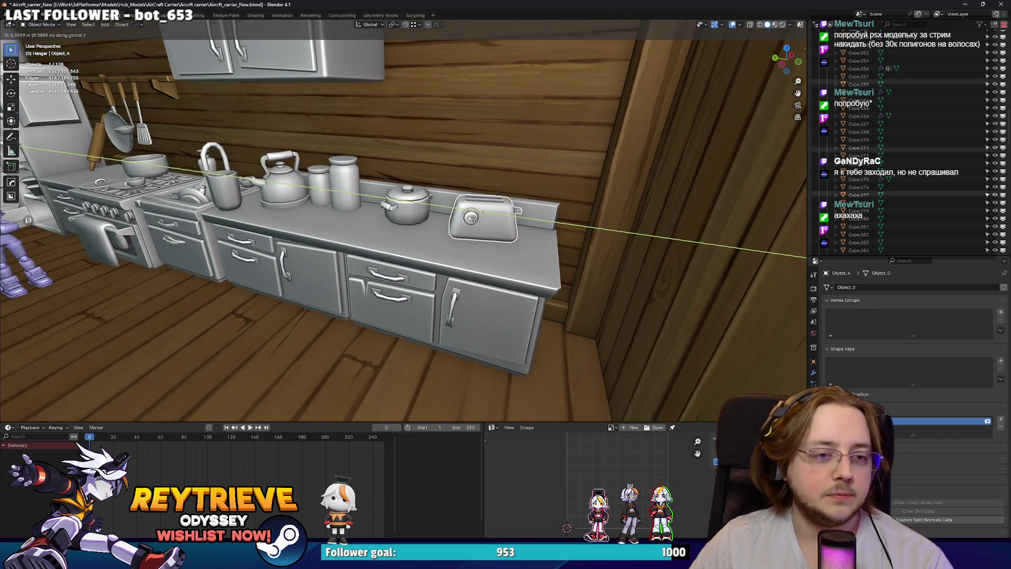
left_click(472, 218)
scroll(472, 218, "down", 3)
mouse_move(473, 218)
middle_mouse_down()
mouse_move(532, 226)
mouse_move(548, 211)
mouse_move(506, 216)
mouse_move(590, 211)
mouse_move(508, 247)
middle_mouse_up()
scroll(506, 216, "up", 5)
scroll(569, 222, "up", 3)
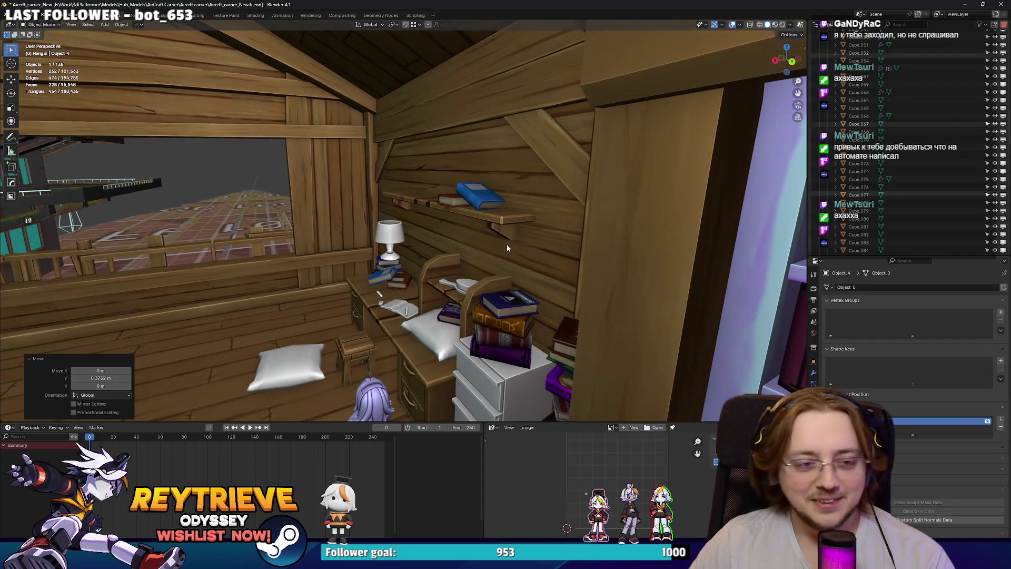
middle_click_drag(727, 262, 606, 266)
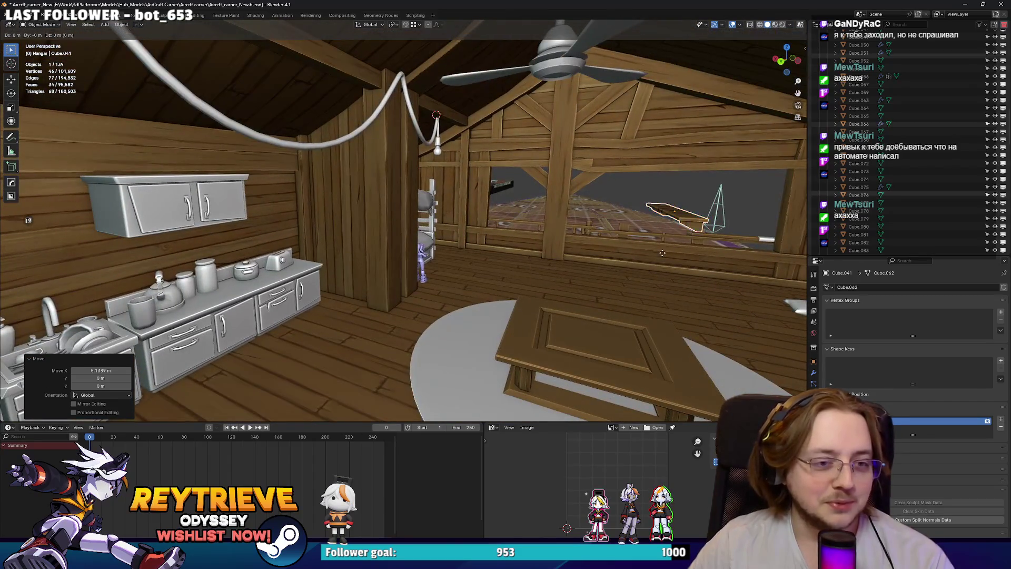
Move the wooden shelf over to the kitchen, cancelling an accidental mesh stretch.
key("g")
middle_click_drag(392, 223, 396, 219)
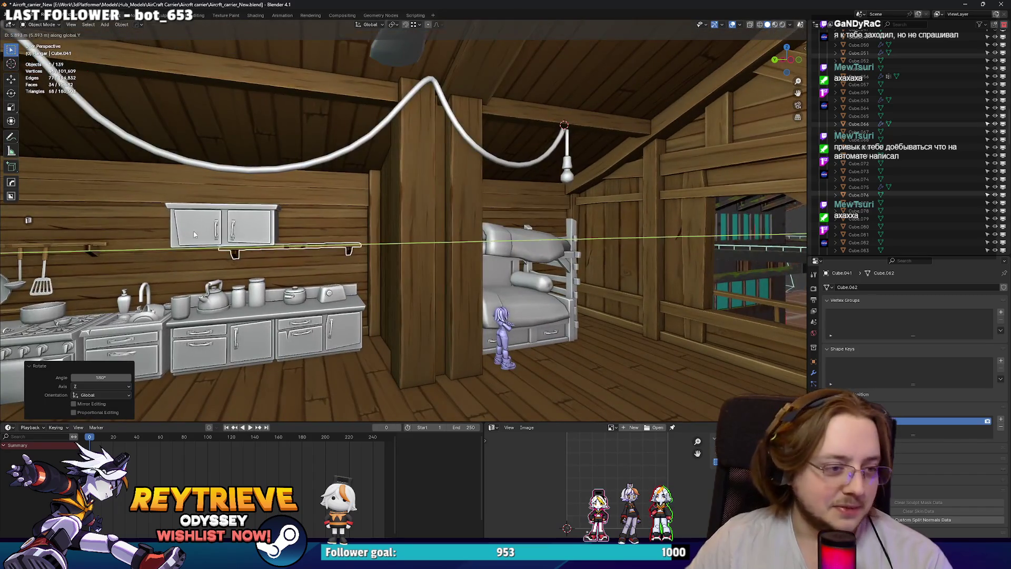
left_click(193, 232)
middle_click_drag(193, 232, 400, 200)
scroll(421, 197, "up", 5)
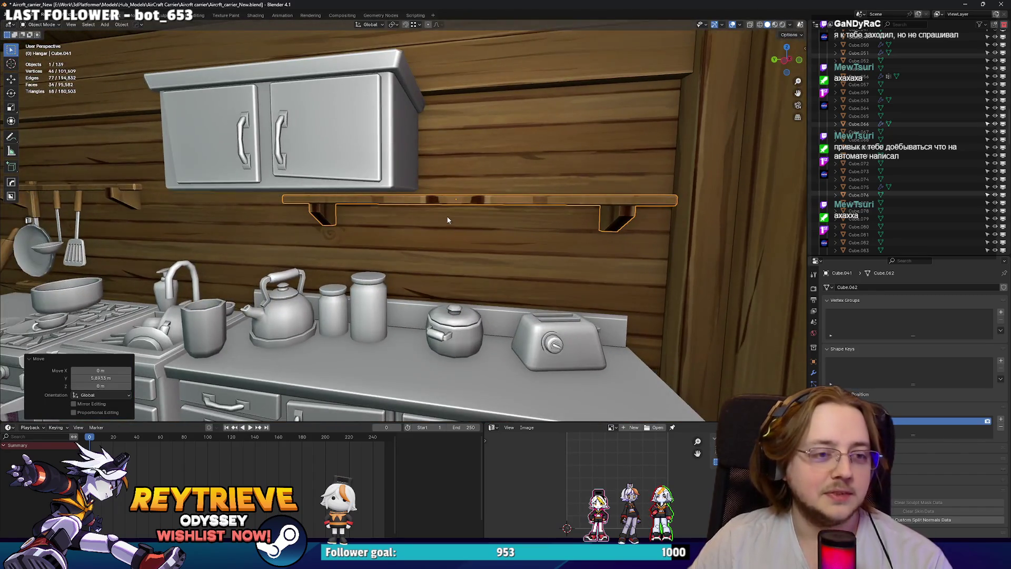
key("Tab")
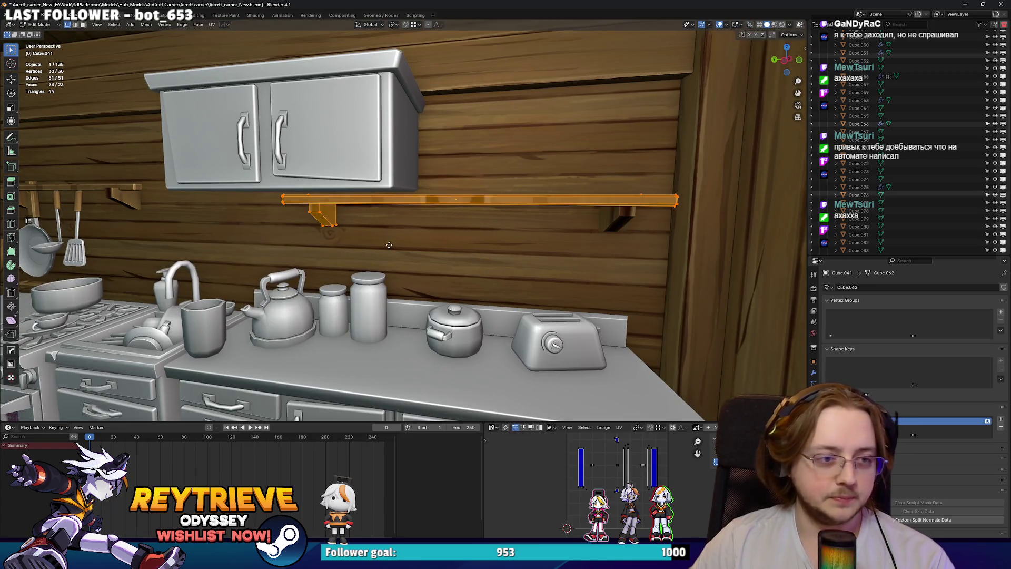
key("Escape")
key("Tab")
Fine-tune the shelf along Y, raise it, and shift it sideways under the wall cabinet.
left_click(450, 250)
middle_click_drag(450, 249, 472, 239)
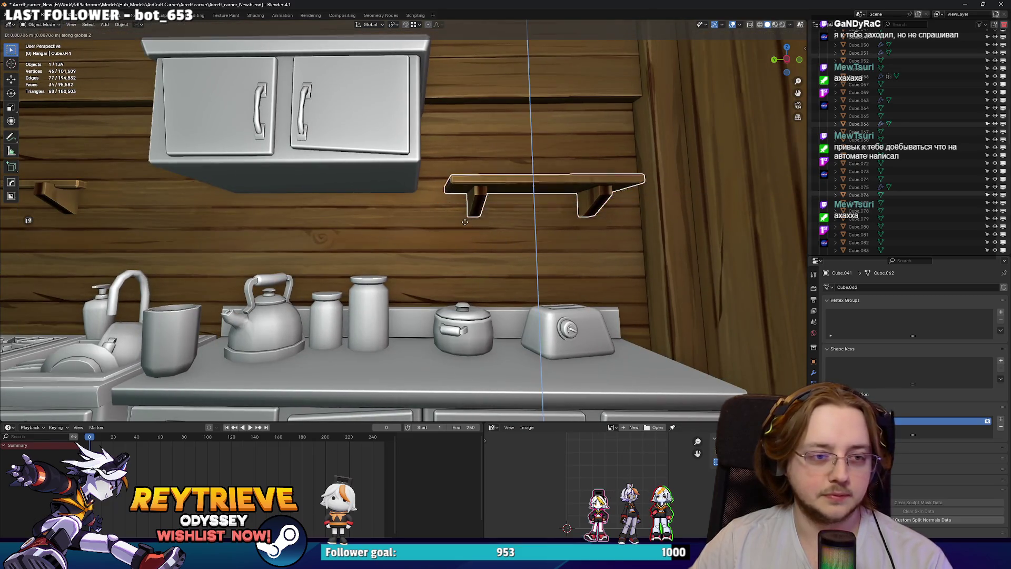
left_click(465, 207)
middle_click_drag(466, 207, 554, 202)
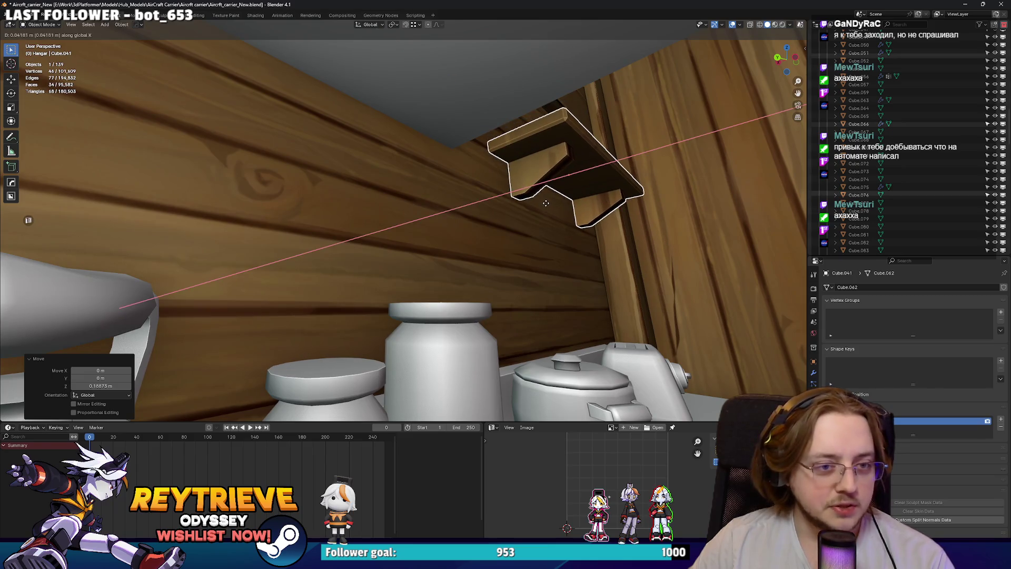
left_click(422, 235)
middle_click_drag(421, 235, 466, 186)
Lower the shelf 0.41977 m on Z so it hangs above the counter.
key("g")
key("z")
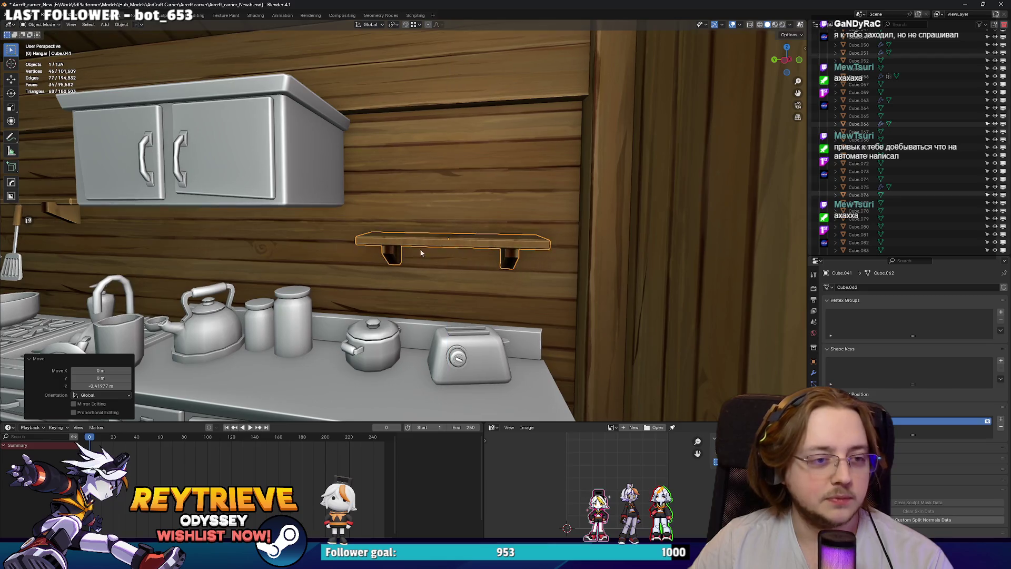
scroll(441, 253, "down", 3)
mouse_move(442, 253)
middle_mouse_down()
mouse_move(454, 256)
mouse_move(416, 287)
middle_mouse_up()
scroll(455, 256, "up", 5)
left_click(454, 256)
scroll(454, 256, "down", 2)
scroll(405, 296, "up", 2)
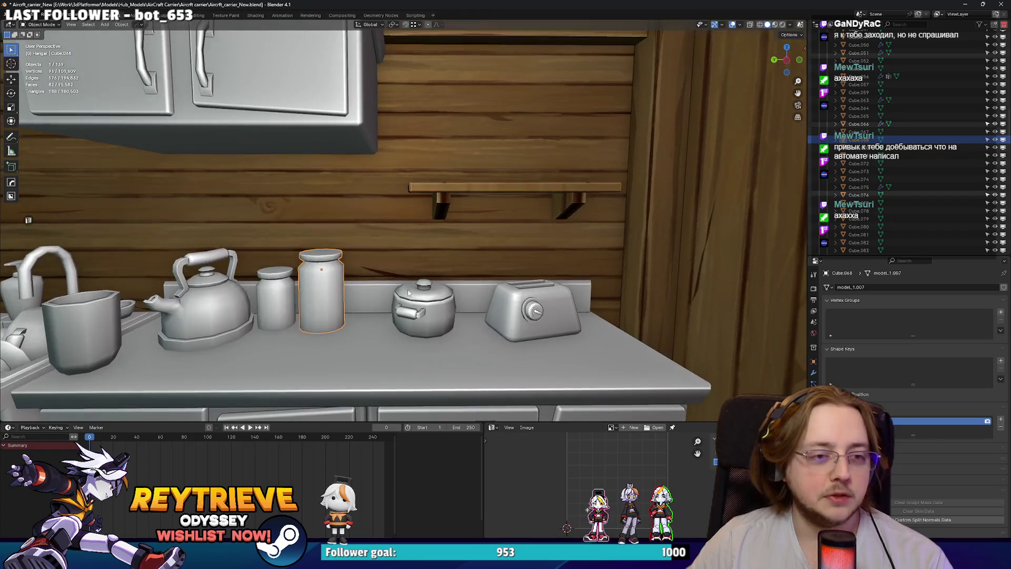
Shrink the jar to 0.932 and set it on the wall shelf.
left_click(526, 152)
mouse_move(525, 151)
middle_mouse_down()
mouse_move(461, 173)
mouse_move(441, 192)
mouse_move(437, 221)
middle_mouse_up()
scroll(461, 173, "up", 3)
key("g")
left_click(462, 182)
scroll(448, 187, "down", 3)
scroll(437, 221, "up", 3)
Bevel the jar's bottom edge loop in Edit Mode using see-through shading.
key("Tab")
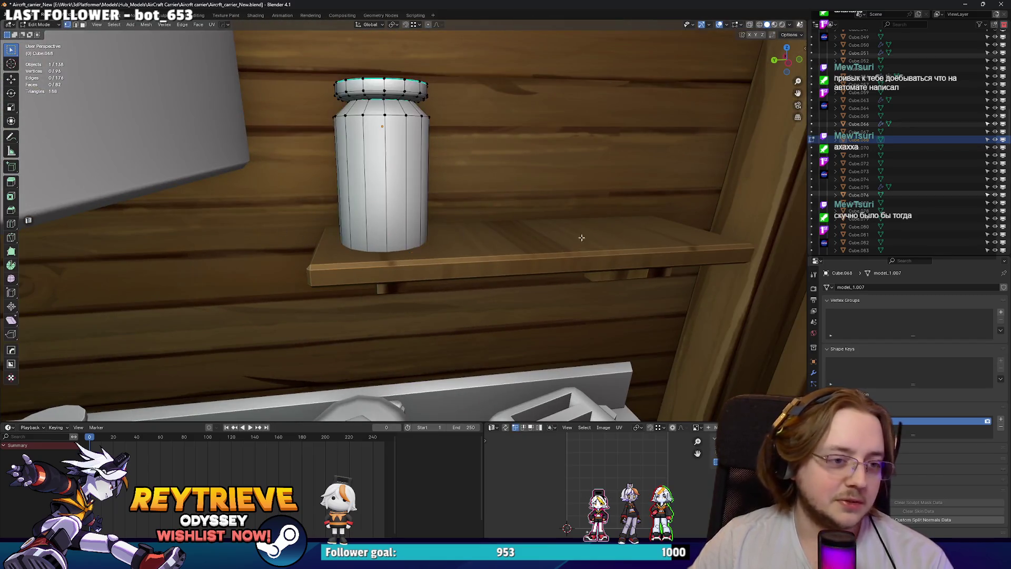
key("alt+z")
middle_click_drag(583, 234, 418, 256)
left_click(418, 257, "alt")
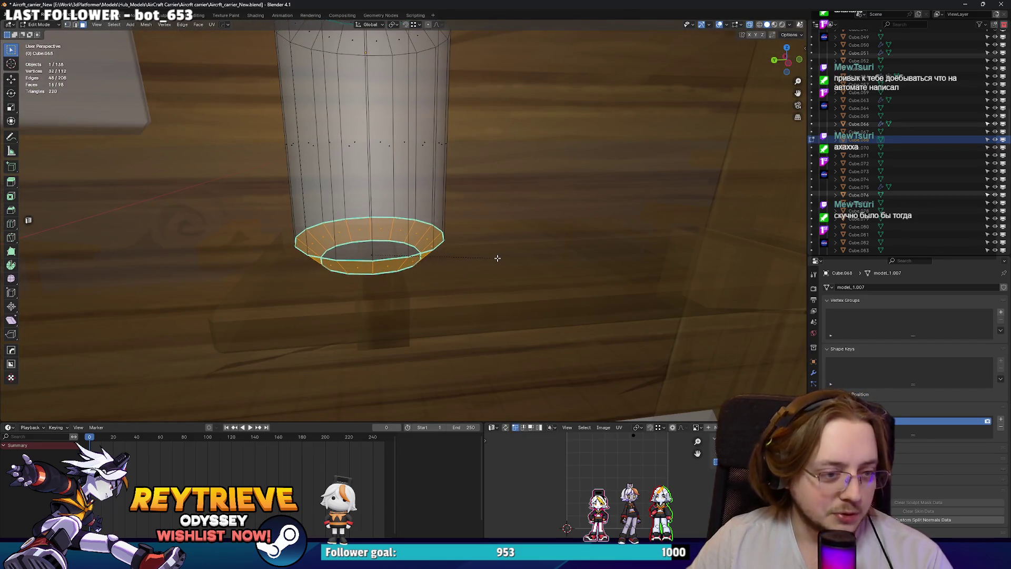
left_click(493, 258)
key("alt+z")
middle_click_drag(494, 258, 477, 246)
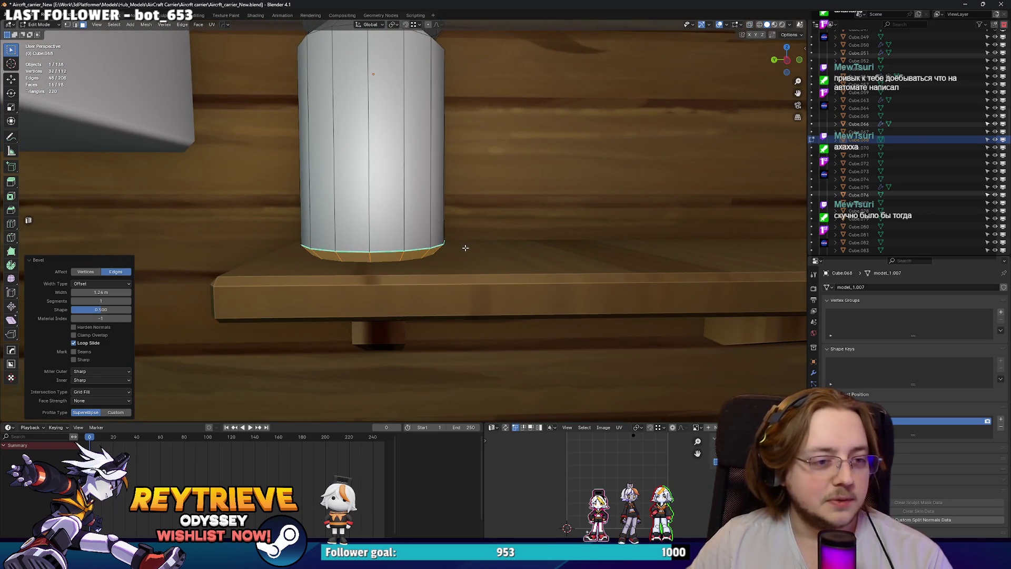
left_click(391, 254)
key("Escape")
Clear Sharp from the jar's bottom edge loop.
key("Tab")
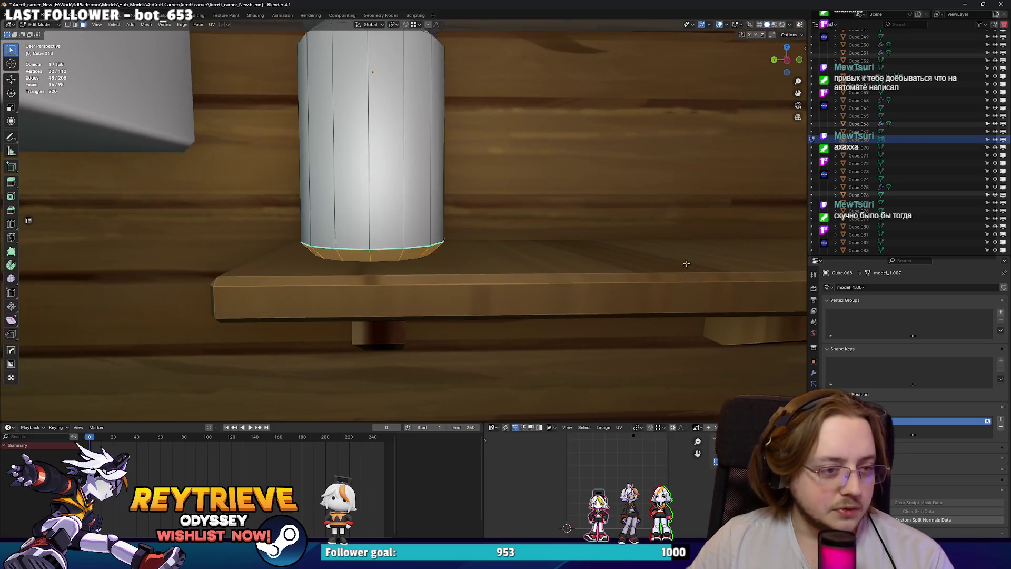
left_click(398, 248, "alt")
right_click(399, 257)
left_click(379, 420)
key("Tab")
Delete the small cup on the counter.
mouse_move(379, 402)
middle_mouse_down()
mouse_move(279, 283)
mouse_move(330, 285)
mouse_move(145, 349)
mouse_move(341, 264)
middle_mouse_up()
scroll(280, 283, "down", 3)
left_click(184, 328)
key("x")
Duplicate the shelf jar with Shift+D and slide the copy sideways along Y.
left_click(184, 329)
left_click(342, 264)
scroll(341, 264, "up", 2)
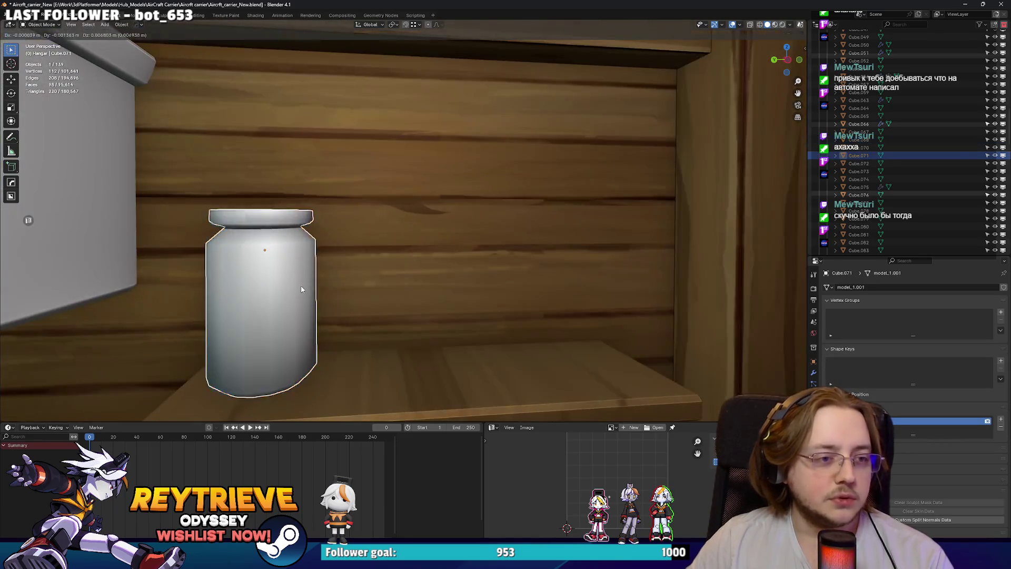
key("shift+d")
key("y")
left_click(417, 295)
scroll(425, 253, "up", 2)
middle_click_drag(427, 249, 428, 219, "shift")
Shorten the right jar by lowering its top rim along Z.
left_click(324, 219)
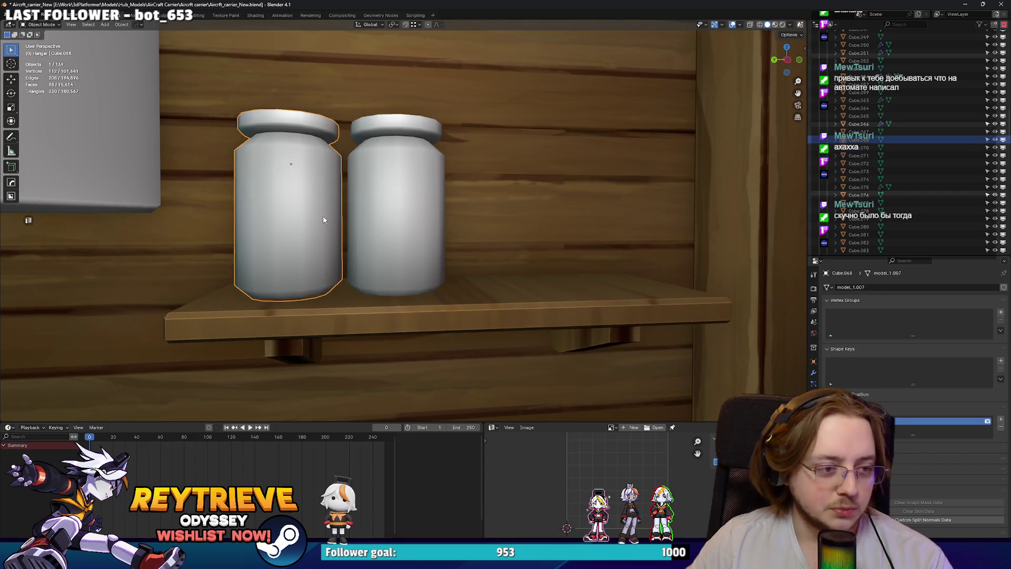
left_click(427, 225)
key("Tab")
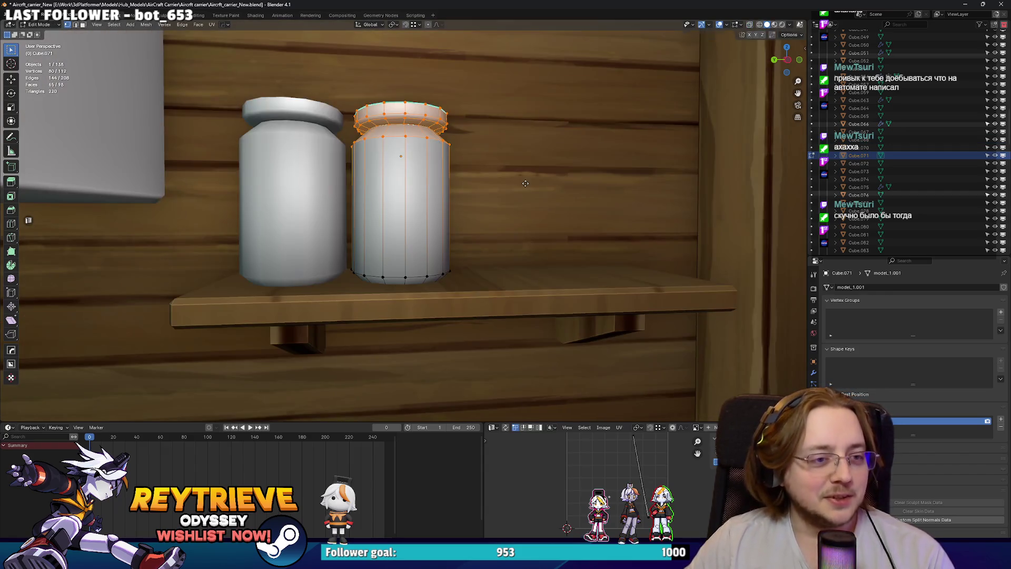
key("g")
key("z")
left_click(390, 222)
key("Tab")
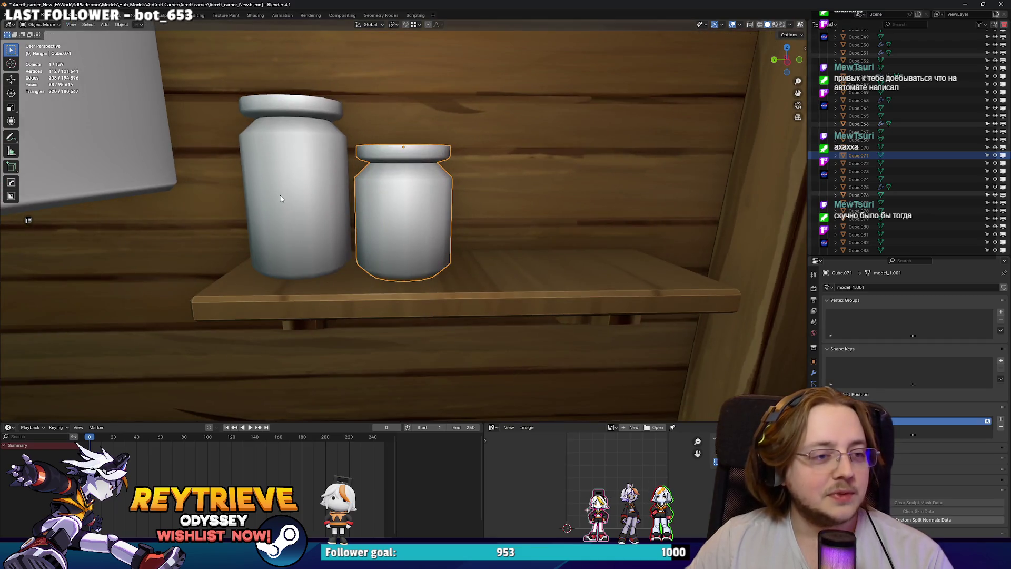
Duplicate the shortened jar, place it further right along Y, and scale it to 1.099.
key("y")
left_click(384, 210)
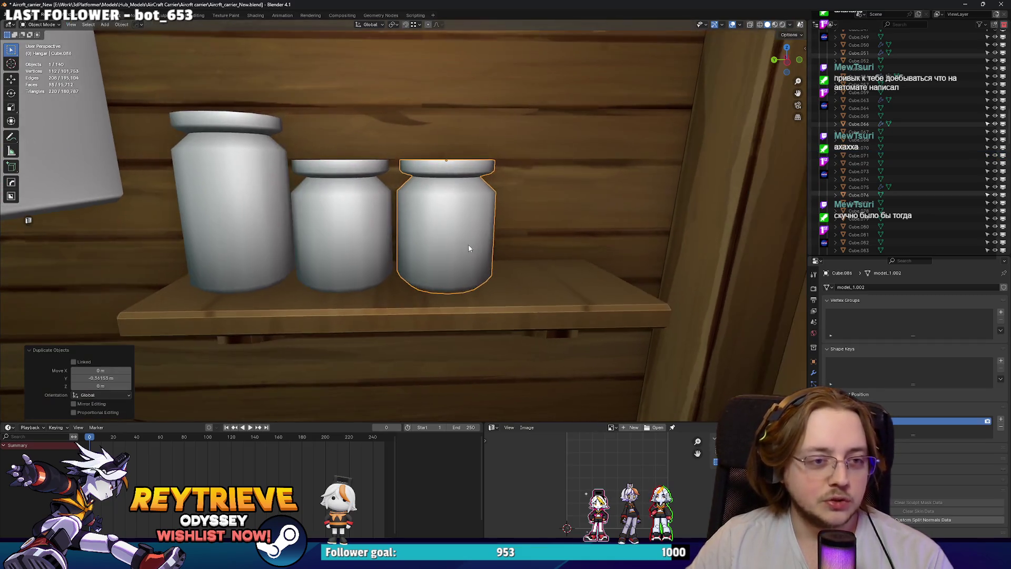
right_click(464, 221)
mouse_move(464, 221)
middle_mouse_down()
mouse_move(481, 276)
mouse_move(488, 213)
mouse_move(479, 196)
mouse_move(463, 228)
mouse_move(447, 213)
mouse_move(473, 204)
middle_mouse_up()
key("g")
key("y")
left_click(468, 206)
key("s")
left_click(635, 244)
Set the enlarged jar down on the shelf and nudge it back along X.
key("g")
key("z")
mouse_move(634, 244)
middle_mouse_down()
mouse_move(625, 215)
mouse_move(601, 248)
mouse_move(524, 271)
mouse_move(548, 268)
mouse_move(532, 258)
mouse_move(339, 262)
middle_mouse_up()
left_click(623, 216)
key("g")
key("x")
left_click(475, 264)
Move the middle jar 0.05689 m sideways along Y.
left_click(335, 219)
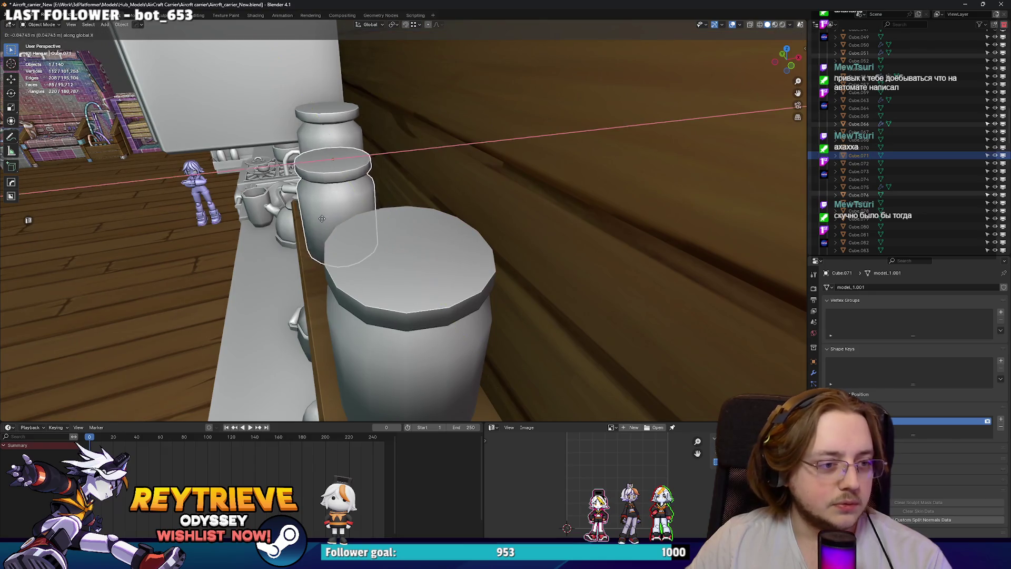
middle_click_drag(324, 214, 414, 252)
key("g")
key("y")
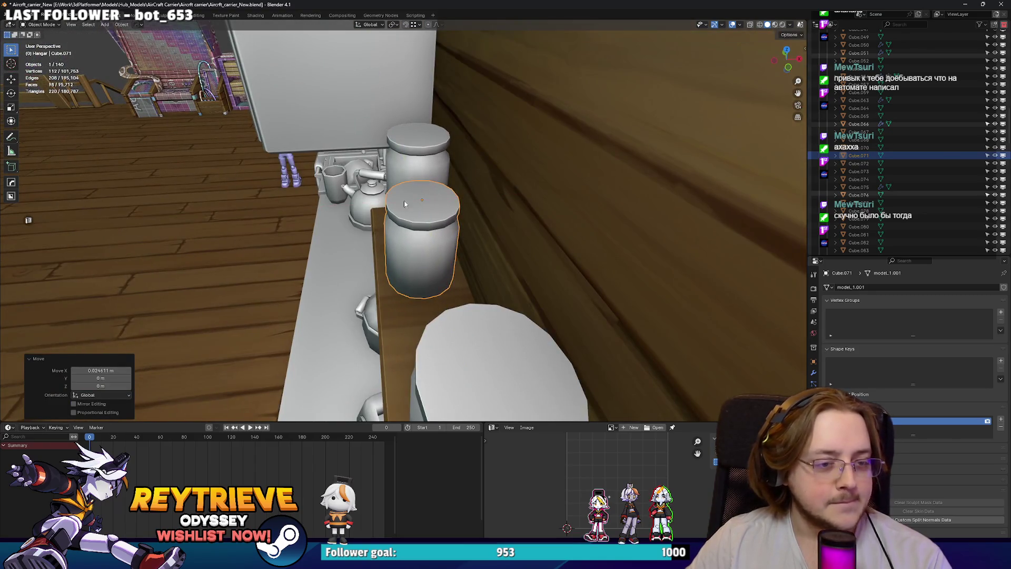
left_click(398, 165)
Orbit from the shelf past the stove and sink to the fridge and utensils.
mouse_move(398, 165)
middle_mouse_down()
mouse_move(519, 218)
mouse_move(382, 182)
mouse_move(399, 182)
middle_mouse_up()
scroll(519, 219, "up", 2)
scroll(364, 181, "down", 4)
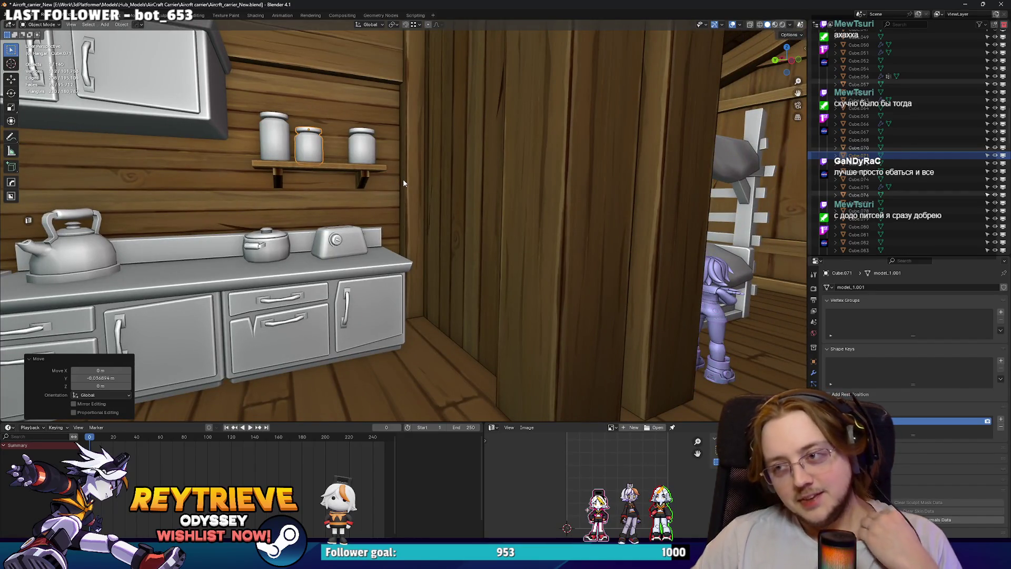
scroll(500, 254, "down", 3)
middle_click_drag(466, 244, 574, 248)
mouse_move(501, 245)
middle_mouse_down()
mouse_move(474, 237)
mouse_move(506, 232)
middle_mouse_up()
scroll(474, 237, "up", 3)
scroll(506, 232, "up", 3)
scroll(420, 215, "down", 4)
mouse_move(400, 211)
middle_mouse_down()
mouse_move(420, 214)
mouse_move(402, 243)
mouse_move(353, 229)
mouse_move(396, 230)
middle_mouse_up()
Select the fridge door in Edit Mode and dissolve its first stray edge.
left_click(402, 242)
key("Tab")
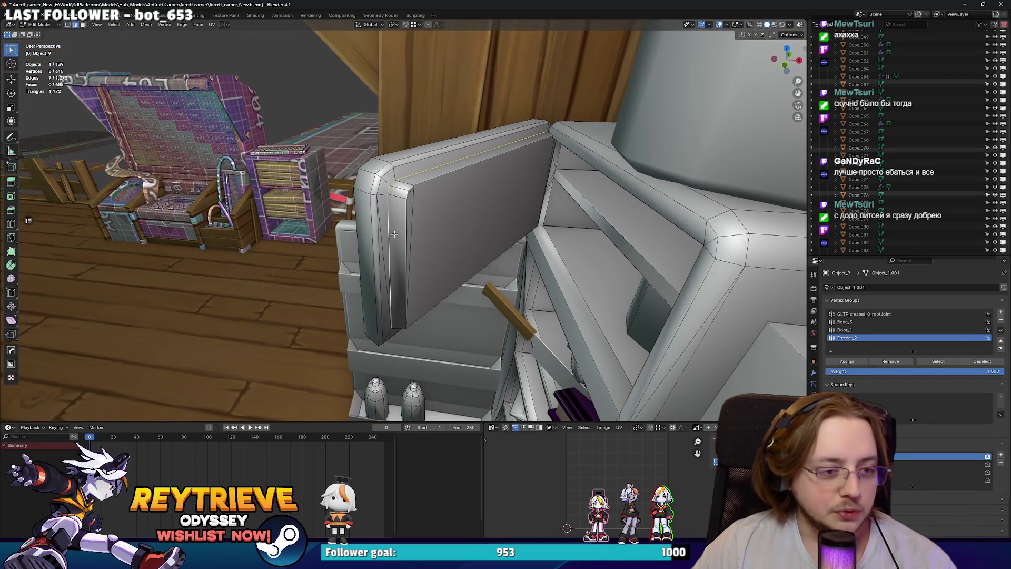
left_click(384, 229)
right_click(383, 251)
key("x")
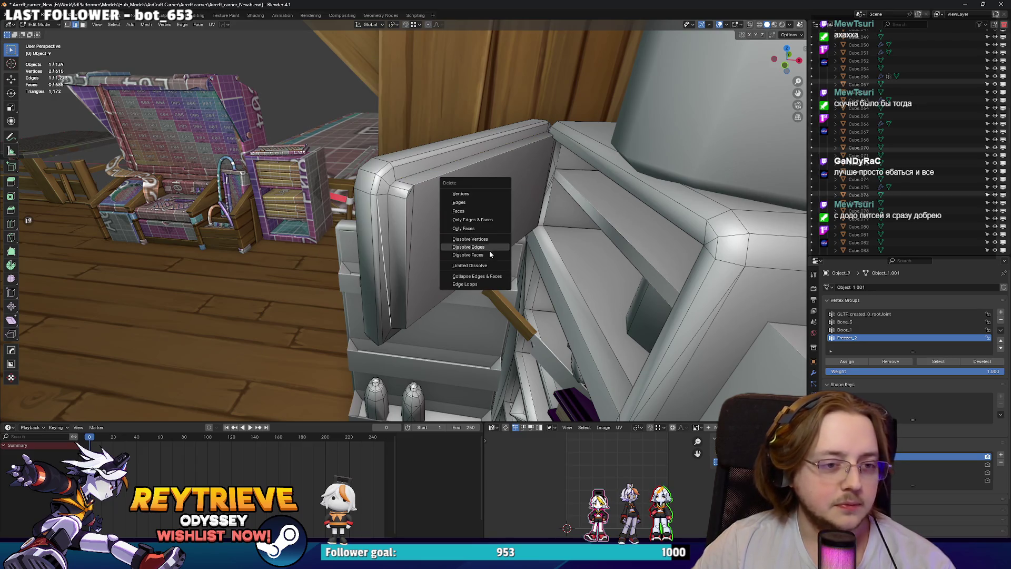
left_click(491, 248)
Mark the door panel's border edge loop as sharp.
left_click(386, 221, "alt")
mouse_move(385, 221)
middle_mouse_down()
mouse_move(428, 242)
mouse_move(443, 227)
mouse_move(491, 234)
middle_mouse_up()
right_click(393, 222)
left_click(392, 218)
scroll(417, 191, "up", 2)
middle_click_drag(417, 190, 388, 258)
Dissolve the remaining stray edges on the door, leaving 680 faces.
left_click(387, 258)
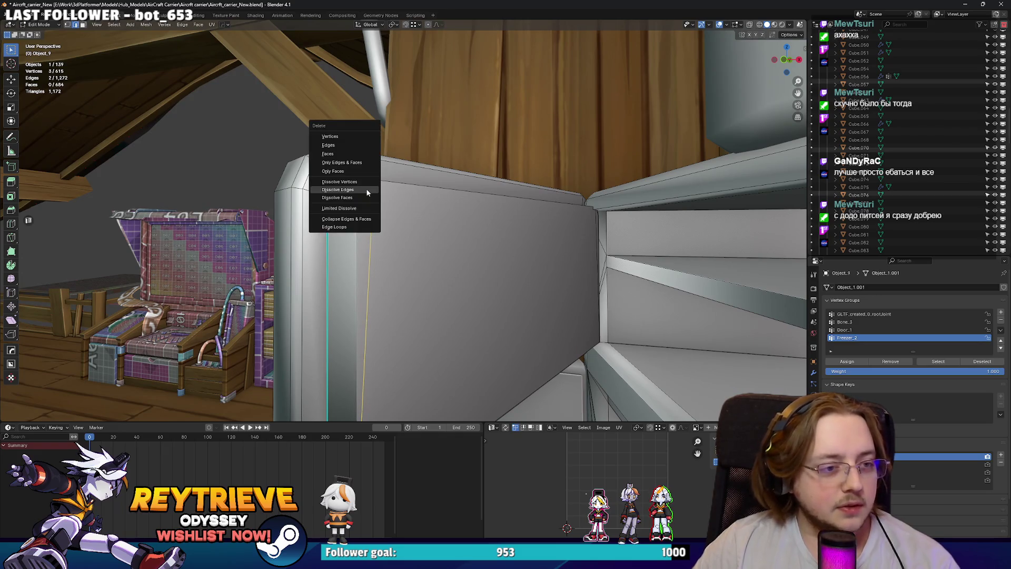
left_click(367, 190)
mouse_move(367, 193)
middle_mouse_down()
mouse_move(459, 233)
mouse_move(545, 202)
mouse_move(524, 221)
mouse_move(436, 253)
mouse_move(324, 268)
mouse_move(448, 250)
mouse_move(413, 202)
mouse_move(337, 237)
middle_mouse_up()
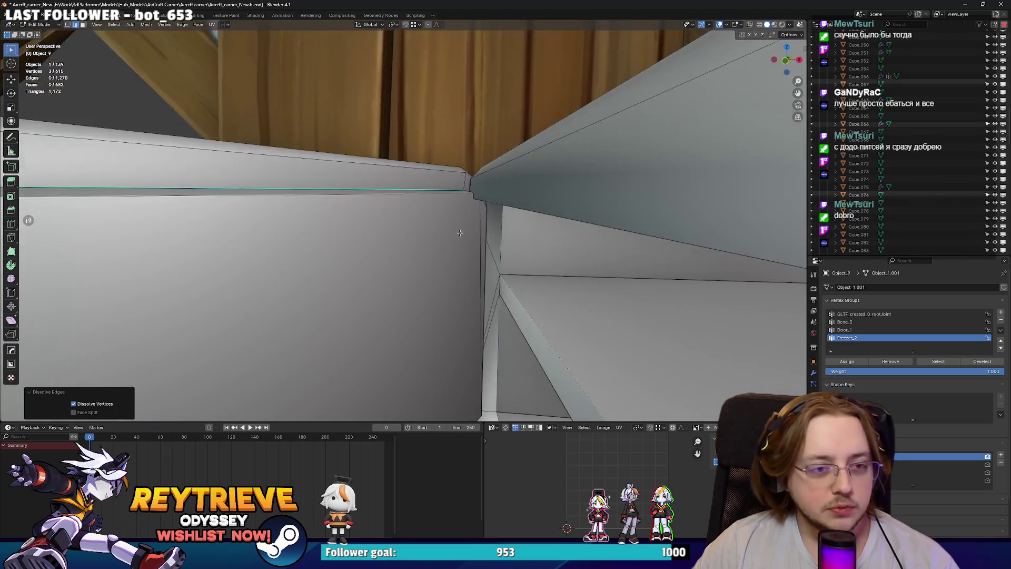
key("x")
left_click(545, 207)
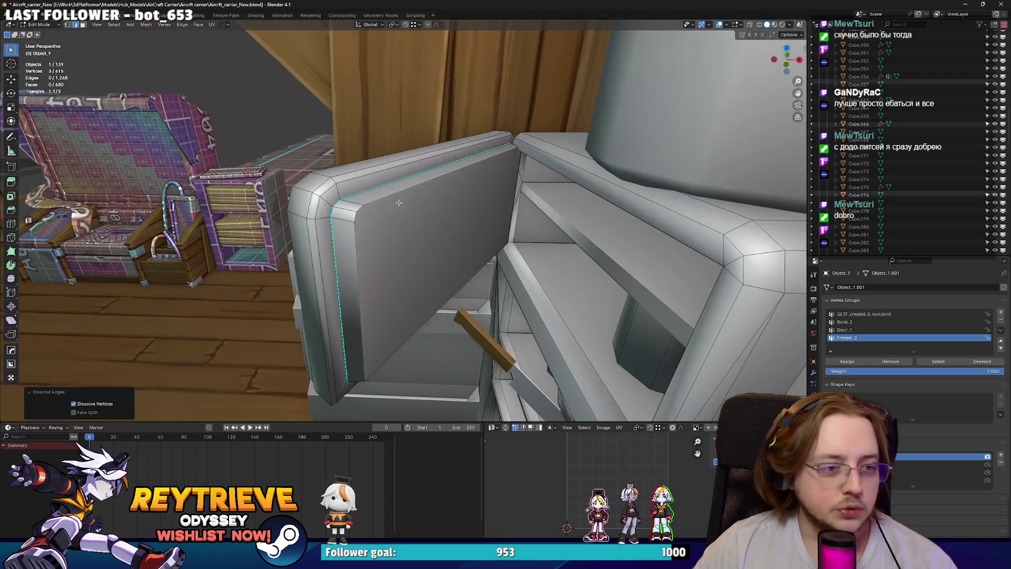
left_click(452, 249, "shift")
key("ctrl+e")
left_click(410, 202)
key("Tab")
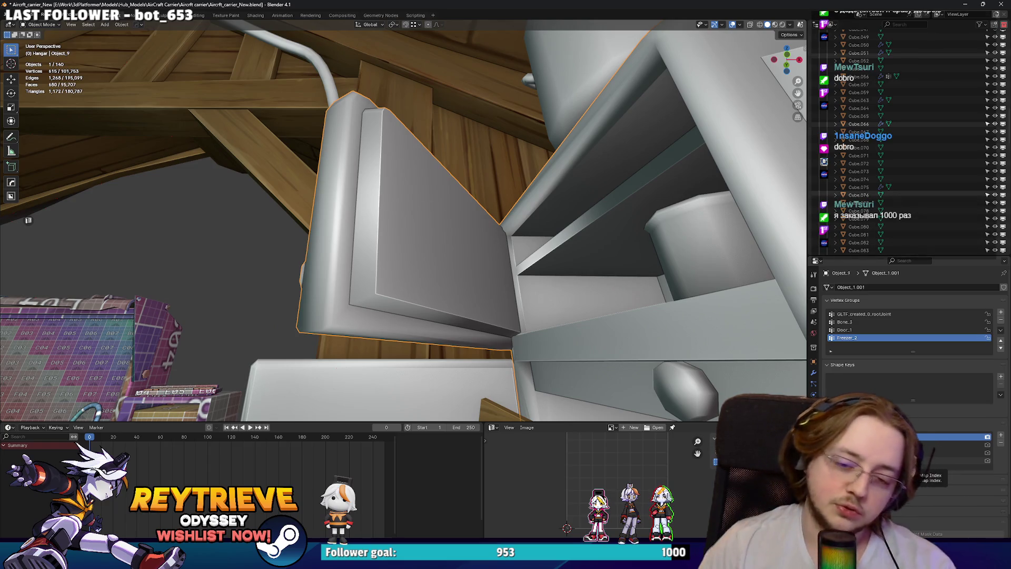
Add a WeightedNormal modifier to the fridge with Keep Sharp and Face Influence on.
mouse_move(394, 265)
middle_mouse_down()
mouse_move(406, 225)
mouse_move(462, 266)
mouse_move(442, 248)
mouse_move(427, 248)
mouse_move(456, 365)
mouse_move(499, 350)
middle_mouse_up()
scroll(427, 248, "down", 3)
scroll(427, 247, "up", 3)
scroll(500, 350, "down", 1)
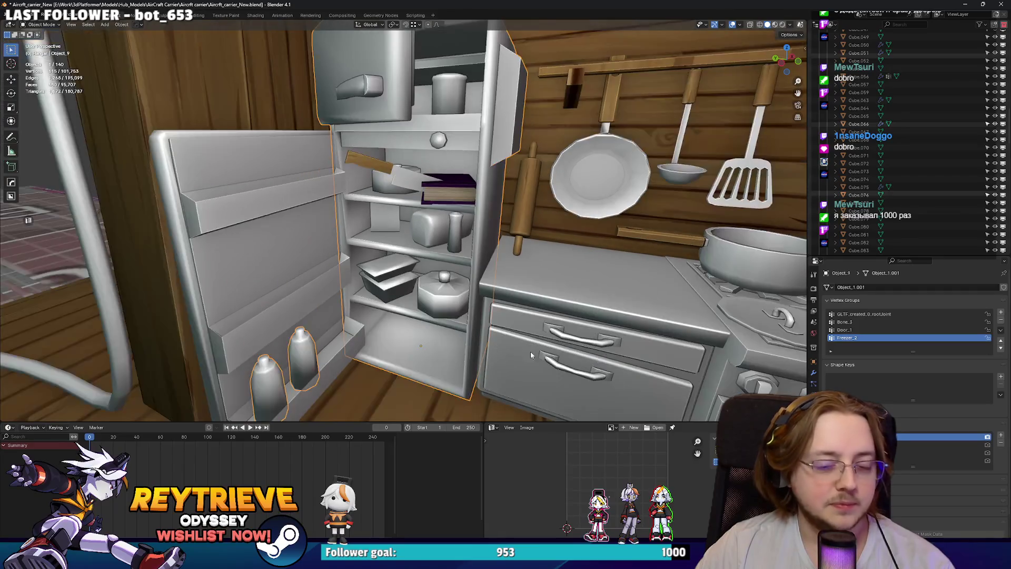
scroll(899, 481, "down", 2)
left_click(815, 372)
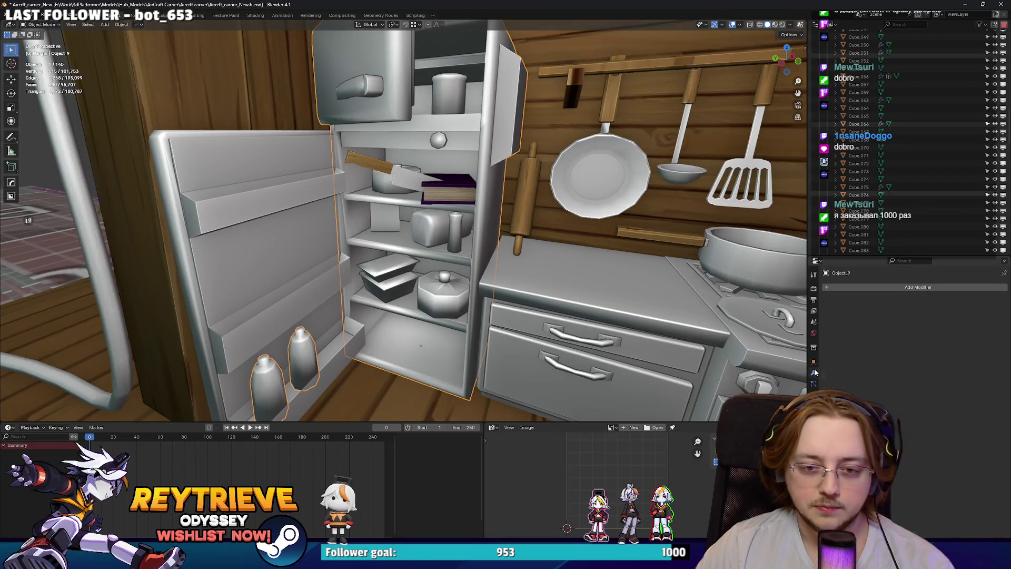
right_click(554, 273)
left_click(854, 285)
type("we")
left_click(872, 308)
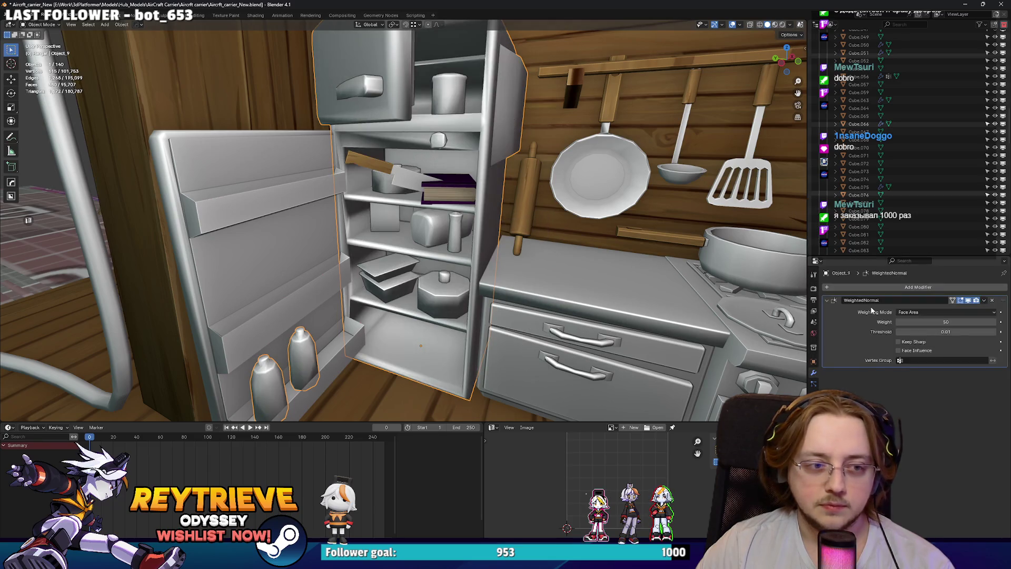
left_click_drag(924, 343, 912, 352)
scroll(497, 251, "up", 8)
Apply Shade Smooth by Angle to the fridge and check its mesh.
right_click(469, 252)
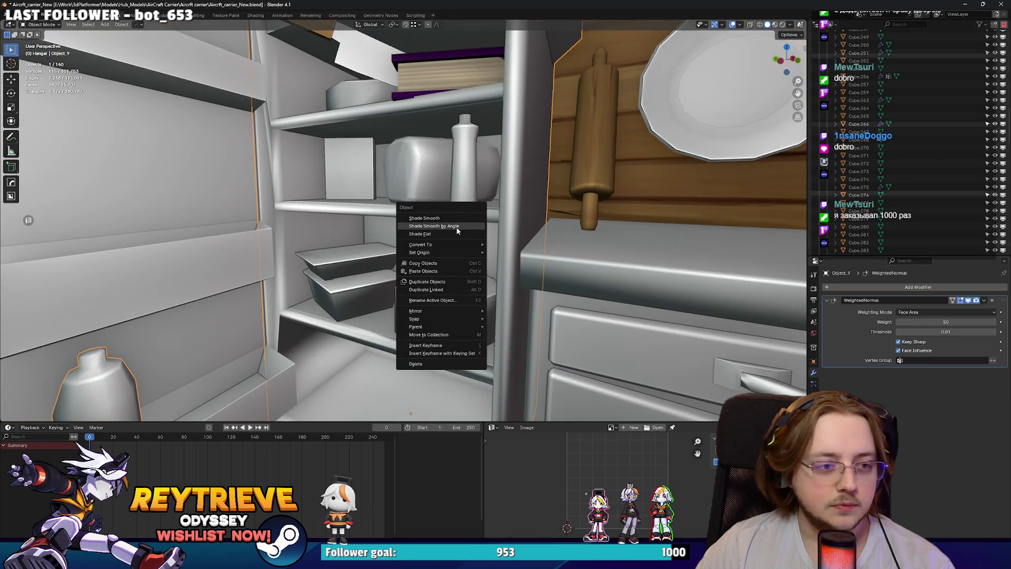
left_click(457, 229)
mouse_move(456, 228)
middle_mouse_down()
mouse_move(428, 226)
mouse_move(460, 246)
middle_mouse_up()
key("Tab")
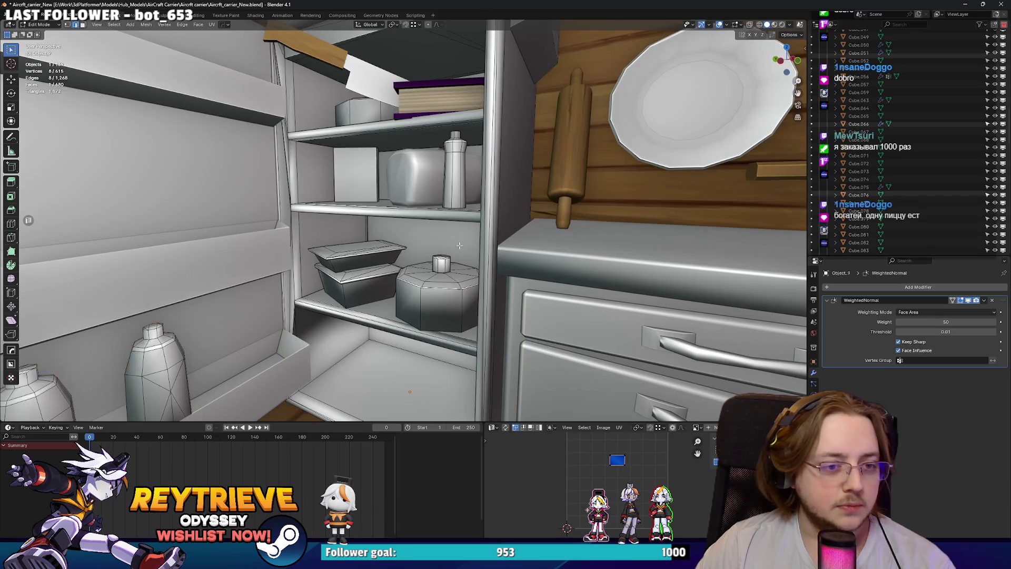
scroll(460, 246, "up", 8)
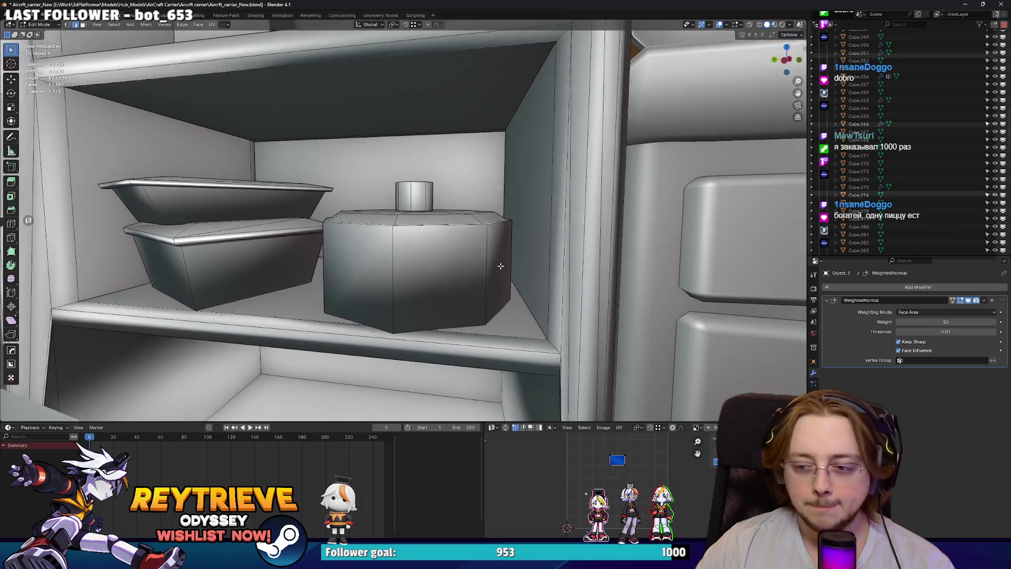
key("Tab")
scroll(504, 267, "down", 6)
scroll(404, 220, "down", 6)
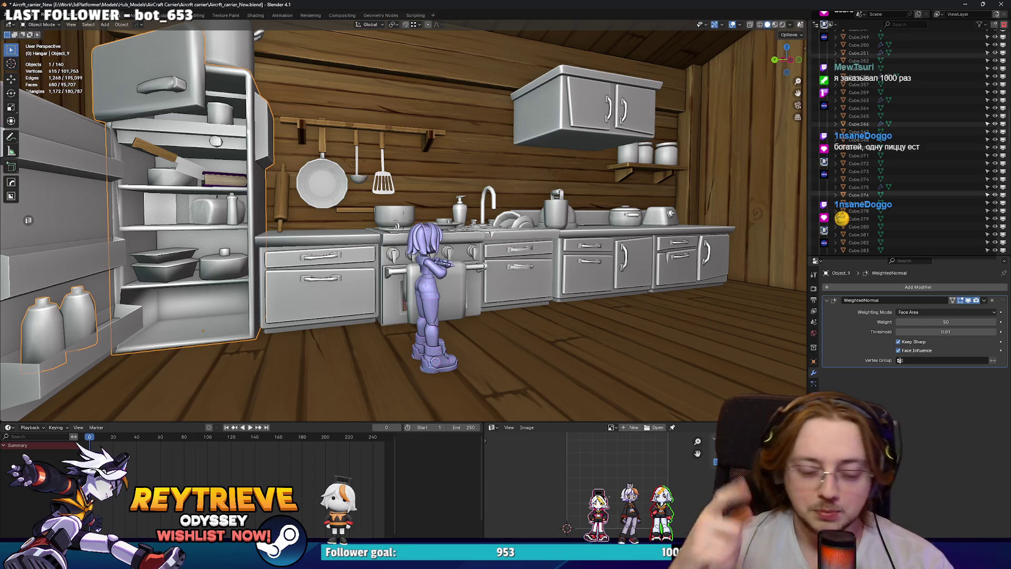
Fly up to the attic and open the short roof beam Cube.015 in Edit Mode.
key("d")
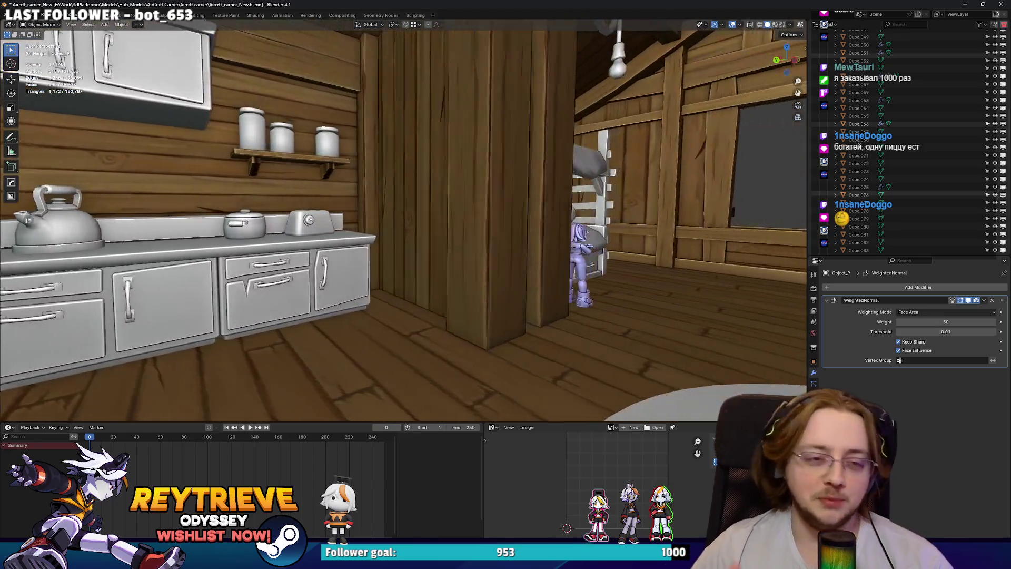
key("w")
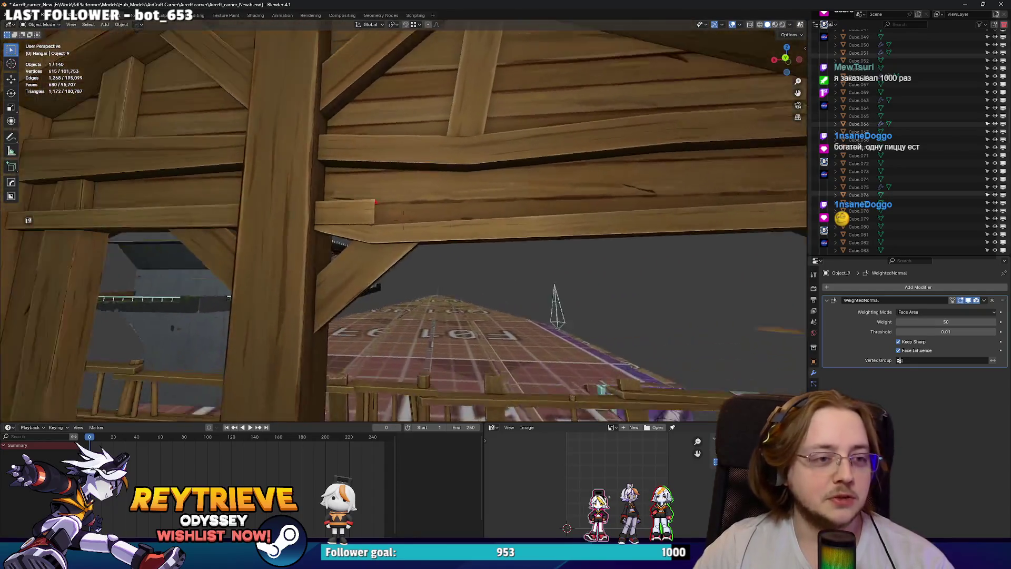
left_click(488, 218)
key("Tab")
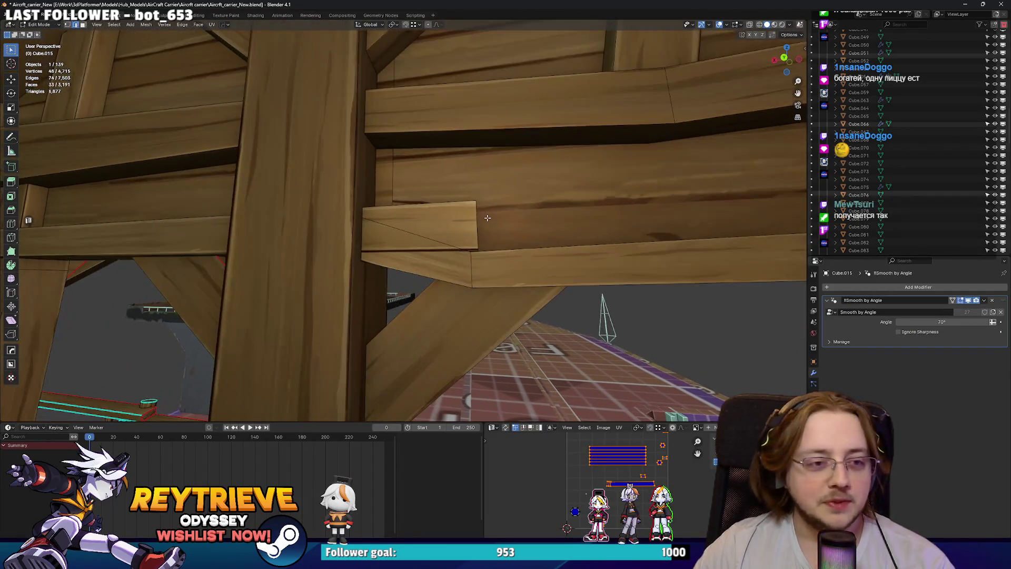
key("g")
key("y")
key("Escape")
Stretch the beam's end edge 0.43777 m and reposition its corner.
left_click(392, 185)
middle_click_drag(393, 185, 426, 251)
key("g")
key("y")
left_click(382, 175)
key("g")
mouse_move(457, 283)
middle_mouse_down()
mouse_move(486, 276)
mouse_move(481, 226)
mouse_move(429, 234)
mouse_move(492, 275)
mouse_move(400, 251)
mouse_move(422, 158)
mouse_move(390, 211)
mouse_move(300, 240)
middle_mouse_up()
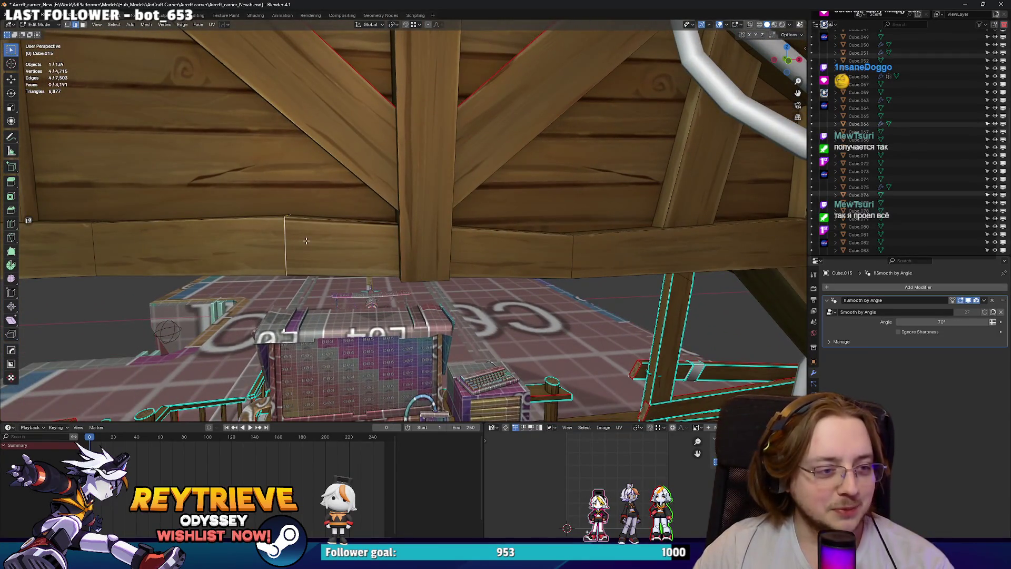
Move the beam-end vertices along X to meet the rafter, then select the linked beam piece.
key("g")
key("x")
mouse_move(472, 253)
middle_mouse_down()
mouse_move(395, 211)
mouse_move(406, 231)
middle_mouse_up()
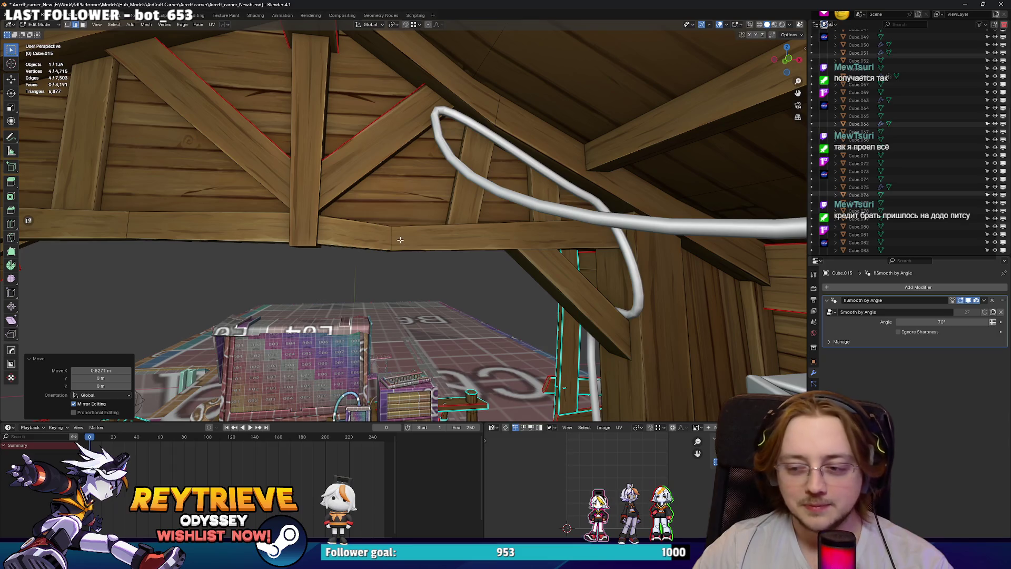
middle_click_drag(411, 239, 407, 243)
key("l")
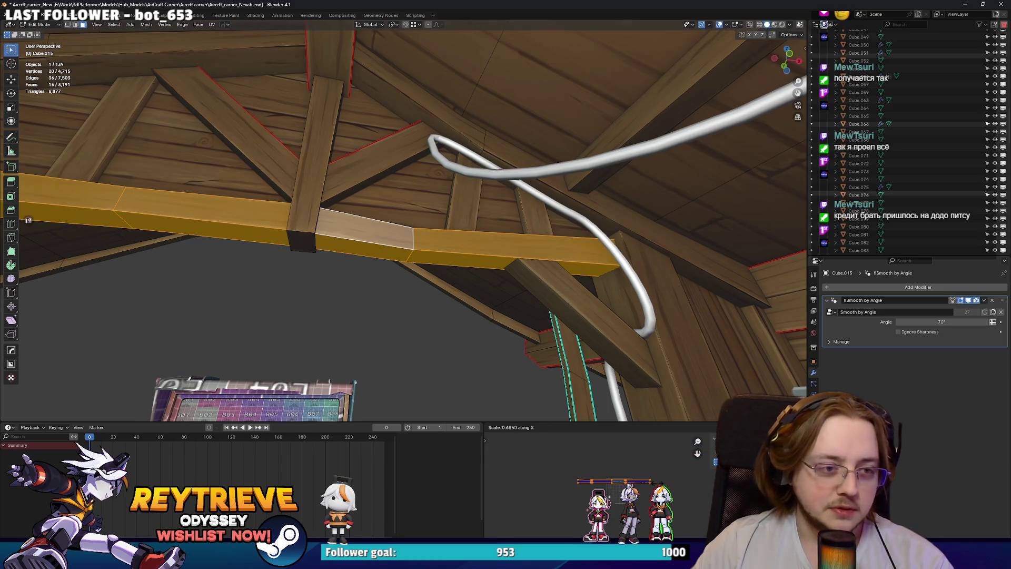
left_click(455, 310)
middle_click_drag(455, 311, 358, 271)
key("shift+grave")
Fly up toward the roof beams and undo then redo the last cable curve edit.
key("w")
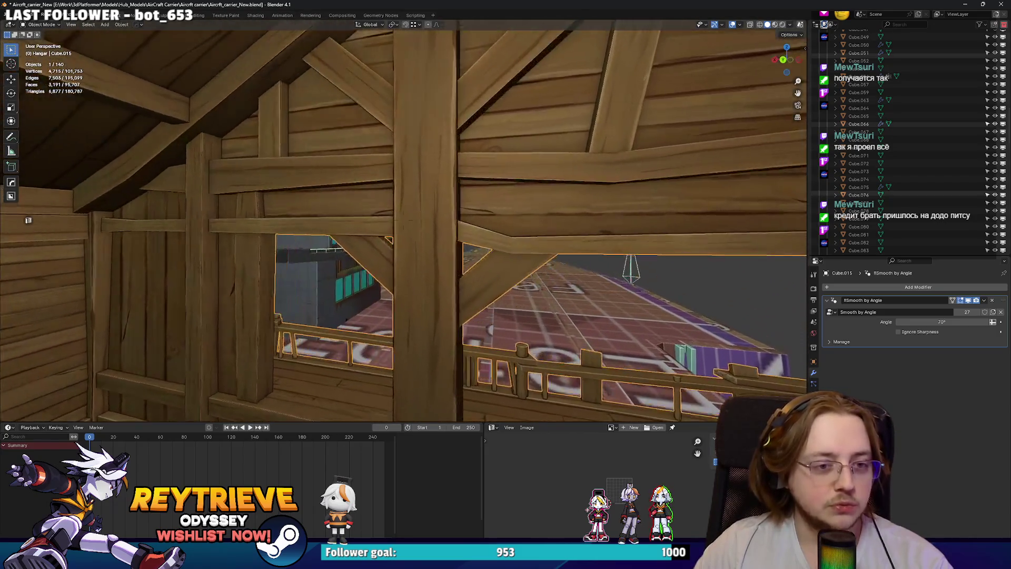
key("s")
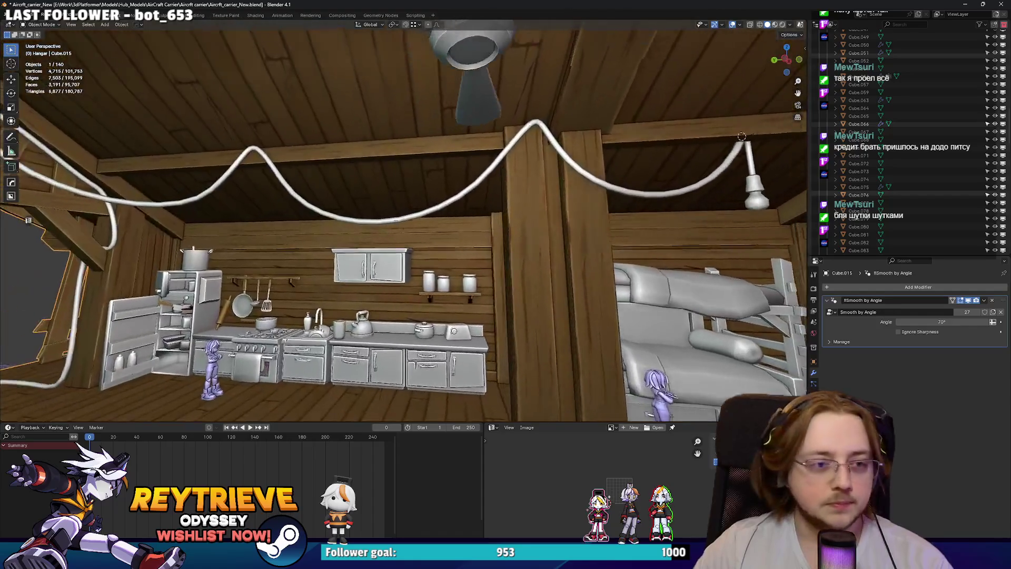
left_click(709, 179)
scroll(411, 198, "up", 6)
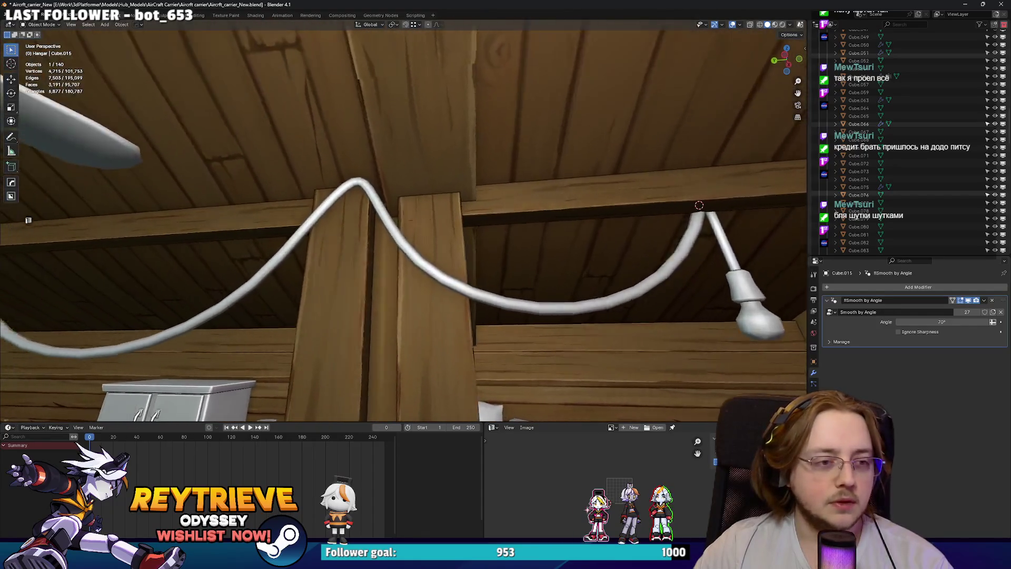
key("ctrl+z")
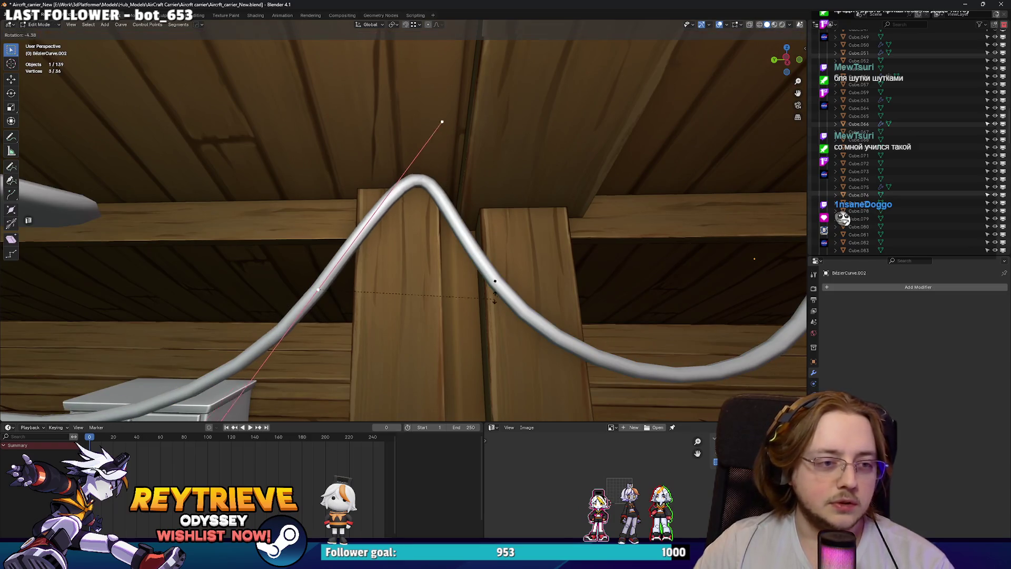
key("ctrl+shift+z")
Zoom and orbit in close to the cable's peak and bring up the Add menu.
scroll(323, 298, "down", 5)
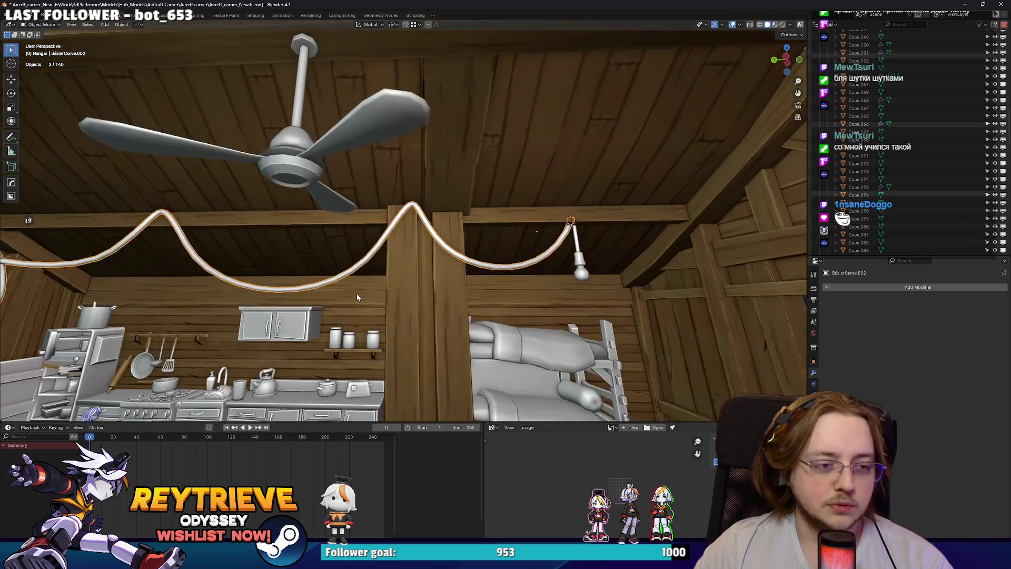
scroll(323, 298, "up", 5)
scroll(403, 225, "up", 2)
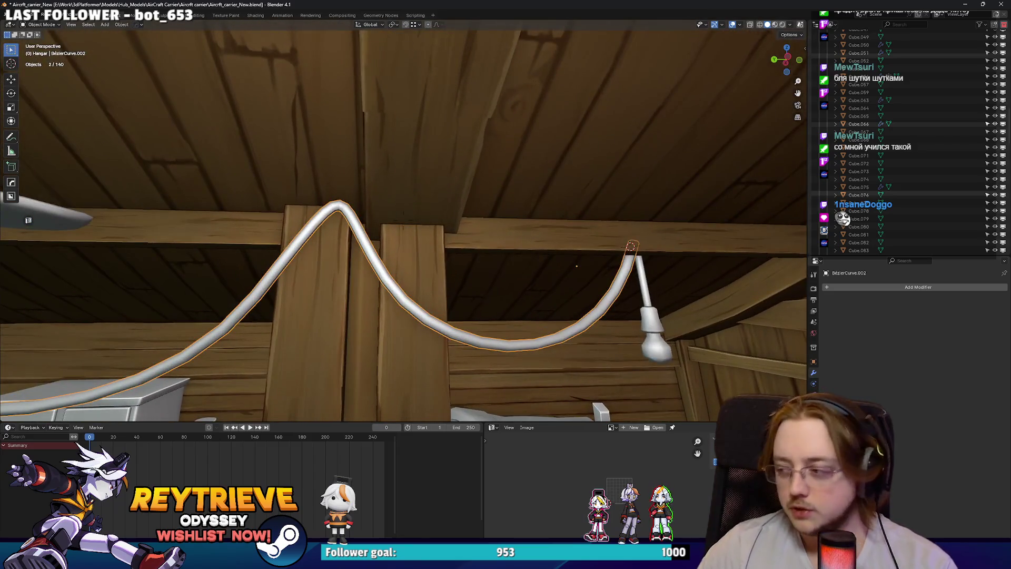
mouse_move(403, 225)
middle_mouse_down()
mouse_move(350, 300)
mouse_move(355, 266)
middle_mouse_up()
key("shift+a")
Add a cube mesh at the cable's peak and scale it down to a small block.
mouse_move(363, 215)
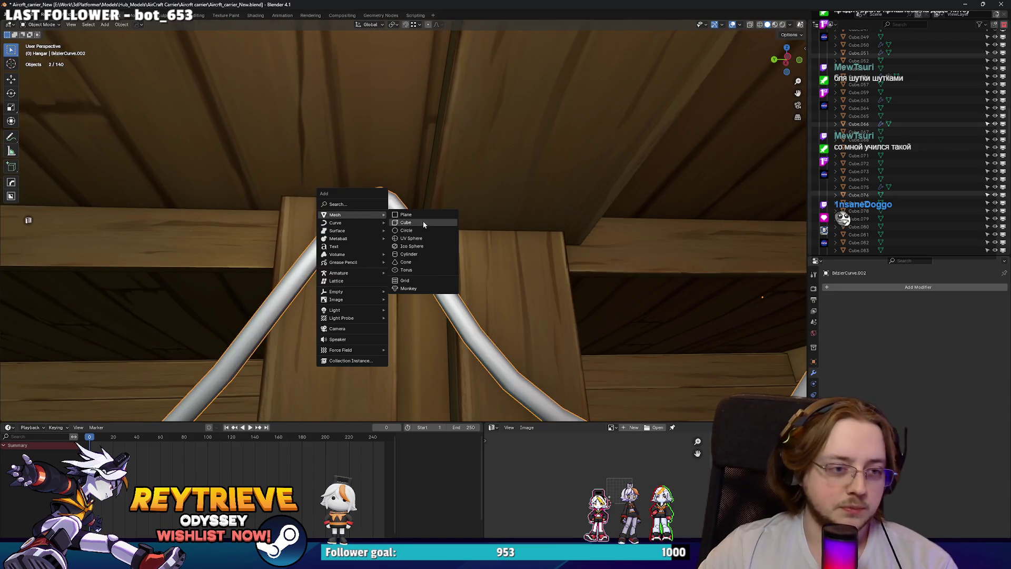
left_click(420, 224)
key("s")
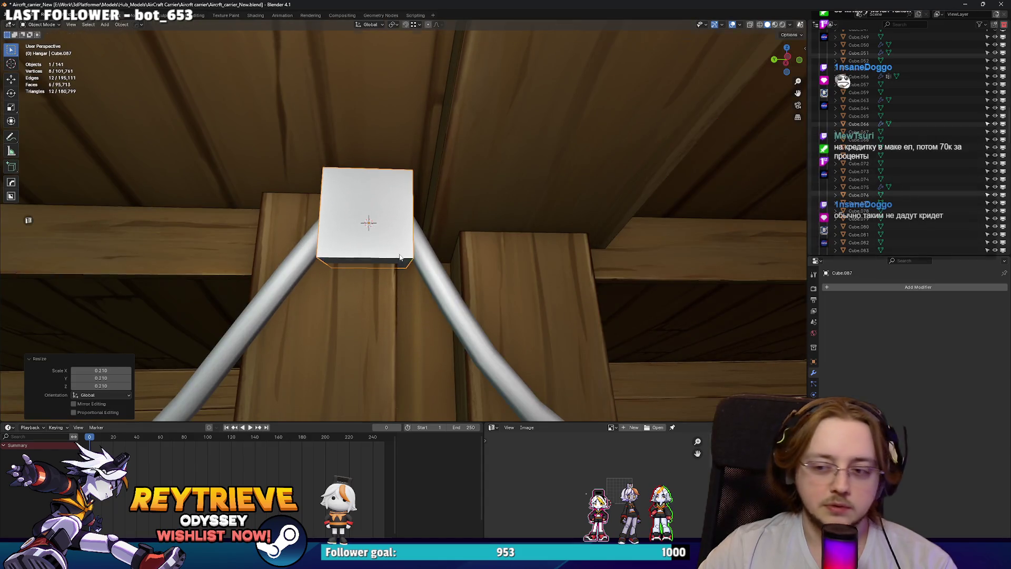
left_click(399, 254)
middle_click_drag(400, 256, 437, 266)
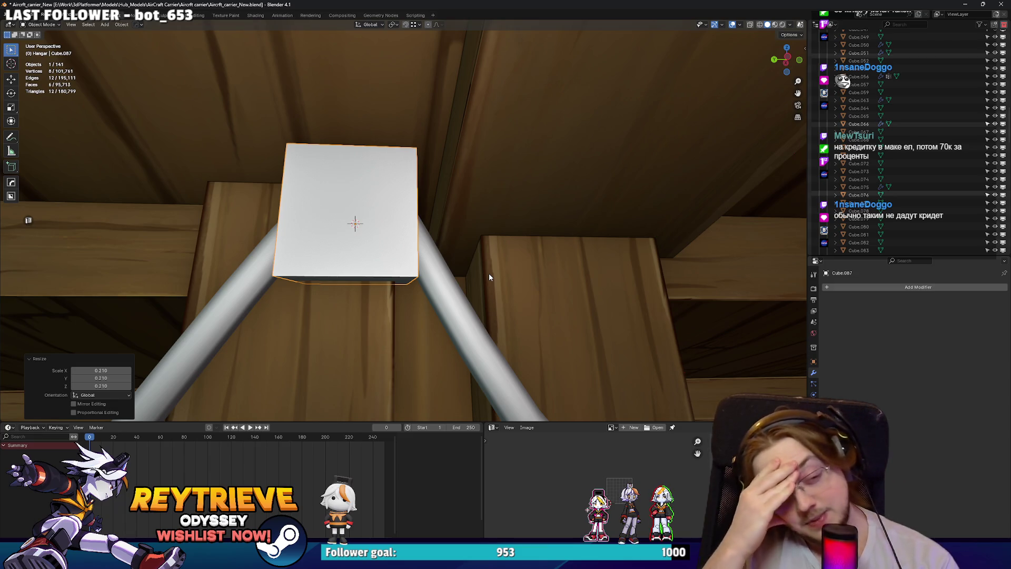
key("s")
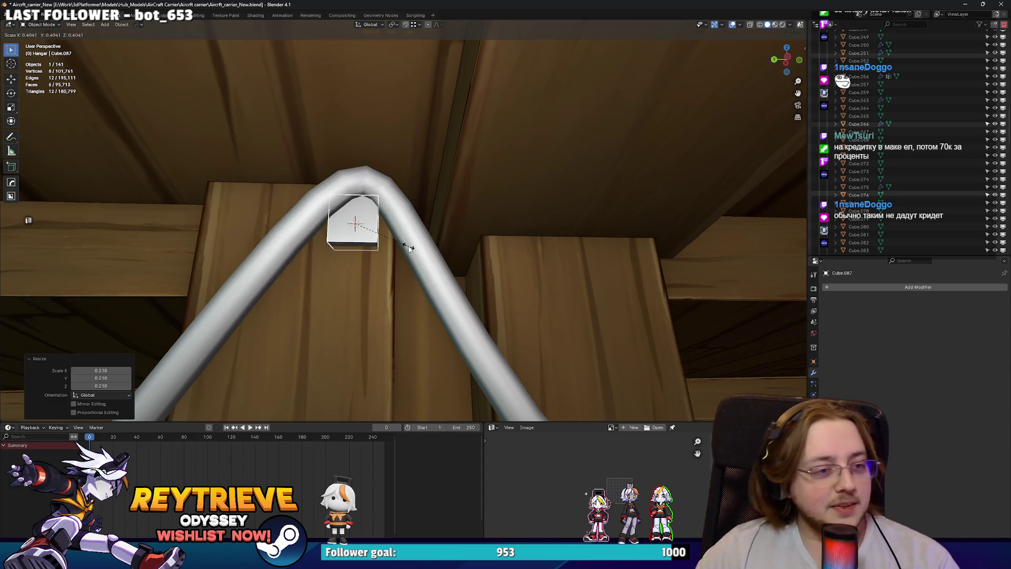
left_click(409, 245)
middle_click_drag(409, 245, 369, 221)
Move the cube onto the cable and scale it thinner along Y.
key("g")
key("y")
key("x")
left_click(324, 180)
key("s")
key("y")
left_click(322, 176)
In Edit Mode, stretch a face along X into a bar and lower it along Z.
key("Tab")
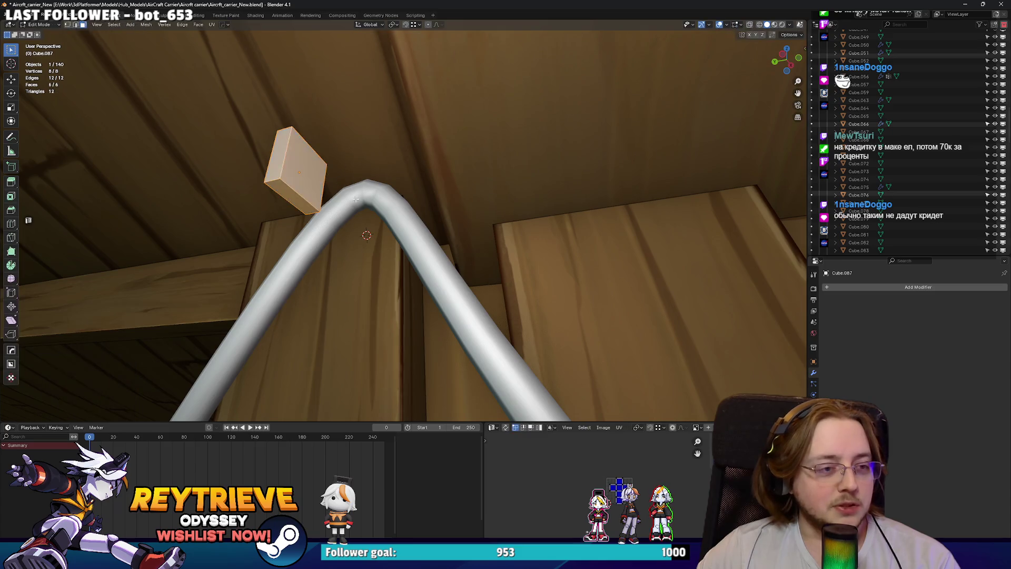
key("3")
key("g")
key("x")
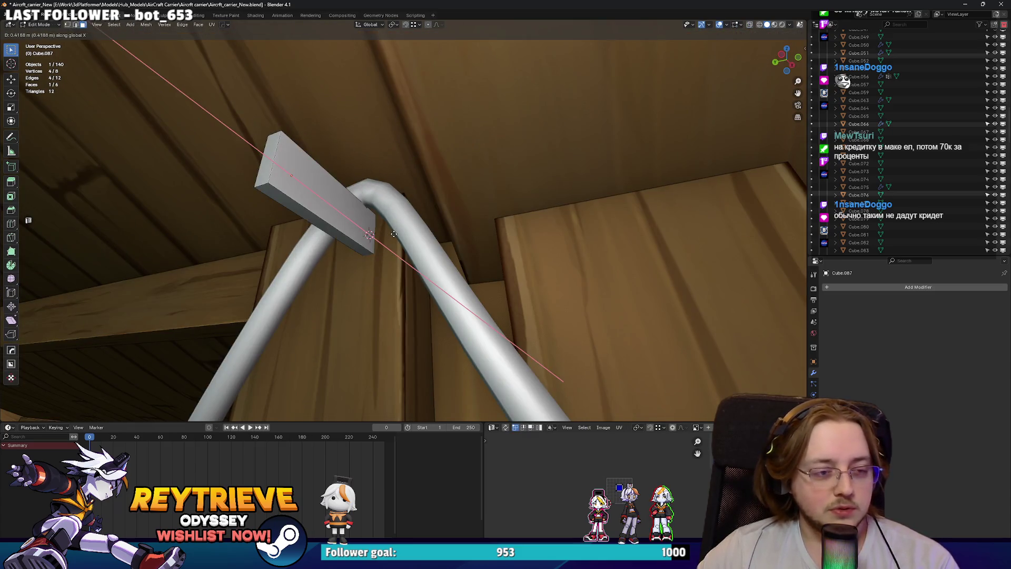
left_click(394, 234)
mouse_move(390, 231)
middle_mouse_down()
mouse_move(406, 228)
mouse_move(368, 226)
mouse_move(382, 243)
middle_mouse_up()
key("g")
key("z")
left_click(371, 237)
Scale the whole box along Y and nudge it slightly into place.
key("a")
key("s")
key("y")
left_click(442, 243)
key("g")
key("y")
left_click(451, 242)
left_click(451, 246)
middle_click_drag(451, 246, 481, 212)
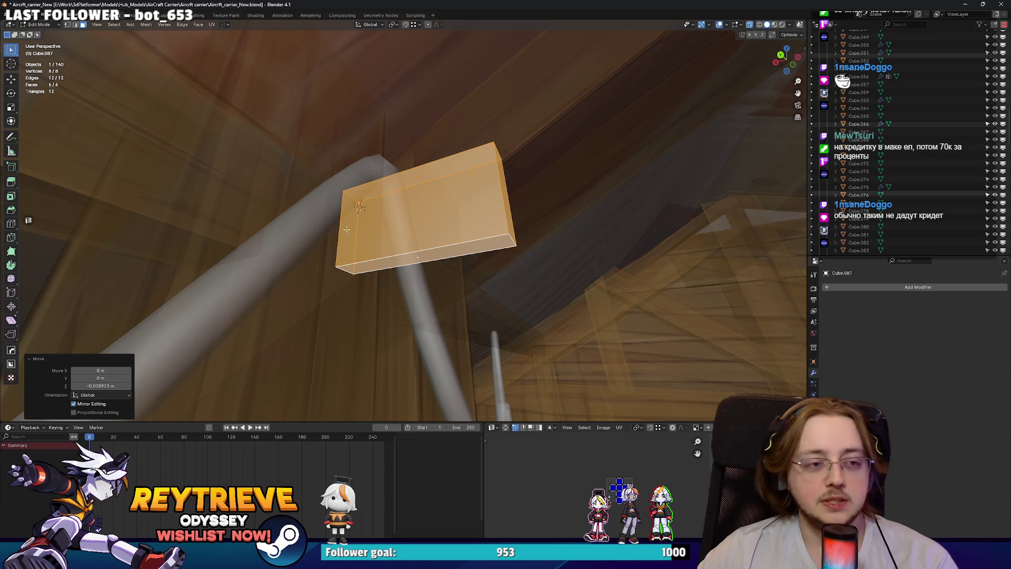
Narrow the box by moving one side face along X.
left_click(496, 206)
key("g")
key("x")
left_click(418, 207)
middle_click_drag(418, 207, 374, 174)
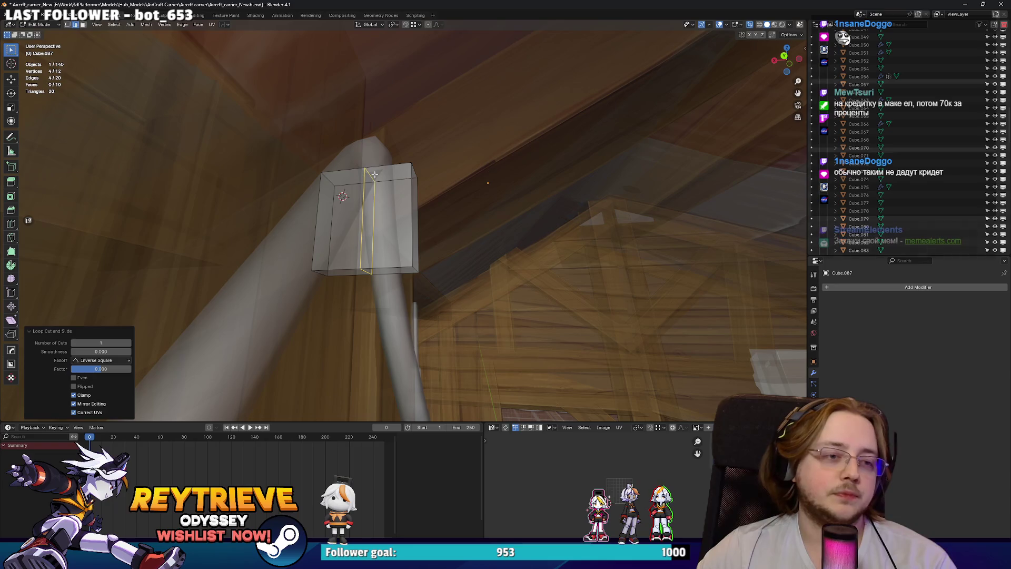
Cut a vertical edge loop through the box, lower it, and turn off X-ray shading.
left_click(374, 175)
key("g")
left_click(372, 222)
key("z")
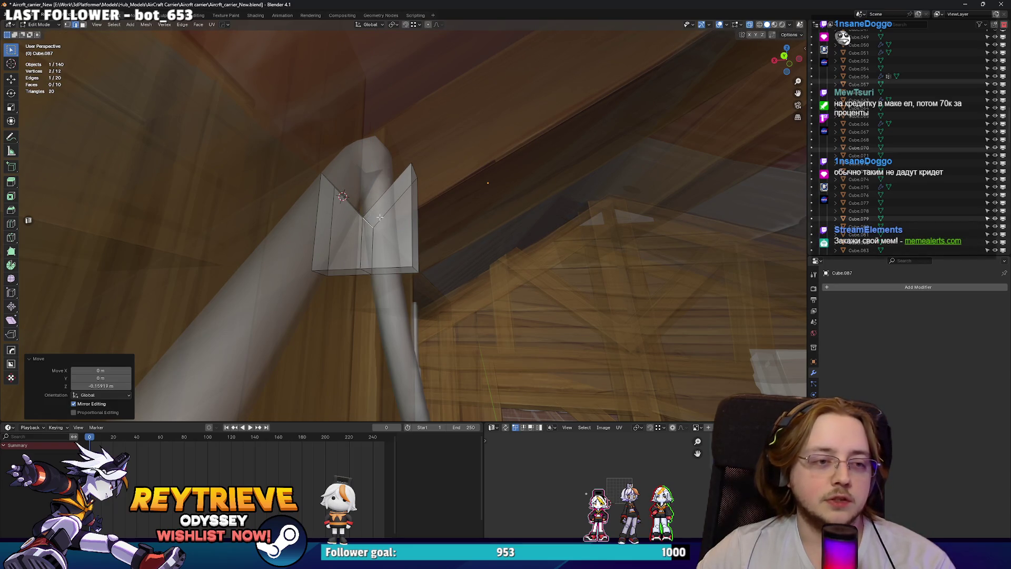
key("alt+z")
mouse_move(385, 211)
middle_mouse_down()
mouse_move(365, 243)
mouse_move(411, 184)
middle_mouse_up()
Raise the new edge along Z to fold the box into an angle, then select its bottom face.
key("g")
key("z")
left_click(371, 232)
key("g")
key("z")
left_click(445, 153)
key("3")
left_click(378, 278)
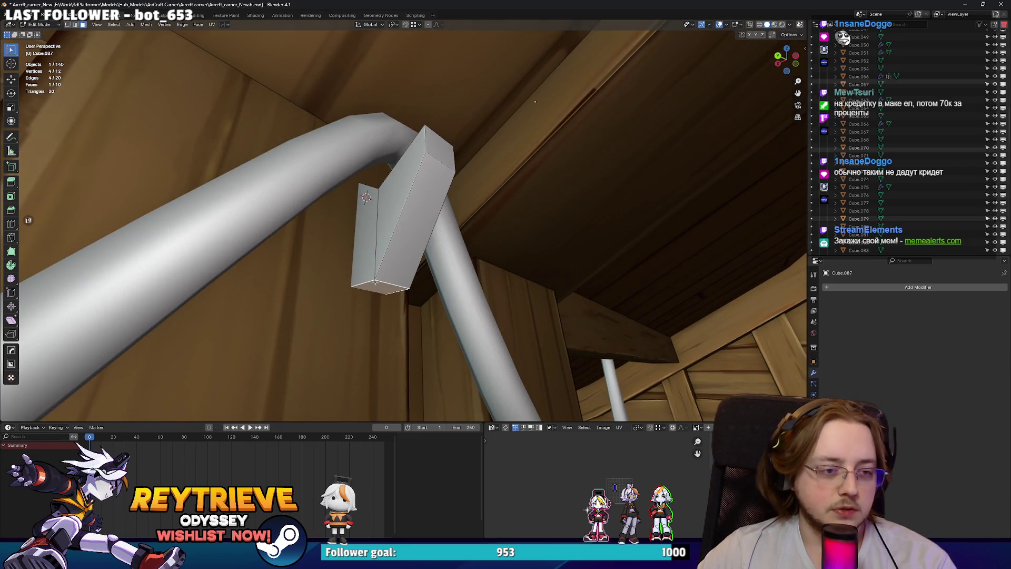
Raise the bracket's bottom face and add a loop cut, positioning it along Z.
key("g")
key("z")
left_click(382, 232)
middle_click_drag(382, 232, 454, 189)
key("ctrl+r")
left_click(400, 216)
key("g")
key("z")
left_click(411, 211)
Rotate a bracket face 90° about X, then tilt the bent piece further about X.
key("3")
left_click(421, 205)
key("r")
key("x")
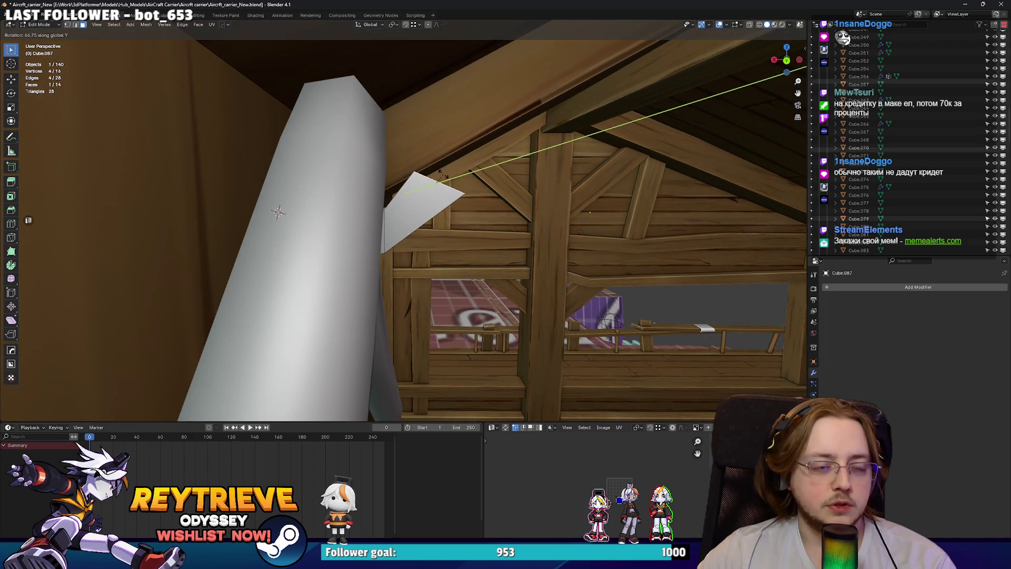
type("90")
key("Return")
mouse_move(440, 174)
middle_mouse_down()
mouse_move(408, 177)
mouse_move(406, 228)
mouse_move(416, 211)
mouse_move(409, 227)
mouse_move(465, 245)
mouse_move(393, 251)
mouse_move(465, 285)
mouse_move(641, 264)
mouse_move(592, 300)
mouse_move(464, 248)
mouse_move(482, 241)
mouse_move(380, 250)
mouse_move(442, 230)
middle_mouse_up()
key("g")
key("Escape")
key("2")
key("r")
key("x")
left_click(407, 220)
Adjust the joint's edge loop height along Z and slide it along the joint.
left_click(394, 251)
scroll(652, 272, "up", 5)
key("ctrl+KP_Add")
key("g")
key("z")
right_click(482, 241)
key("2")
left_click(368, 252, "alt")
key("g")
key("z")
left_click(367, 253)
key("g")
key("g")
left_click(447, 225)
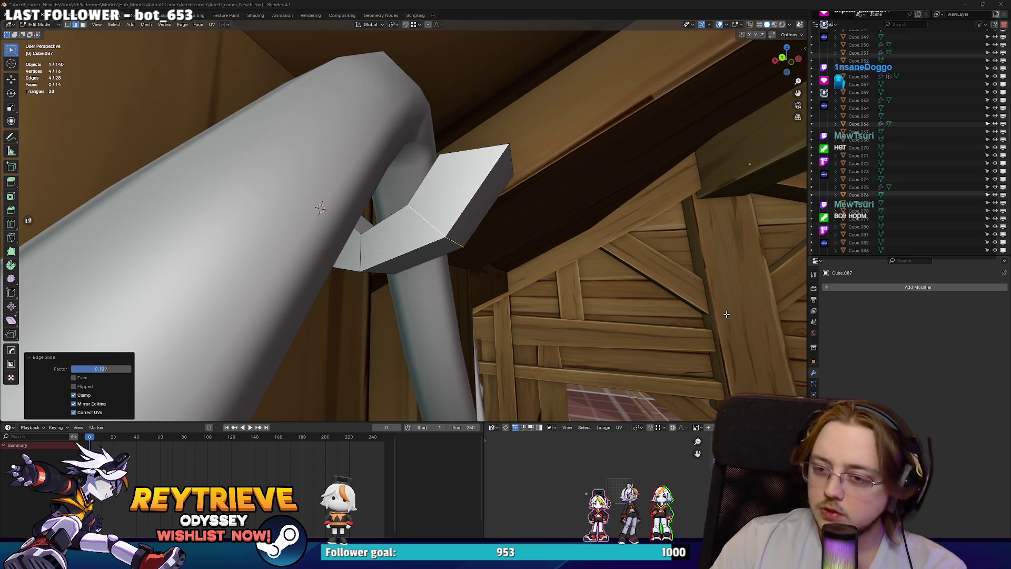
Flatten the top face to zero Z scale, tilt it about Y, and extrude it into a hook.
mouse_move(680, 306)
middle_mouse_down()
mouse_move(580, 274)
mouse_move(432, 205)
mouse_move(494, 207)
middle_mouse_up()
left_click(428, 200)
left_click(428, 199)
key("s")
key("z")
key("0")
key("Return")
key("r")
key("y")
key("Return")
key("e")
left_click(467, 146)
mouse_move(467, 147)
middle_mouse_down()
mouse_move(368, 202)
mouse_move(419, 211)
middle_mouse_up()
Delete the failed hook piece and add a six-sided cylinder at the cable's peak.
key("l")
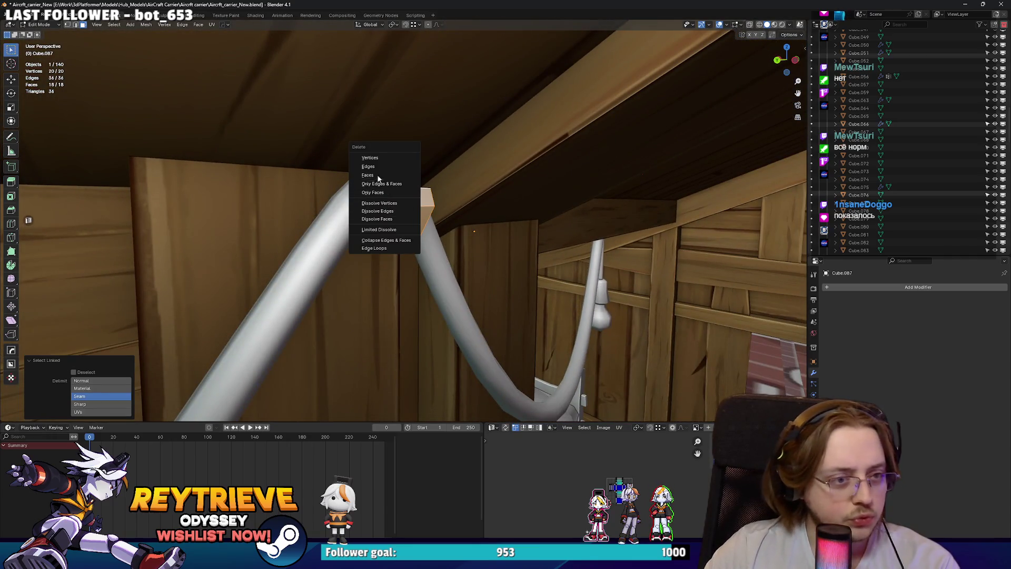
left_click(368, 175)
middle_click_drag(369, 175, 379, 208)
key("shift+a")
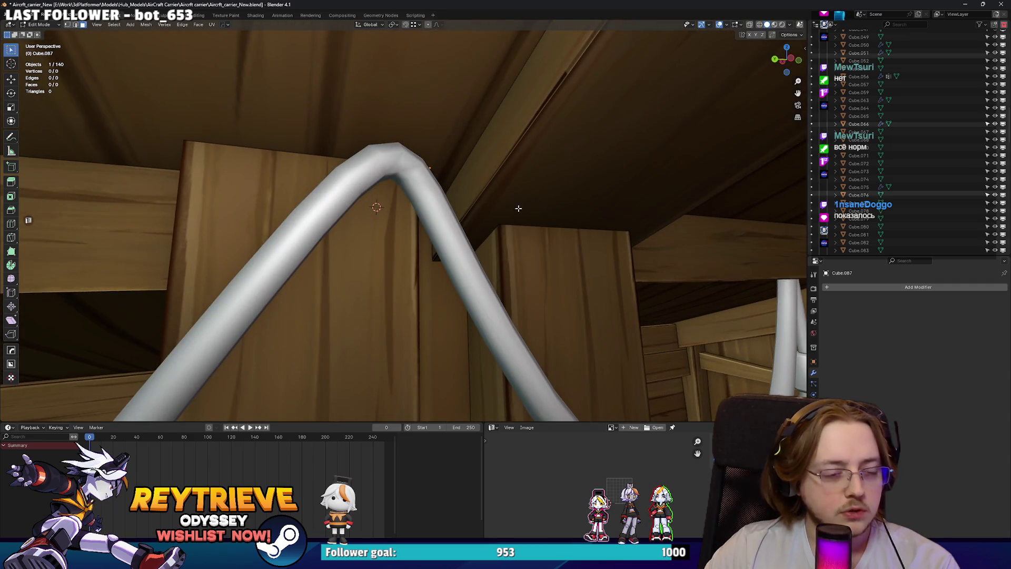
key("shift+a")
left_click(435, 244)
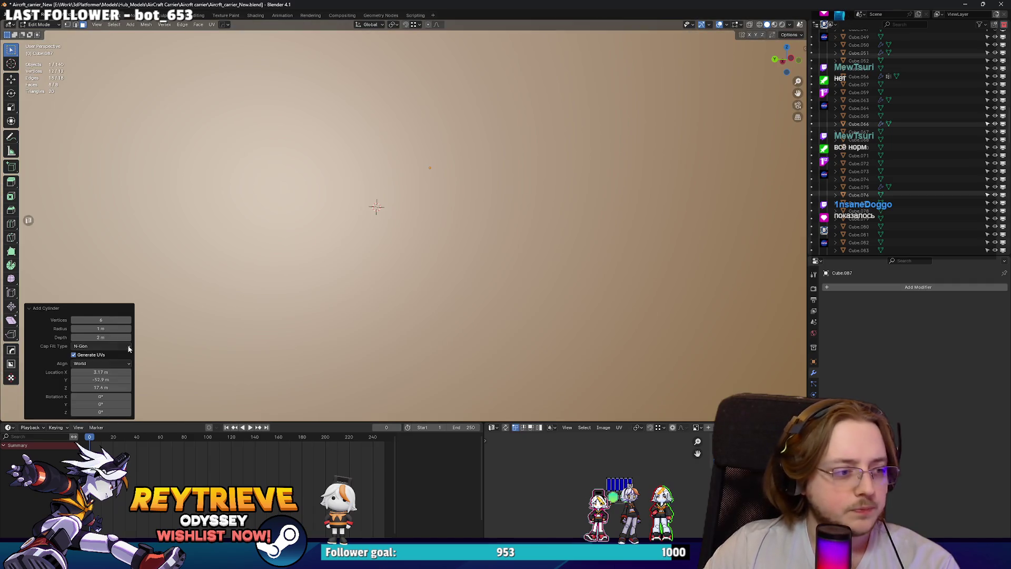
Scale the hex cylinder down and rotate it 90 degrees around Z.
key("s")
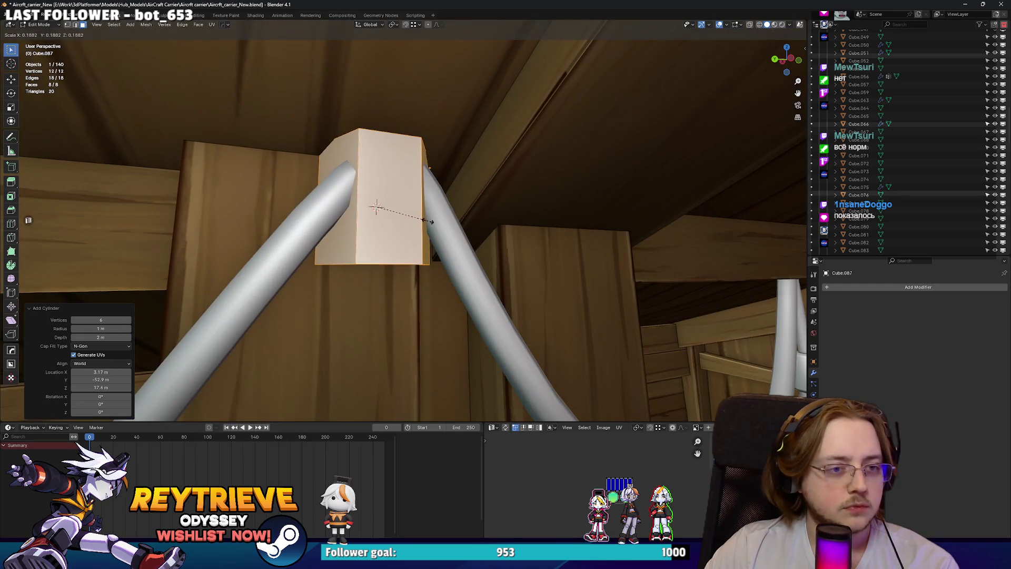
left_click(426, 221)
key("r")
key("z")
key("9")
key("0")
key("Return")
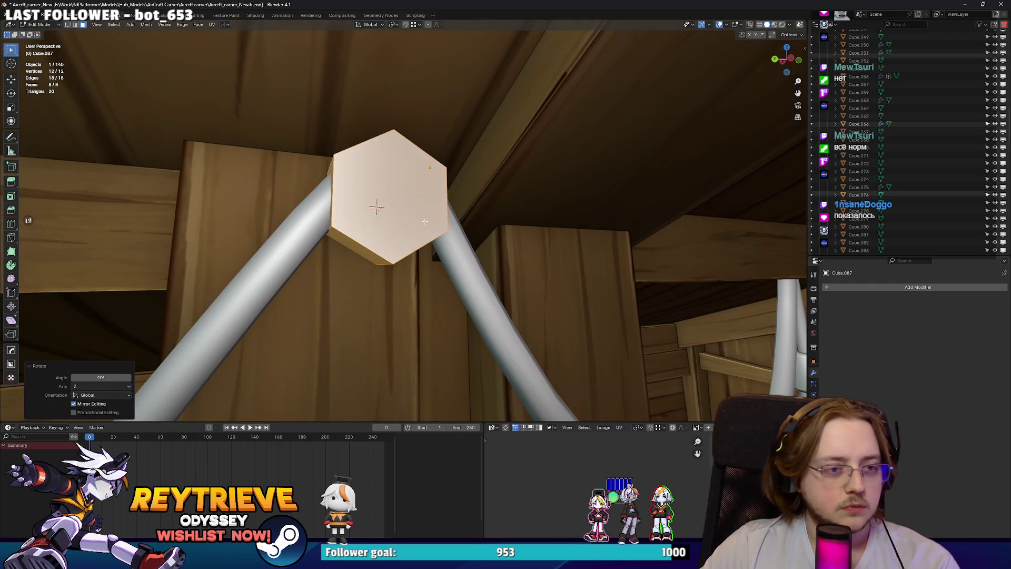
Turn the cylinder another 90 degrees and flatten it along Y into a thin hex block.
key("z")
key("9")
key("6")
key("0")
key("BackSpace")
key("BackSpace")
key("0")
key("Return")
key("s")
key("y")
left_click(445, 216)
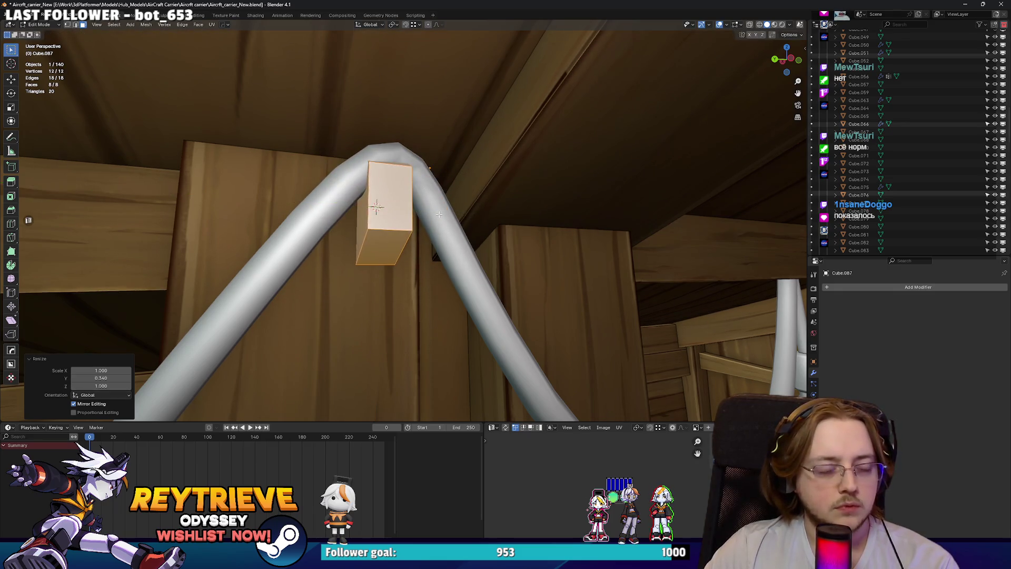
Slide the hex block along X onto the cable's peak and shrink it to 0.802.
middle_click_drag(445, 216, 463, 213)
key("g")
key("x")
left_click(460, 209)
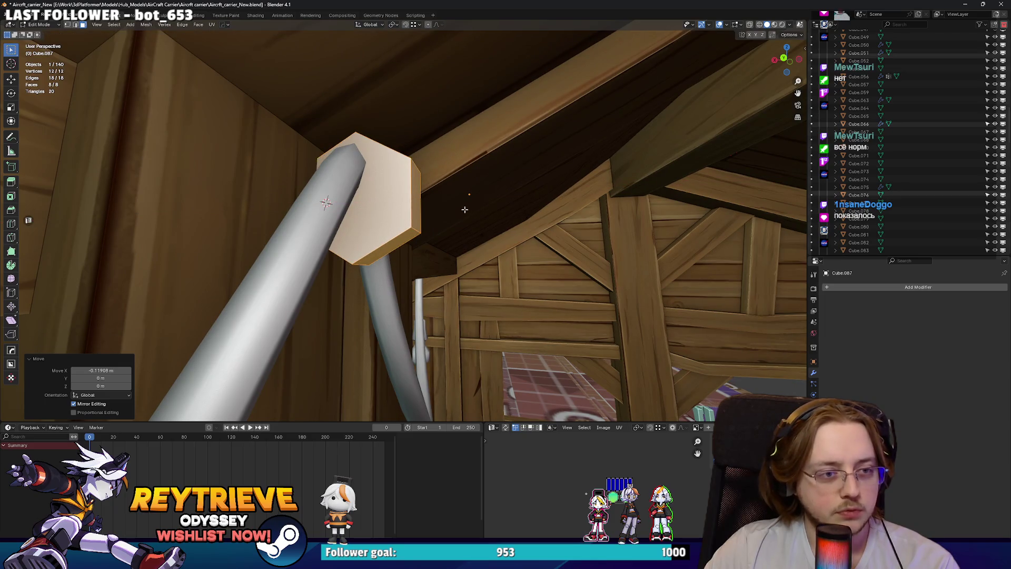
key("s")
left_click(438, 208)
Select the hex block's two end caps using see-through shading.
mouse_move(438, 208)
middle_mouse_down()
mouse_move(416, 184)
mouse_move(430, 241)
middle_mouse_up()
key("alt+z")
key("alt+z")
key("alt+z")
left_click(369, 211)
key("alt+z")
mouse_move(368, 211)
middle_mouse_down()
mouse_move(468, 219)
mouse_move(415, 228)
mouse_move(518, 218)
mouse_move(429, 165)
middle_mouse_up()
Inset the hex end faces by 0.0358 m and delete the upper faces to form a U shape.
key("i")
left_click(513, 212)
key("alt+z")
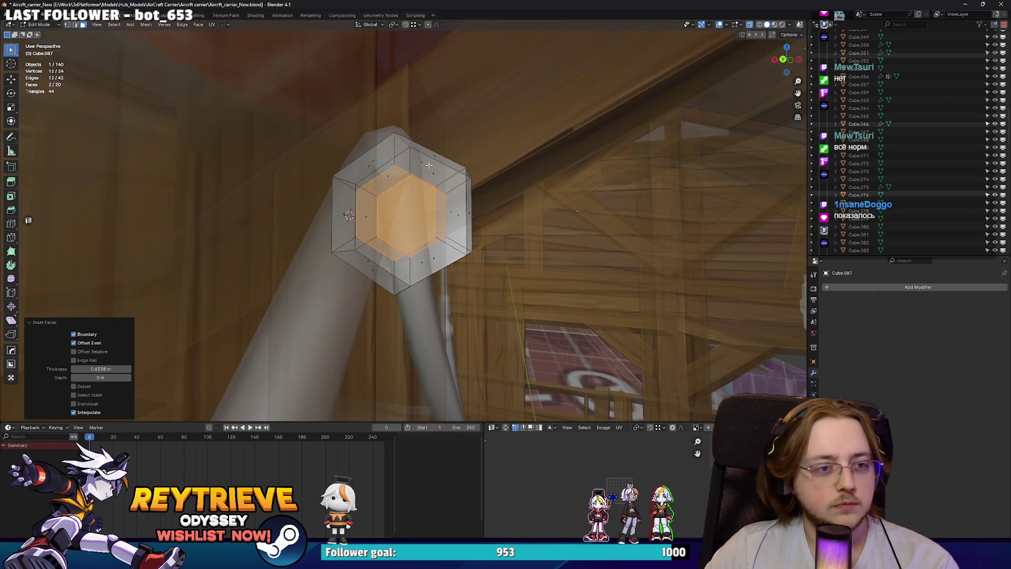
left_click_drag(449, 183, 450, 183)
key("x")
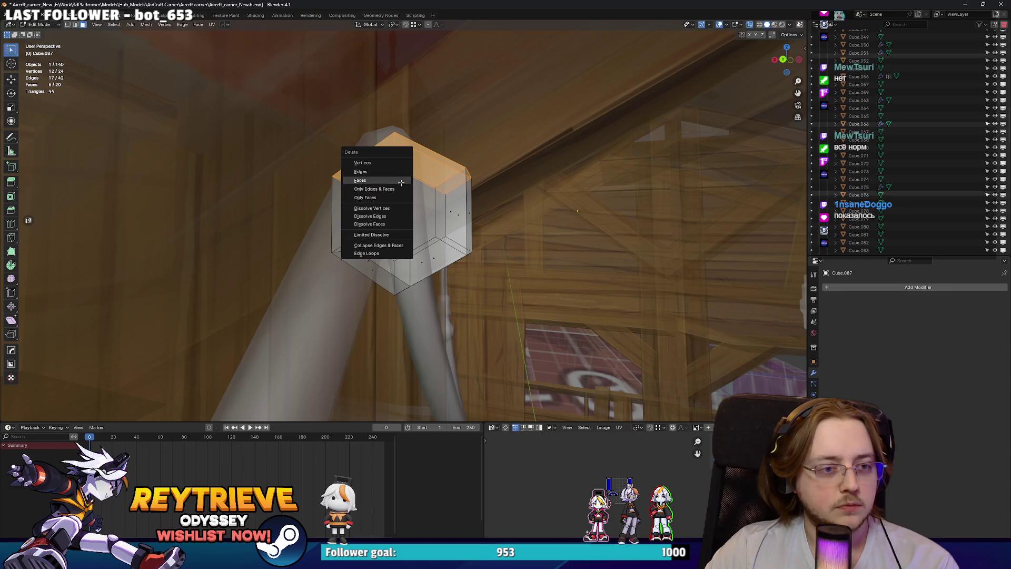
key("x")
left_click(421, 224)
Apply Shade Smooth to the U-shaped bracket.
key("alt+z")
mouse_move(421, 223)
middle_mouse_down()
mouse_move(433, 228)
mouse_move(448, 202)
mouse_move(440, 224)
mouse_move(416, 210)
middle_mouse_up()
key("Tab")
right_click(434, 225)
left_click(434, 221)
key("Tab")
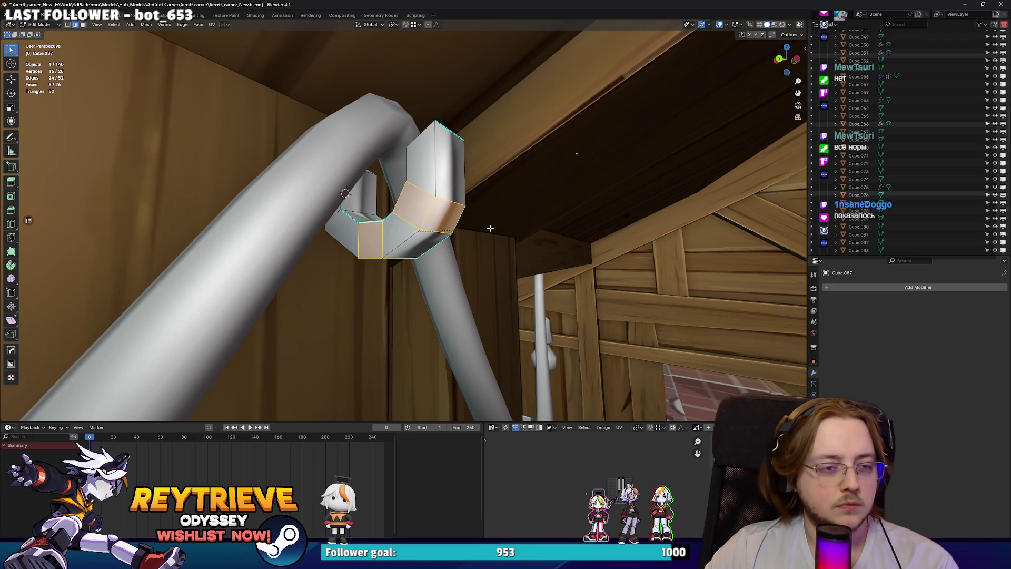
Adjust the height of the left arm's top face along Z.
middle_click_drag(491, 228, 393, 215)
key("alt+z")
scroll(395, 217, "up", 3)
key("alt+z")
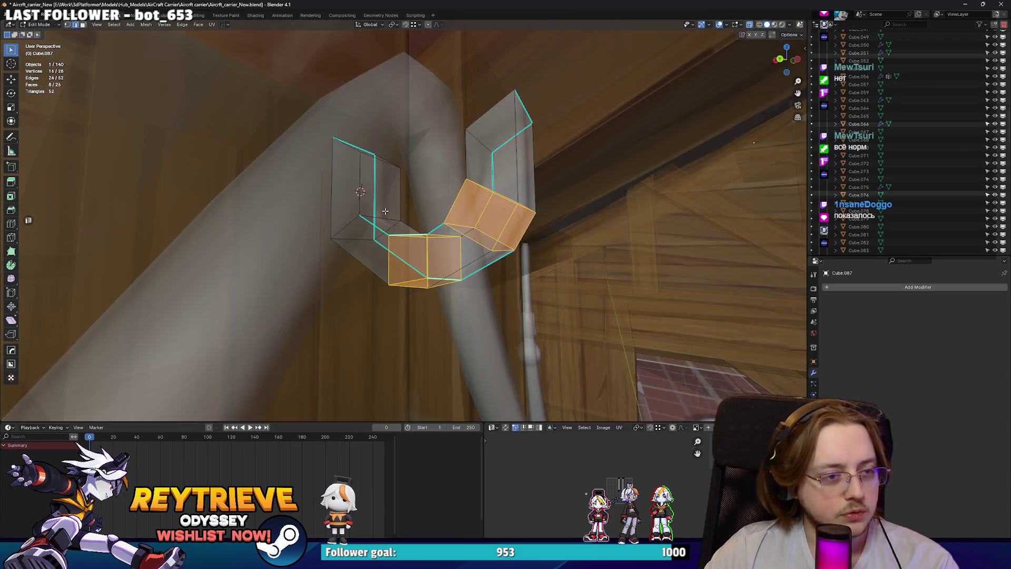
key("3")
left_click(369, 154)
key("g")
key("z")
left_click(412, 165)
key("Tab")
Thicken the bracket walls and scale the bracket along X.
mouse_move(413, 165)
middle_mouse_down()
mouse_move(318, 166)
mouse_move(412, 178)
middle_mouse_up()
left_click(768, 26)
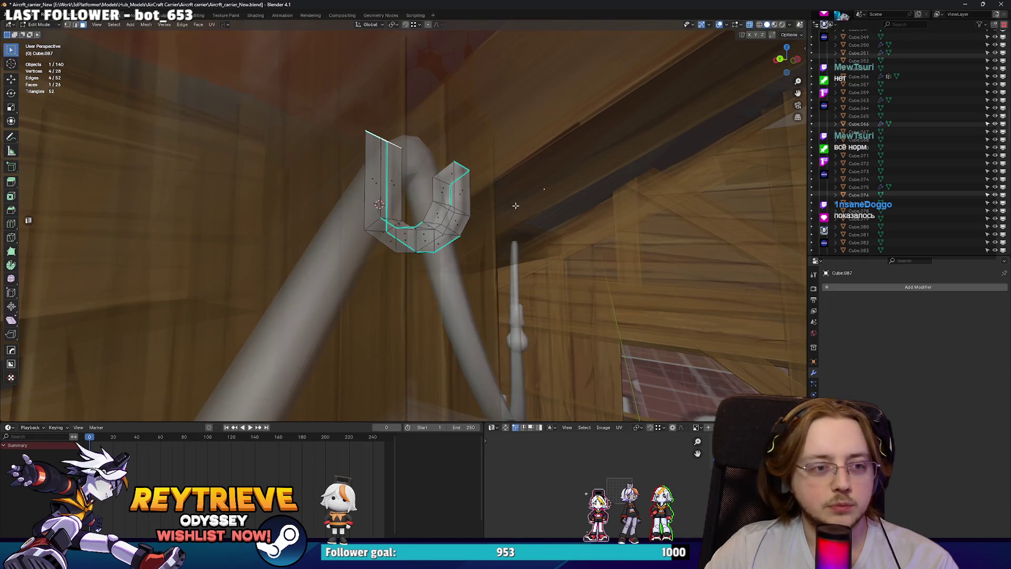
left_click(515, 165)
mouse_move(515, 165)
middle_mouse_down()
mouse_move(453, 211)
mouse_move(333, 216)
mouse_move(427, 182)
mouse_move(442, 232)
mouse_move(492, 272)
mouse_move(365, 237)
middle_mouse_up()
key("s")
key("x")
key("Tab")
Move the cable's peak point so it sits inside the bracket.
key("g")
left_click(421, 216)
left_click(493, 271)
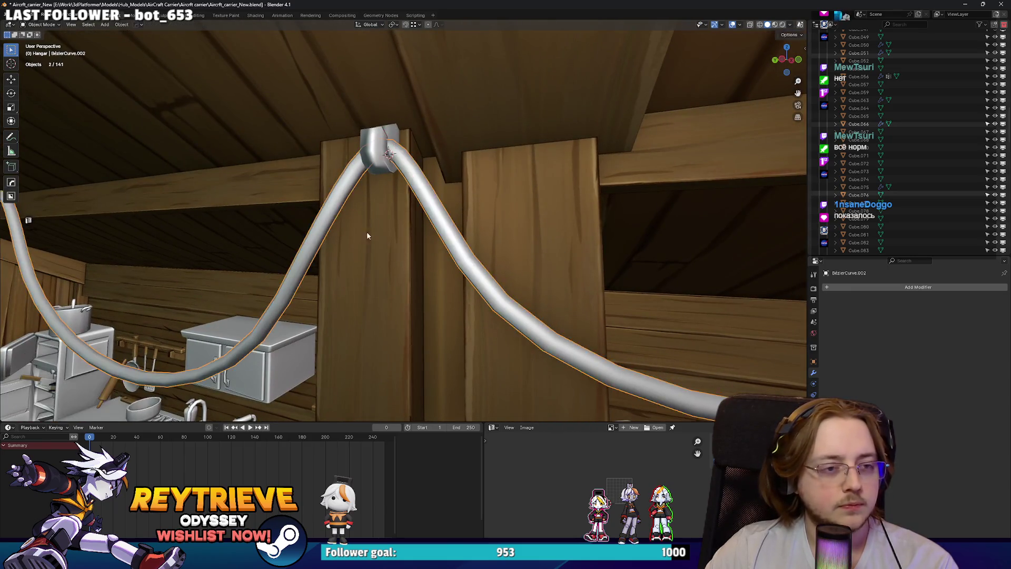
Thin the whole bracket by scaling it along Y.
scroll(364, 237, "up", 3)
key("Tab")
left_click(418, 212)
key("Tab")
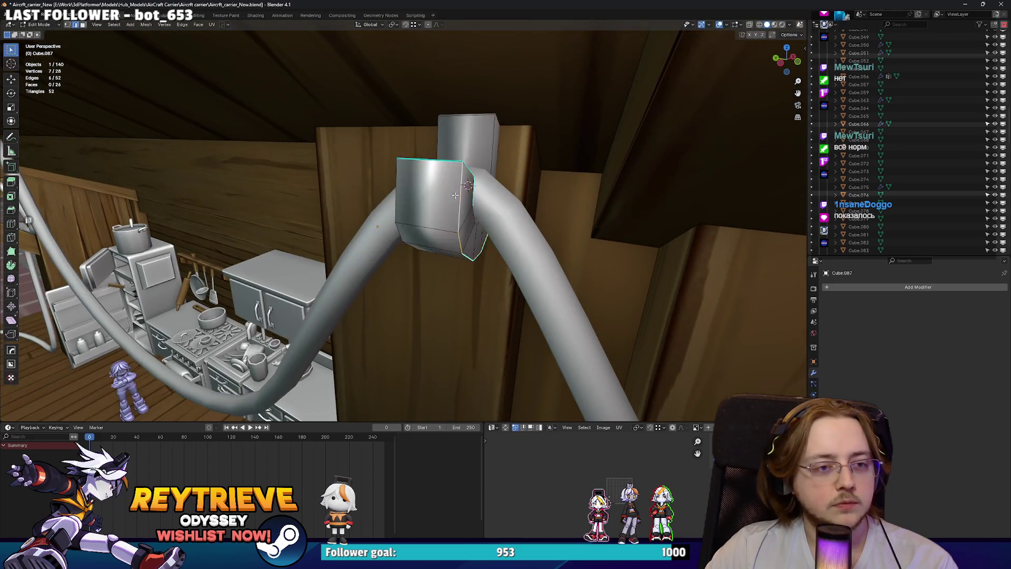
middle_click_drag(455, 196, 444, 203)
key("y")
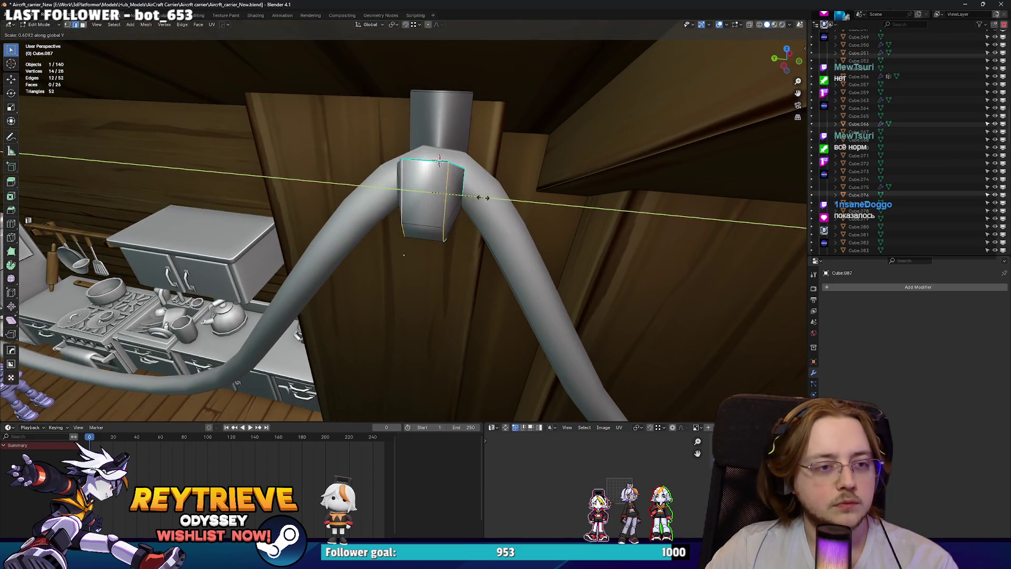
left_click(438, 188)
key("Tab")
mouse_move(438, 189)
middle_mouse_down()
mouse_move(479, 187)
mouse_move(445, 157)
mouse_move(438, 163)
mouse_move(474, 176)
middle_mouse_up()
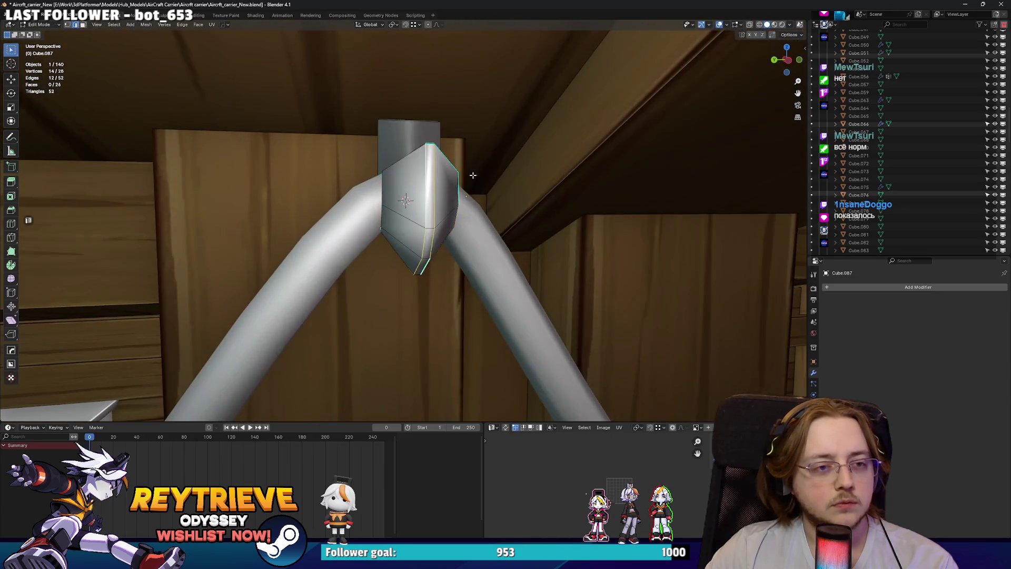
Scale the selected edges to zero, merge by distance, and mark those edges sharp.
key("Tab")
key("s")
key("Return")
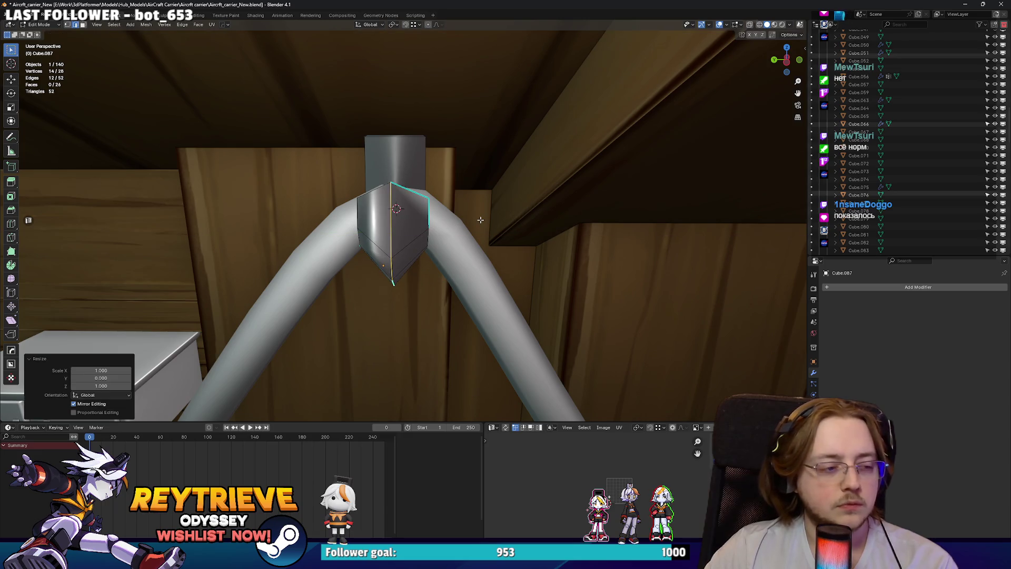
left_click(453, 257)
mouse_move(453, 260)
middle_mouse_down()
mouse_move(409, 375)
mouse_move(329, 225)
mouse_move(440, 258)
mouse_move(405, 278)
mouse_move(442, 267)
mouse_move(457, 289)
mouse_move(649, 298)
mouse_move(399, 257)
mouse_move(410, 263)
mouse_move(400, 274)
mouse_move(416, 248)
mouse_move(391, 220)
middle_mouse_up()
right_click(409, 375)
left_click(406, 375)
key("Tab")
key("Tab")
Mark another of the bracket's upper rim edges sharp, working in see-through shading.
key("alt+z")
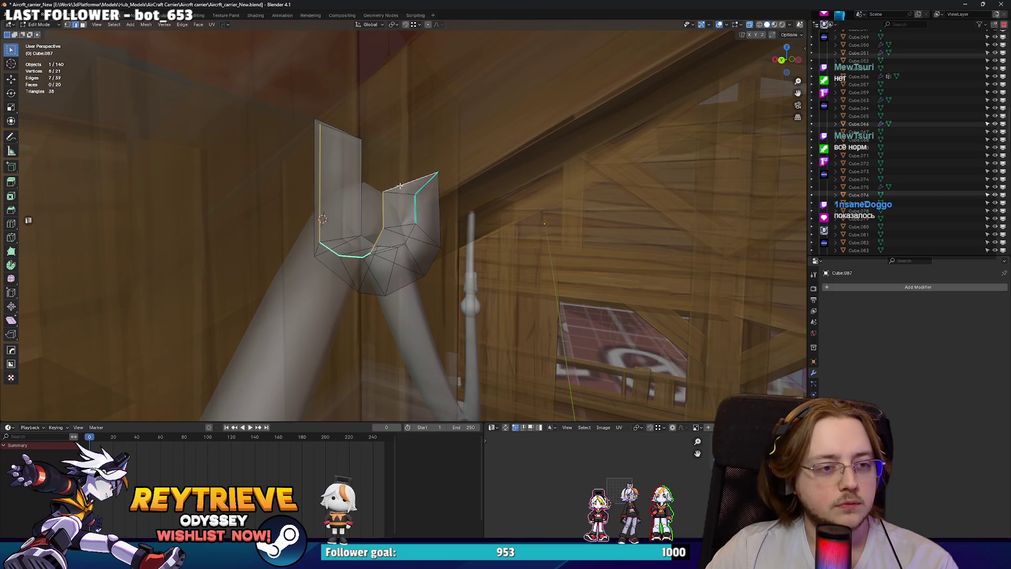
right_click(411, 230)
left_click(390, 230)
key("Tab")
key("alt+z")
middle_click_drag(390, 230, 339, 223)
key("Tab")
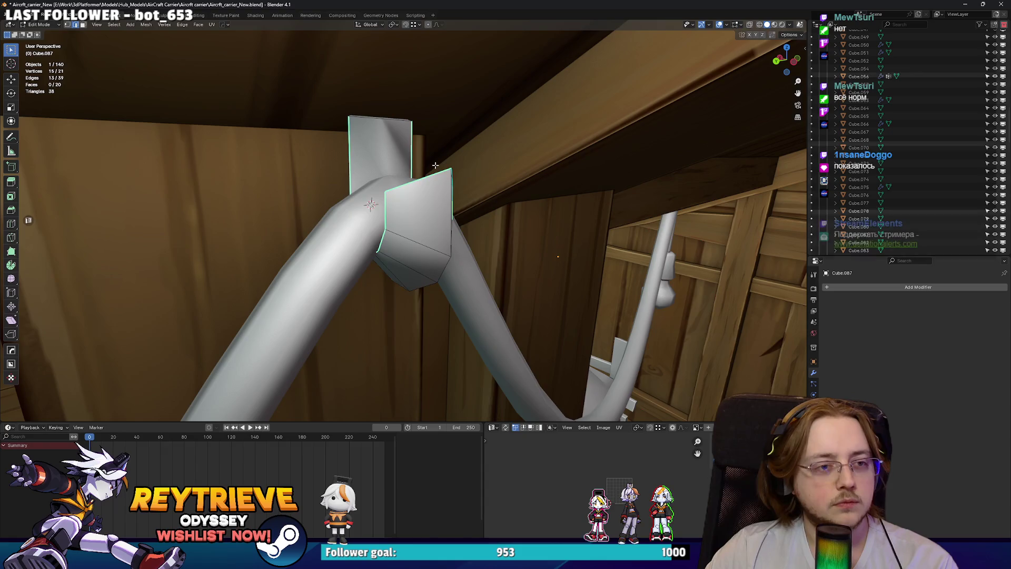
key("alt+z")
right_click(386, 124)
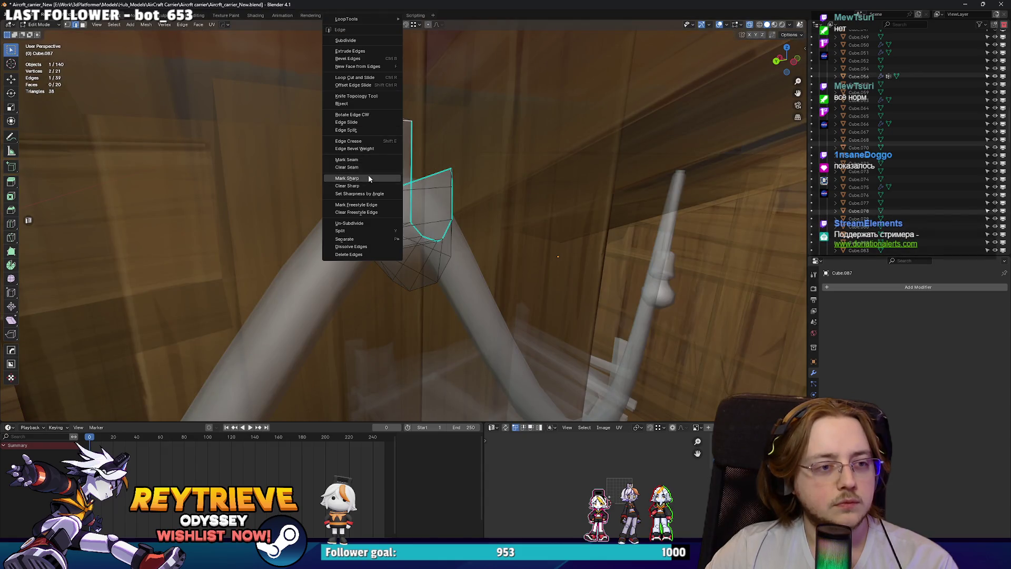
left_click(388, 178)
key("Tab")
key("alt+z")
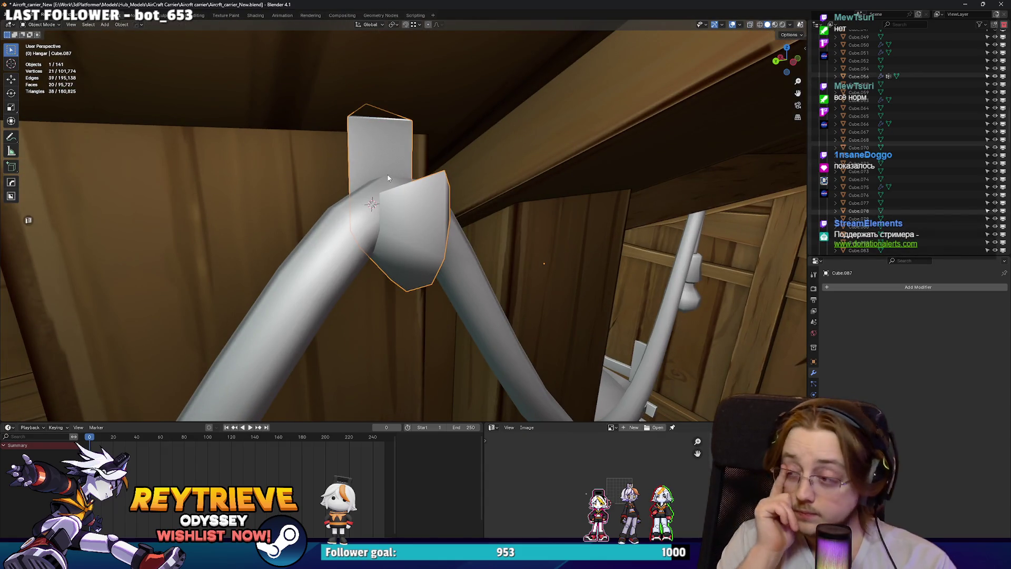
Shift the peak bracket slightly along the Y axis.
mouse_move(388, 178)
middle_mouse_down()
mouse_move(388, 309)
mouse_move(402, 226)
mouse_move(398, 245)
mouse_move(334, 276)
mouse_move(445, 273)
middle_mouse_up()
key("g")
key("y")
key("Escape")
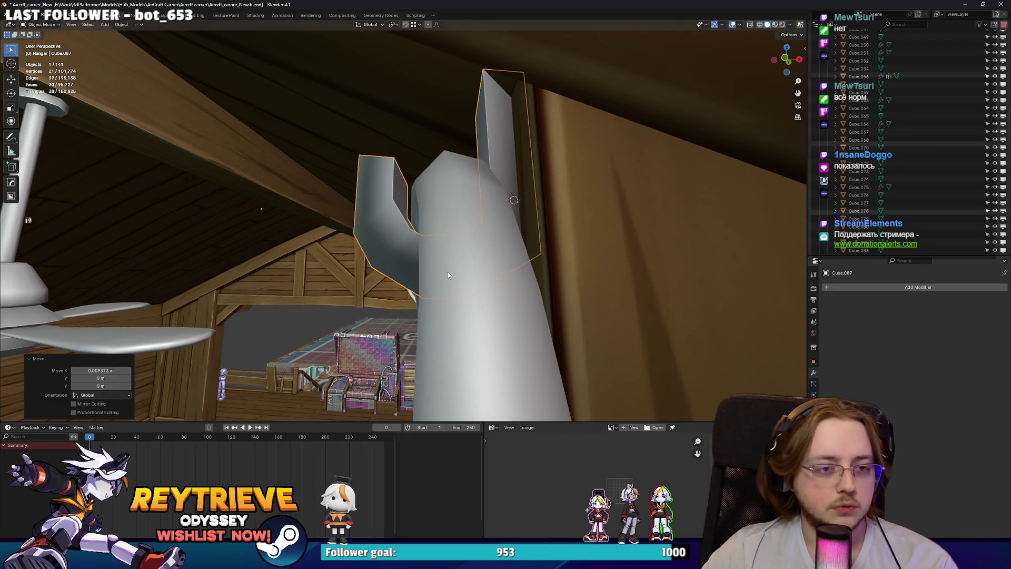
Move two of the ceiling cable's curve points to reshape the cable.
left_click(467, 242)
mouse_move(488, 218)
middle_mouse_down()
mouse_move(537, 279)
mouse_move(420, 242)
middle_mouse_up()
left_click(352, 272, "shift")
mouse_move(353, 272)
middle_mouse_down()
mouse_move(422, 221)
mouse_move(385, 294)
middle_mouse_up()
key("g")
left_click(397, 239)
key("p")
key("Tab")
key("ctrl+Tab")
left_click(475, 282)
middle_click_drag(474, 283, 515, 257)
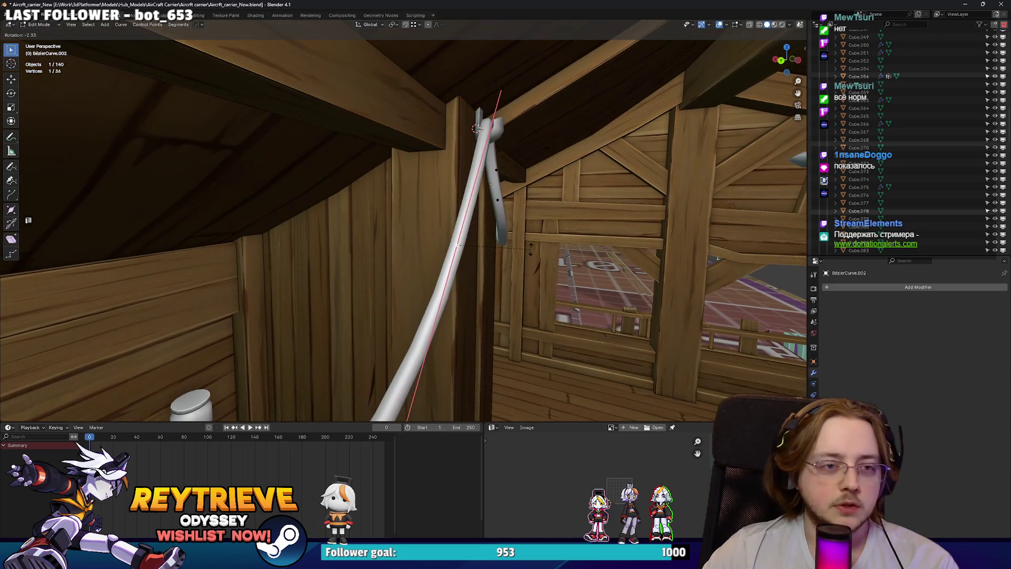
Flatten the peak bracket's selected face by scaling it to 0 along Z.
mouse_move(426, 223)
middle_mouse_down()
mouse_move(409, 261)
mouse_move(441, 97)
mouse_move(485, 109)
mouse_move(465, 165)
mouse_move(474, 174)
mouse_move(392, 195)
mouse_move(406, 226)
mouse_move(376, 236)
mouse_move(364, 209)
mouse_move(420, 211)
middle_mouse_up()
left_click(447, 100)
key("Tab")
key("alt+z")
key("Tab")
key("alt+z")
key("Tab")
key("s")
key("z")
key("0")
key("Return")
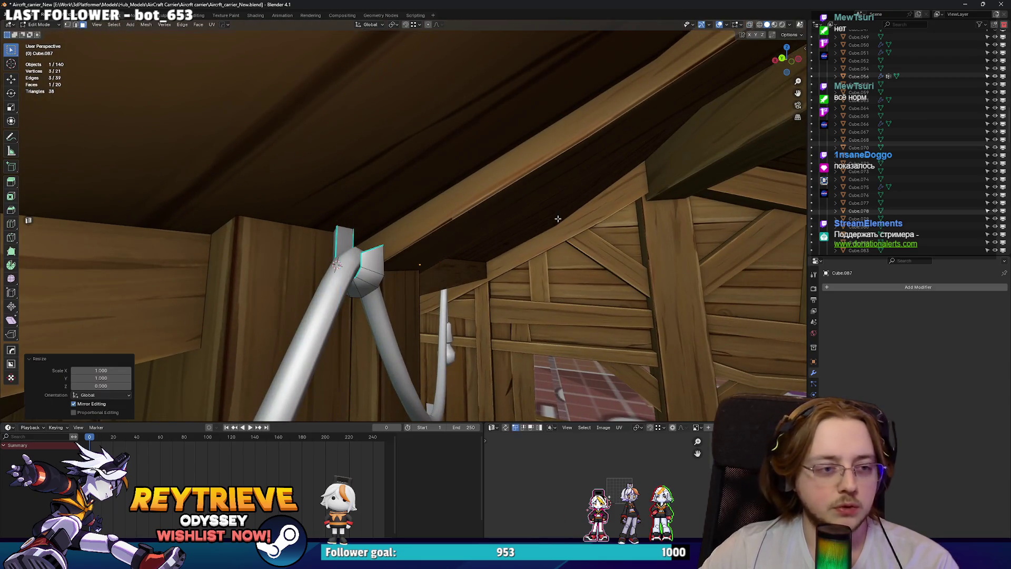
key("Tab")
Place a duplicate bracket by the cable's bend above the hanging lamp, moving and rotating it.
mouse_move(363, 231)
middle_mouse_down()
mouse_move(331, 226)
mouse_move(358, 198)
mouse_move(380, 204)
mouse_move(358, 178)
mouse_move(355, 188)
mouse_move(333, 185)
middle_mouse_up()
left_click(594, 222)
mouse_move(594, 221)
middle_mouse_down()
mouse_move(466, 214)
mouse_move(524, 203)
mouse_move(446, 216)
mouse_move(411, 237)
mouse_move(482, 227)
mouse_move(467, 227)
middle_mouse_up()
key("g")
key("r")
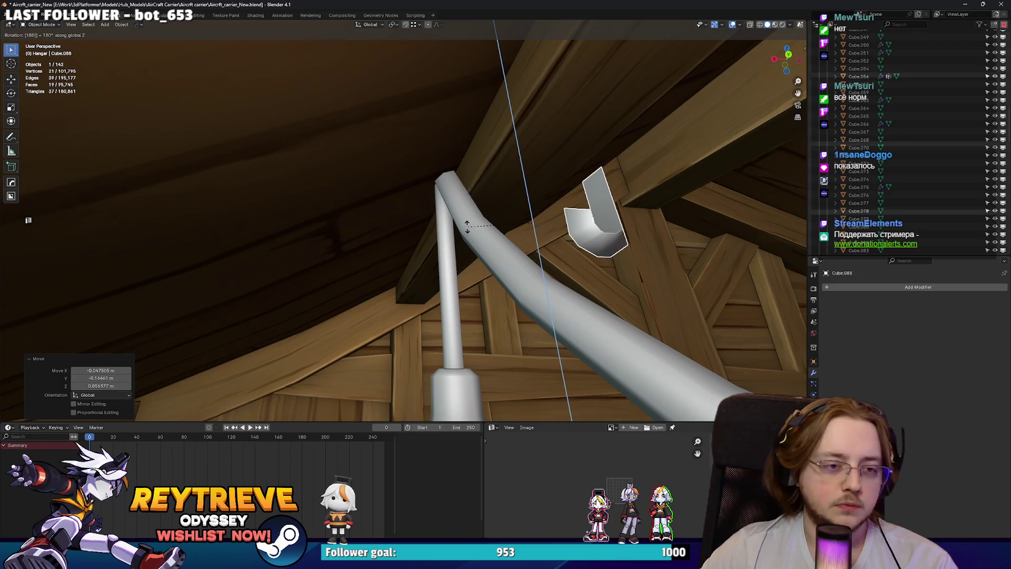
Set the bracket copy's origin to its geometry and slide it along the Y axis.
right_click(467, 250)
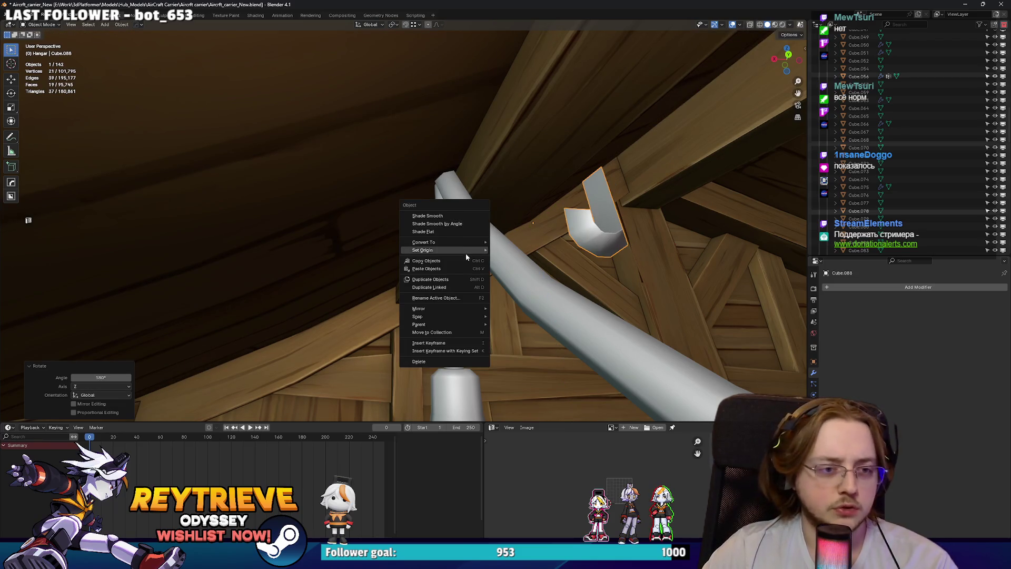
left_click(537, 259)
key("g")
key("y")
middle_click_drag(492, 238, 510, 221)
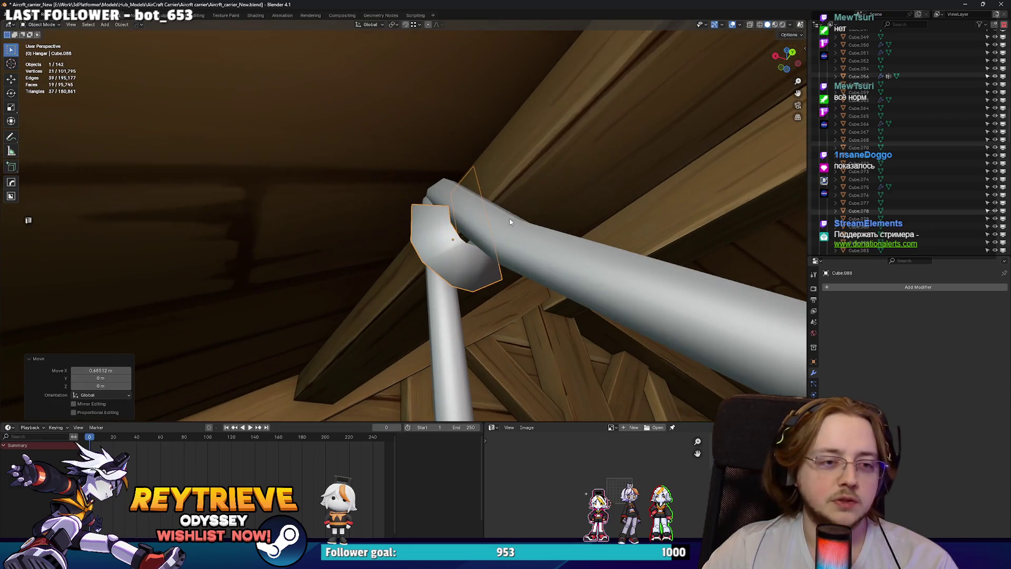
mouse_move(499, 217)
middle_mouse_down()
mouse_move(471, 232)
mouse_move(560, 205)
mouse_move(479, 213)
mouse_move(602, 204)
mouse_move(554, 227)
mouse_move(427, 229)
mouse_move(510, 226)
mouse_move(485, 233)
mouse_move(624, 248)
mouse_move(558, 222)
mouse_move(525, 232)
mouse_move(621, 231)
middle_mouse_up()
left_click(485, 232)
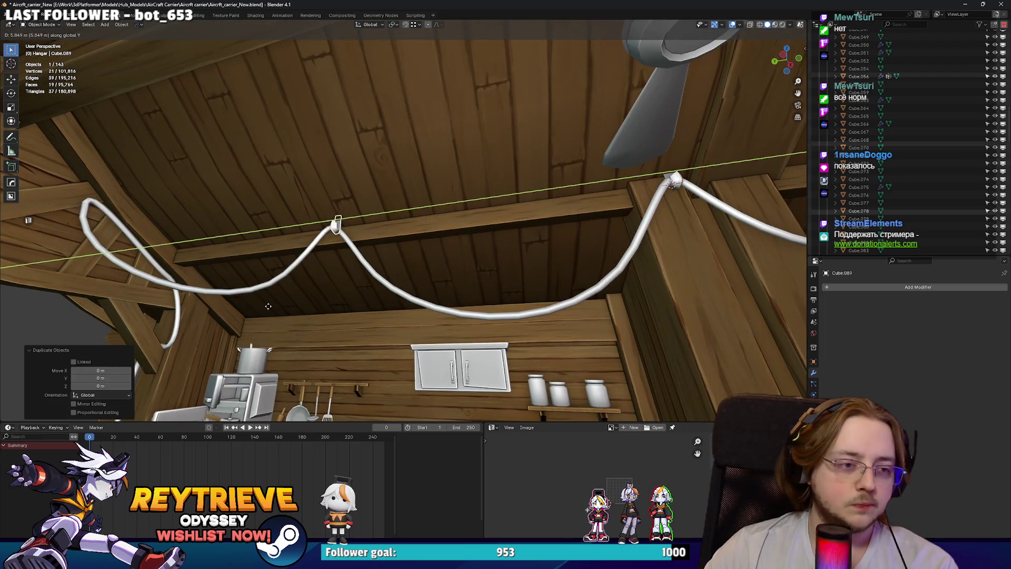
Move another Hanger clamp copy against a rafter near the cable's upper loop.
key("KP_Decimal")
scroll(409, 260, "up", 3)
mouse_move(408, 260)
middle_mouse_down()
mouse_move(489, 238)
mouse_move(411, 232)
mouse_move(347, 243)
mouse_move(397, 241)
mouse_move(444, 220)
mouse_move(486, 240)
mouse_move(413, 265)
mouse_move(394, 240)
mouse_move(263, 174)
middle_mouse_up()
key("g")
key("g")
left_click(314, 248)
left_click(388, 236)
key("g")
left_click(485, 233)
middle_click_drag(521, 262, 490, 242)
middle_click_drag(119, 180, 369, 184)
key("g")
mouse_move(264, 178)
middle_mouse_down()
mouse_move(283, 198)
mouse_move(382, 222)
middle_mouse_up()
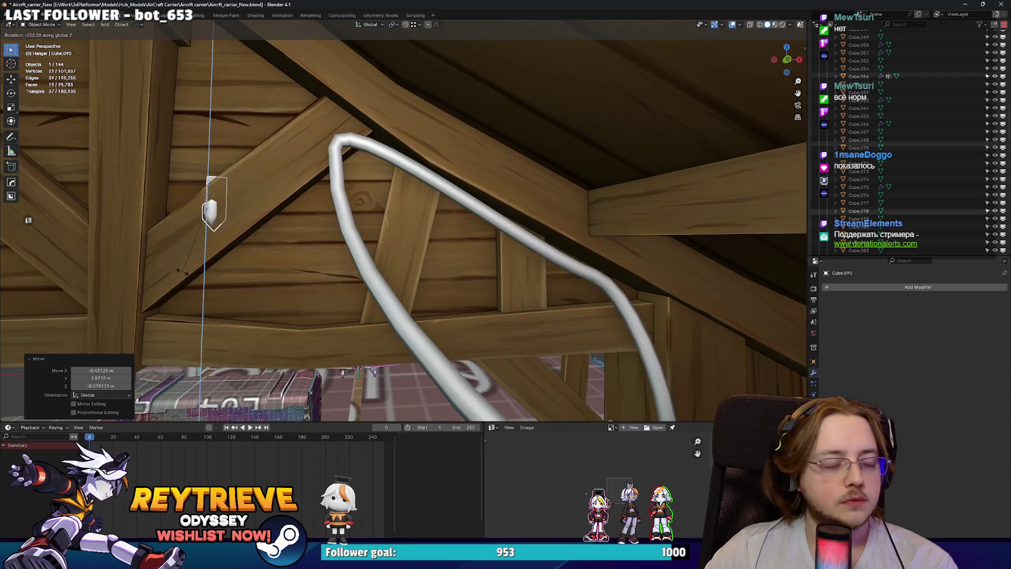
Set the bracket's origin to its geometry and rotate it 90° around Z.
key("Escape")
right_click(229, 259)
mouse_move(230, 261)
left_click(273, 267)
key("r")
key("z")
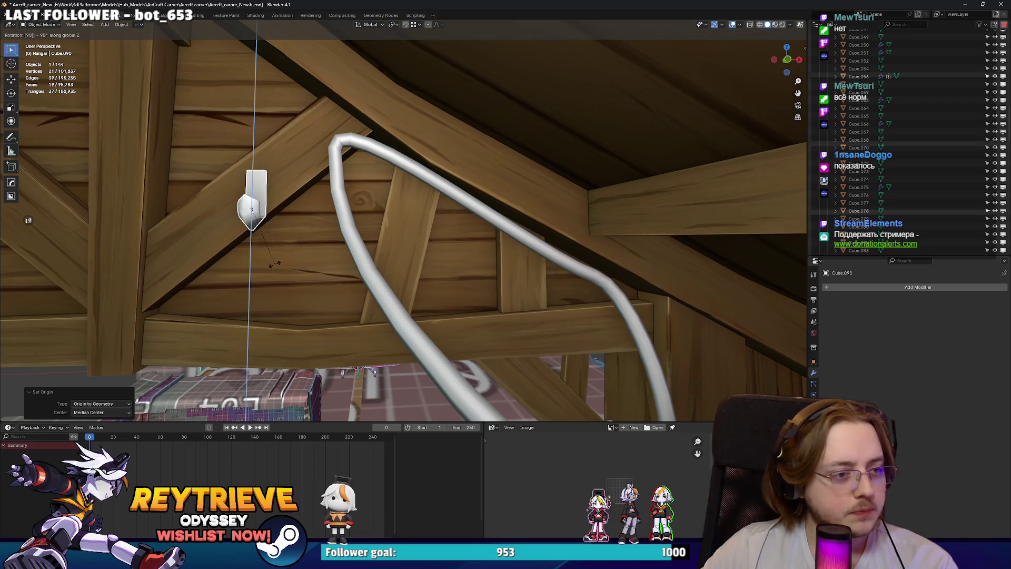
key("Return")
Move the rotated bracket onto the ceiling cable's end.
key("g")
left_click(378, 200)
mouse_move(378, 201)
middle_mouse_down()
mouse_move(409, 191)
mouse_move(377, 231)
mouse_move(482, 280)
middle_mouse_up()
left_click(414, 253)
mouse_move(415, 253)
middle_mouse_down()
mouse_move(396, 249)
mouse_move(443, 253)
mouse_move(388, 242)
mouse_move(433, 240)
mouse_move(425, 233)
mouse_move(411, 256)
mouse_move(477, 278)
mouse_move(416, 270)
mouse_move(343, 211)
mouse_move(284, 148)
mouse_move(294, 148)
middle_mouse_up()
key("g")
left_click(457, 255)
Move the ceiling cable's control points so its end passes through the bracket.
left_click(430, 235)
left_click(425, 232)
key("Tab")
key("g")
left_click(422, 258)
key("g")
left_click(477, 278)
key("g")
key("Tab")
Duplicate the end bracket and place the copy along the cable's run.
left_click(285, 148)
key("shift+d")
left_click(604, 323)
mouse_move(604, 323)
middle_mouse_down()
mouse_move(493, 283)
mouse_move(515, 274)
mouse_move(492, 284)
mouse_move(519, 263)
mouse_move(535, 271)
mouse_move(436, 276)
middle_mouse_up()
key("g")
left_click(492, 287)
Reshape the cable so a control point passes through the new bracket.
left_click(429, 244)
key("Tab")
left_click(477, 268)
key("ctrl+Tab")
key("g")
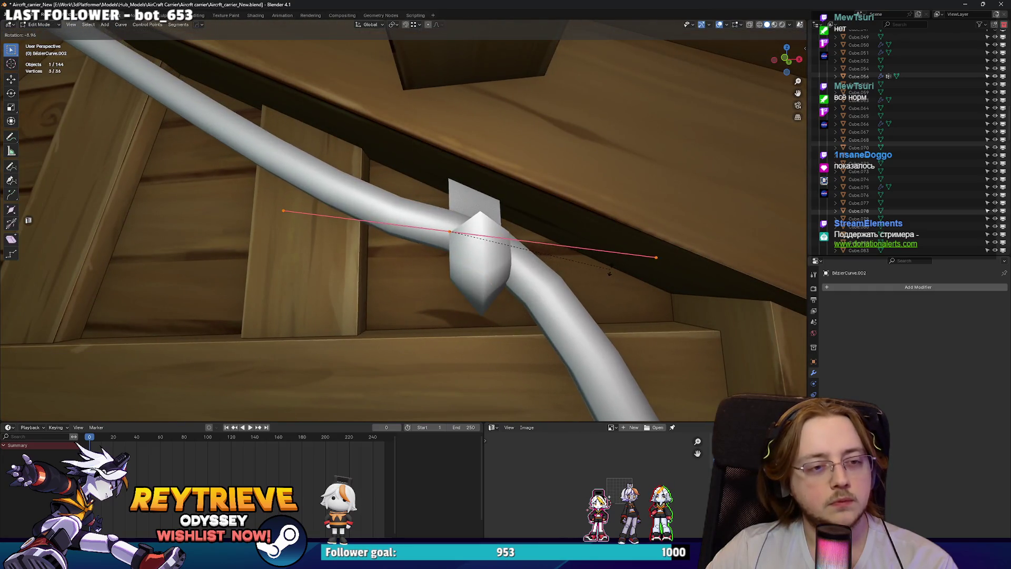
left_click(616, 279)
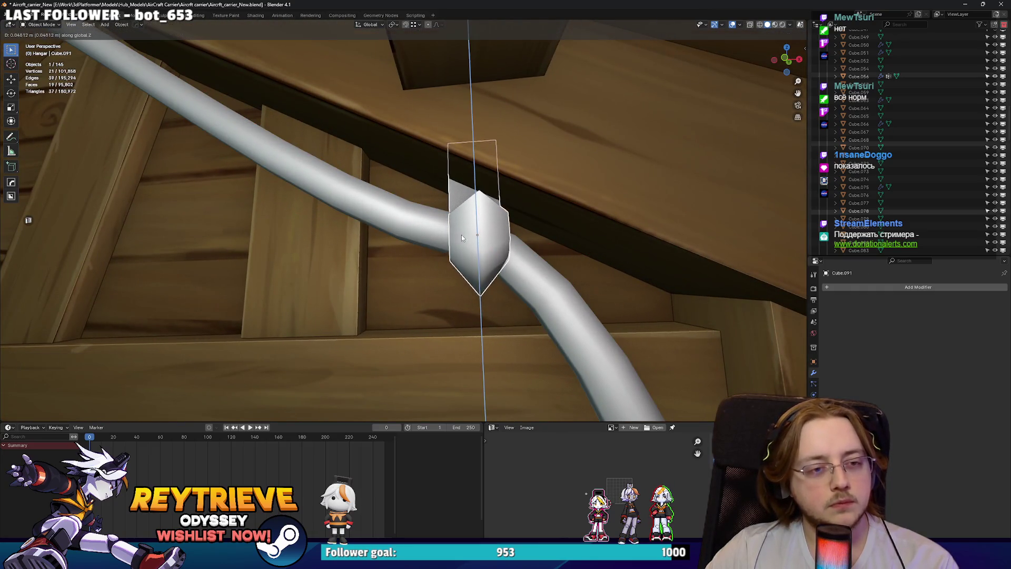
key("Tab")
mouse_move(533, 268)
middle_mouse_down()
mouse_move(437, 255)
mouse_move(425, 190)
middle_mouse_up()
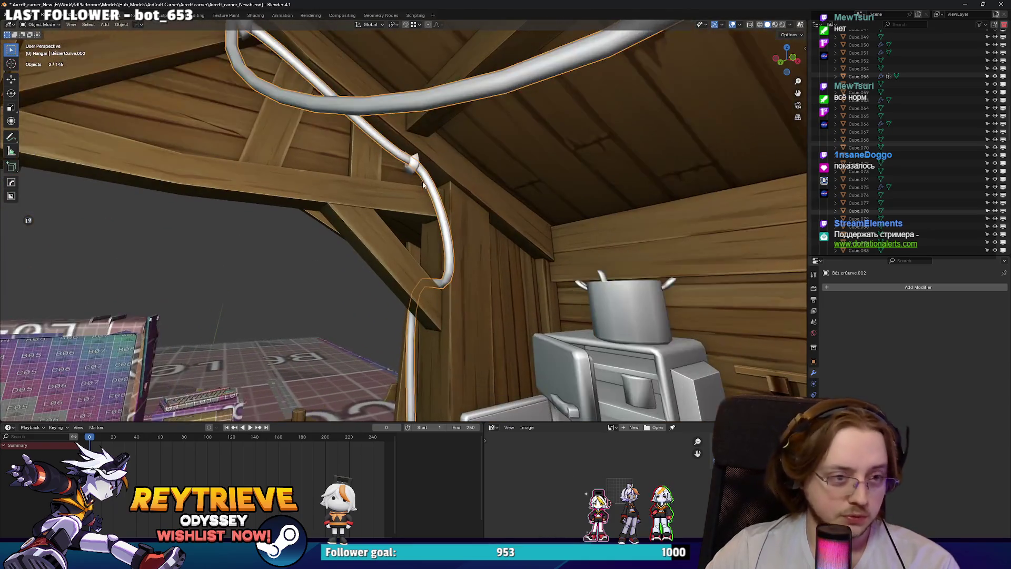
Duplicate a part, then delete the unneeded duplicate, keeping the clamp by the fridge post.
key("shift+d")
scroll(413, 173, "up", 3)
left_click(463, 265)
scroll(468, 246, "up", 2)
mouse_move(468, 246)
middle_mouse_down()
mouse_move(507, 270)
mouse_move(441, 282)
mouse_move(422, 341)
mouse_move(463, 320)
mouse_move(460, 312)
mouse_move(404, 324)
mouse_move(378, 307)
mouse_move(403, 267)
mouse_move(742, 361)
mouse_move(725, 319)
middle_mouse_up()
left_click(378, 307)
scroll(379, 307, "down", 3)
scroll(404, 267, "up", 5)
scroll(741, 361, "down", 5)
middle_click_drag(369, 301, 384, 299)
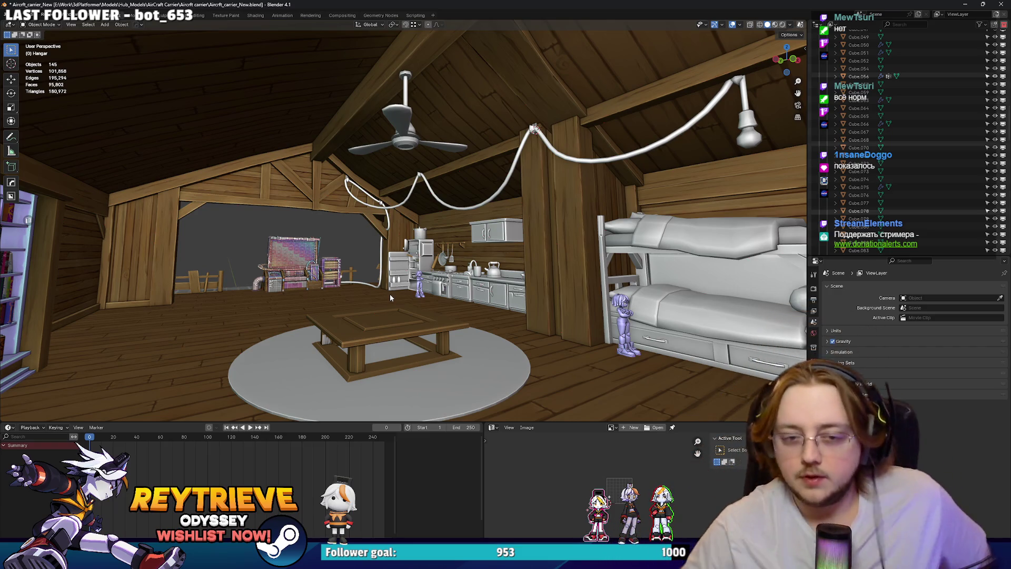
key("alt+Tab")
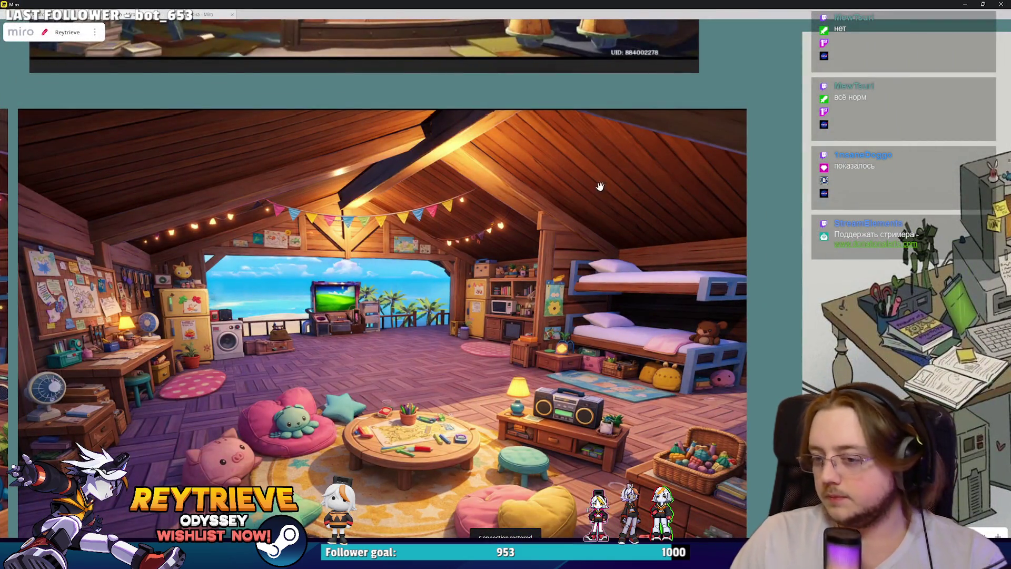
key("alt+Tab")
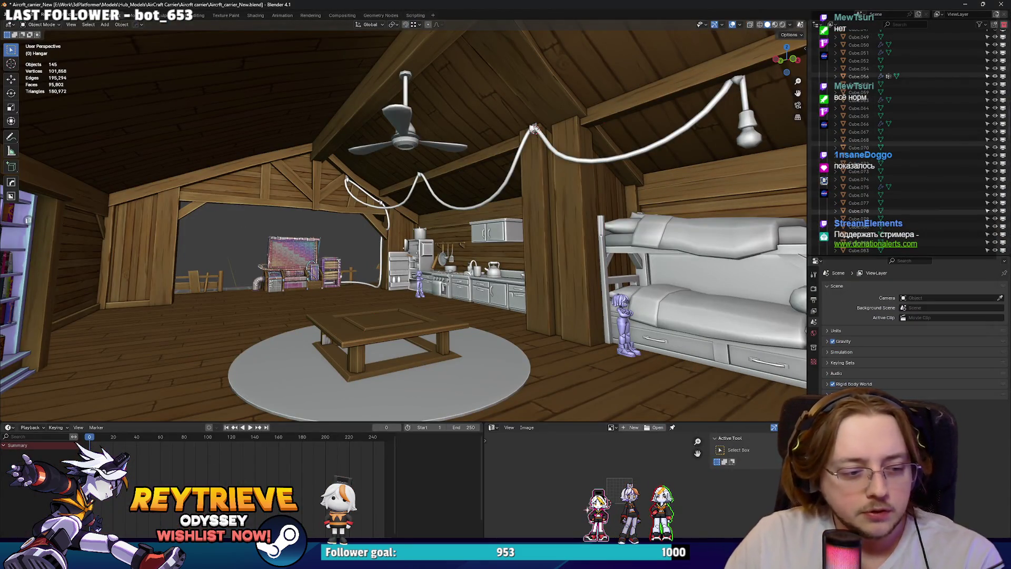
key("alt+Tab")
right_click_drag(484, 404, 484, 405)
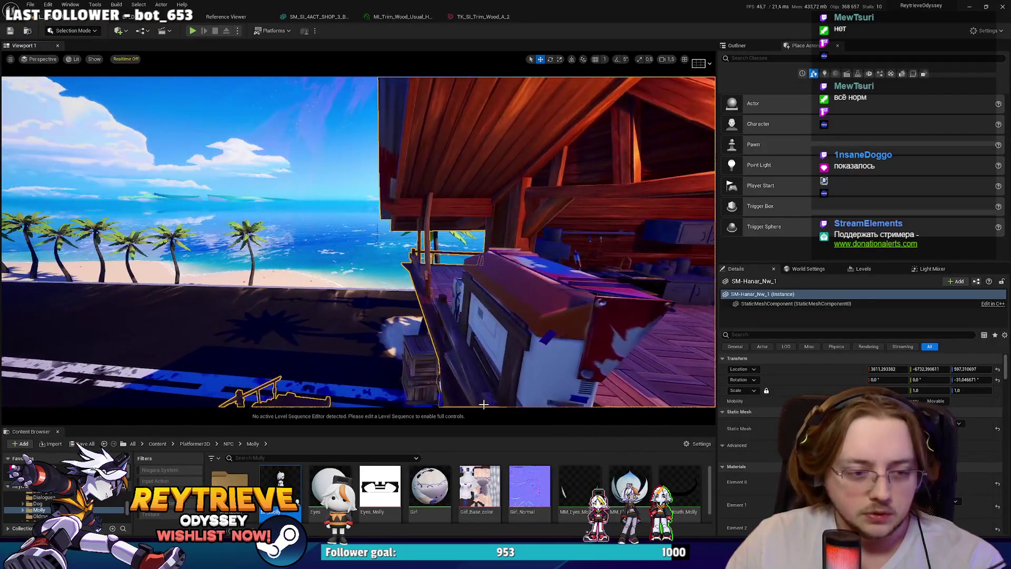
Enlarge the Content Browser and search Open Asset for 'Tria', scrolling the 24 results.
left_click_drag(481, 426, 477, 256)
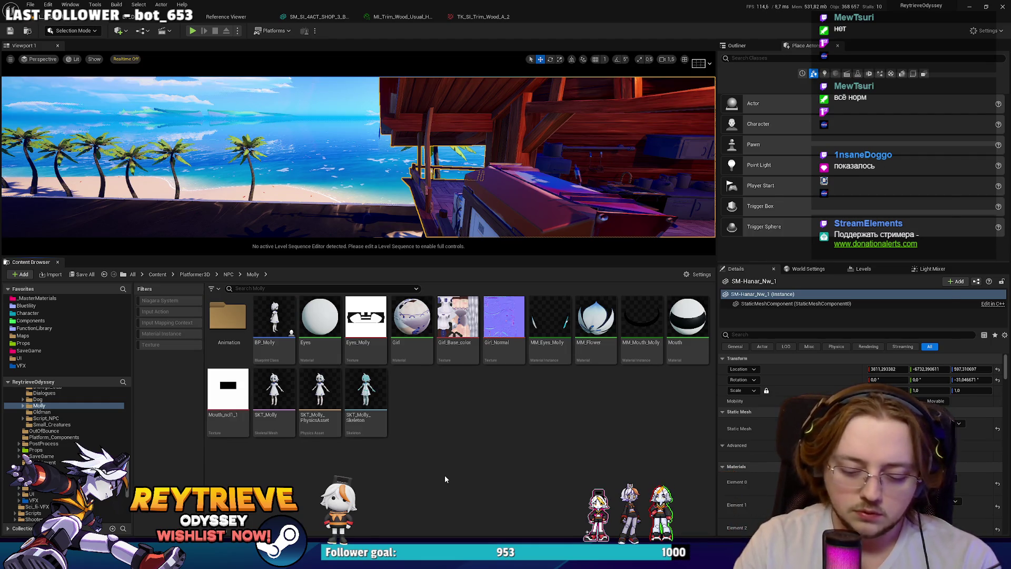
key("ctrl+p")
type("Tria")
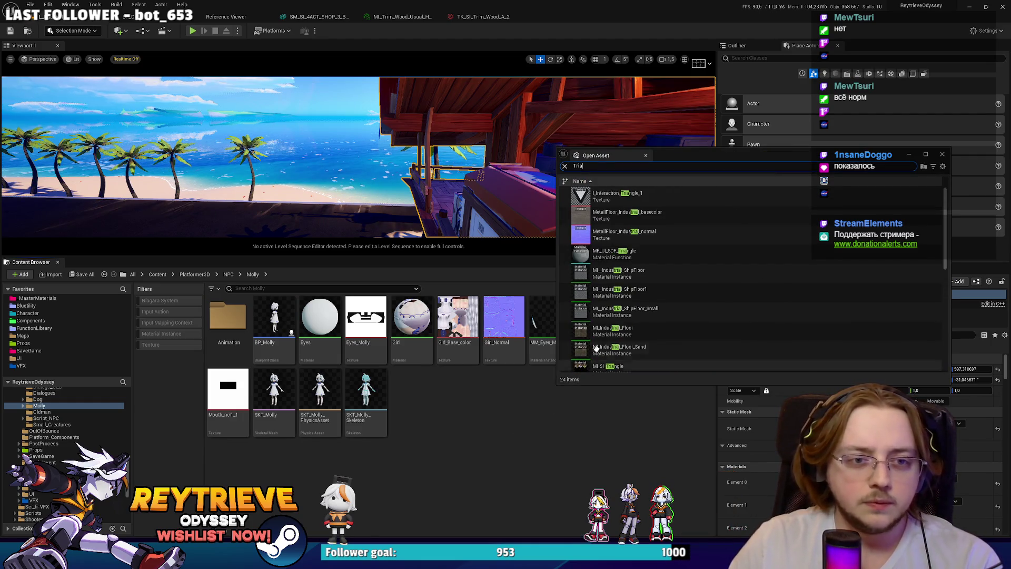
left_click_drag(947, 210, 943, 313)
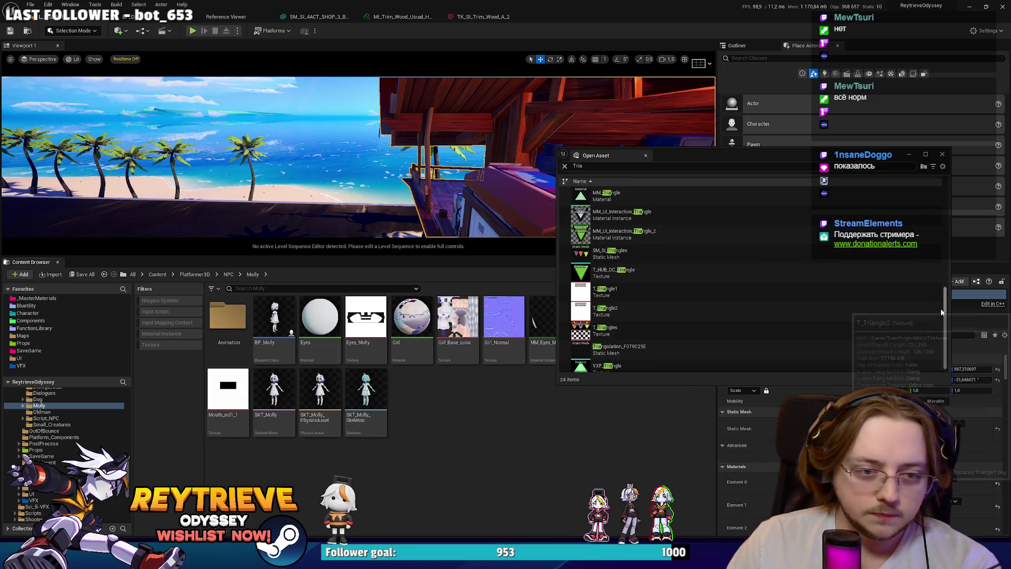